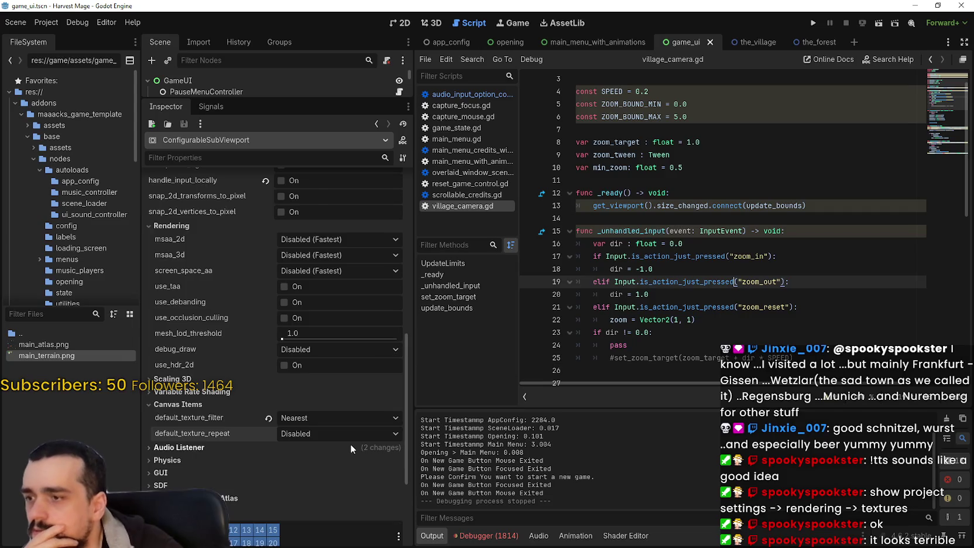
Step: Browse the sub-viewport's GUI, SDF and positional shadow atlas settings in the Inspector
{"action": "left_click", "coordinate": [223, 381]}
{"action": "scroll", "coordinate": [257, 424], "scroll_direction": "down", "scroll_amount": 1}
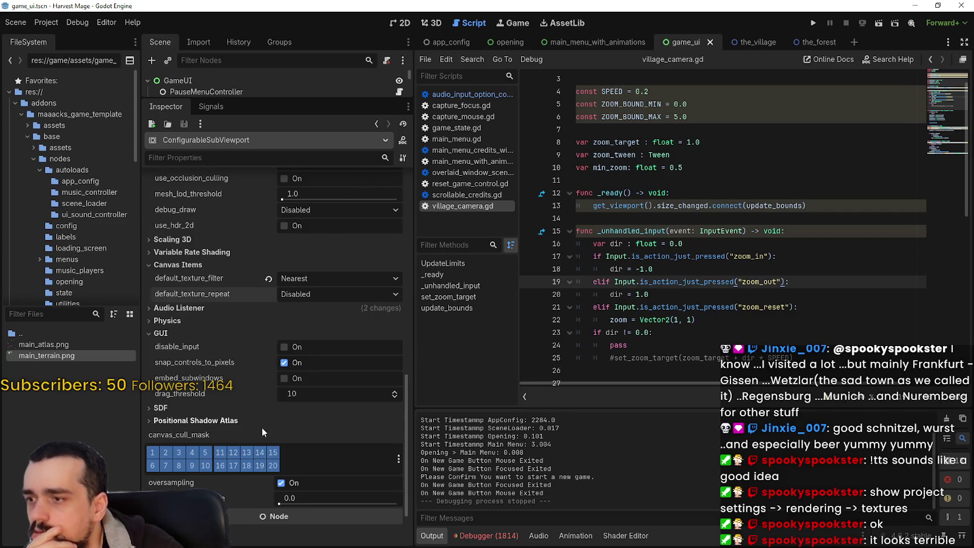
{"action": "left_click", "coordinate": [242, 412]}
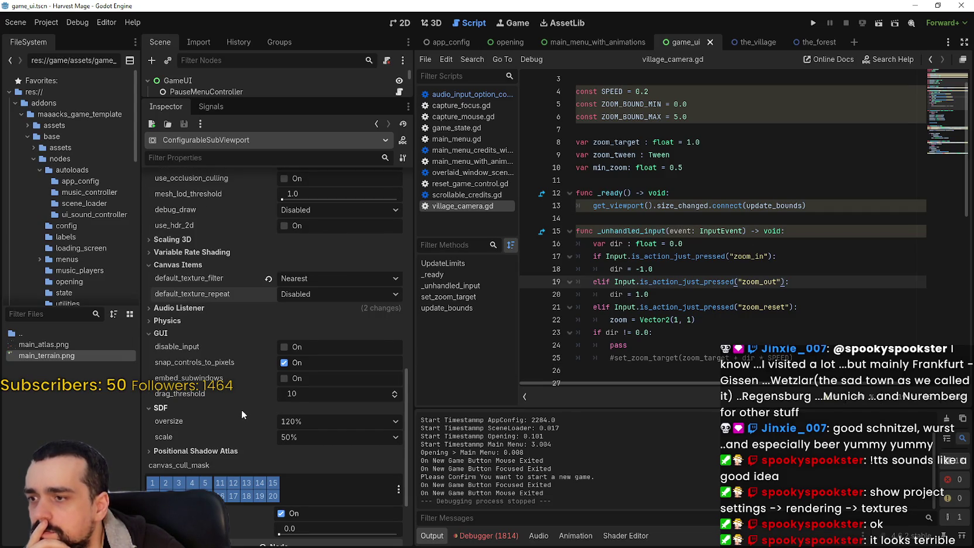
{"action": "scroll", "coordinate": [208, 425], "scroll_direction": "down", "scroll_amount": 1}
{"action": "left_click", "coordinate": [200, 420]}
{"action": "scroll", "coordinate": [208, 418], "scroll_direction": "down", "scroll_amount": 4}
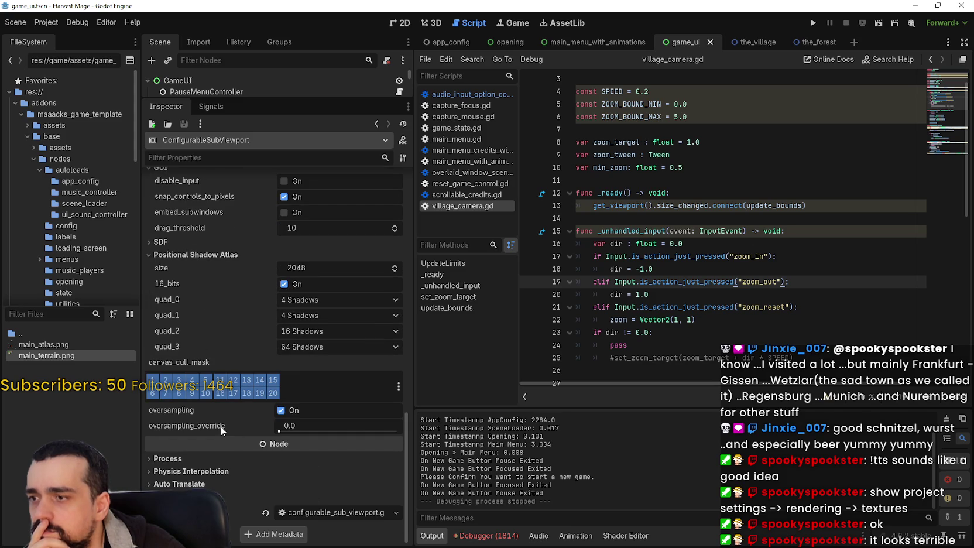
{"action": "scroll", "coordinate": [234, 458], "scroll_direction": "up", "scroll_amount": 5}
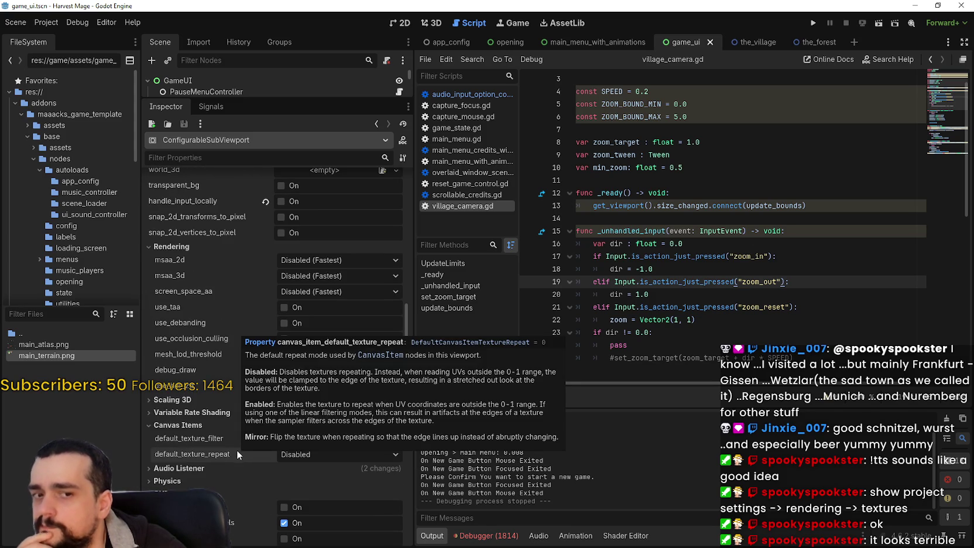
Step: Review the variable rate shading and 3D scaling settings, leaving the shading mode unchanged
{"action": "mouse_move", "coordinate": [236, 449]}
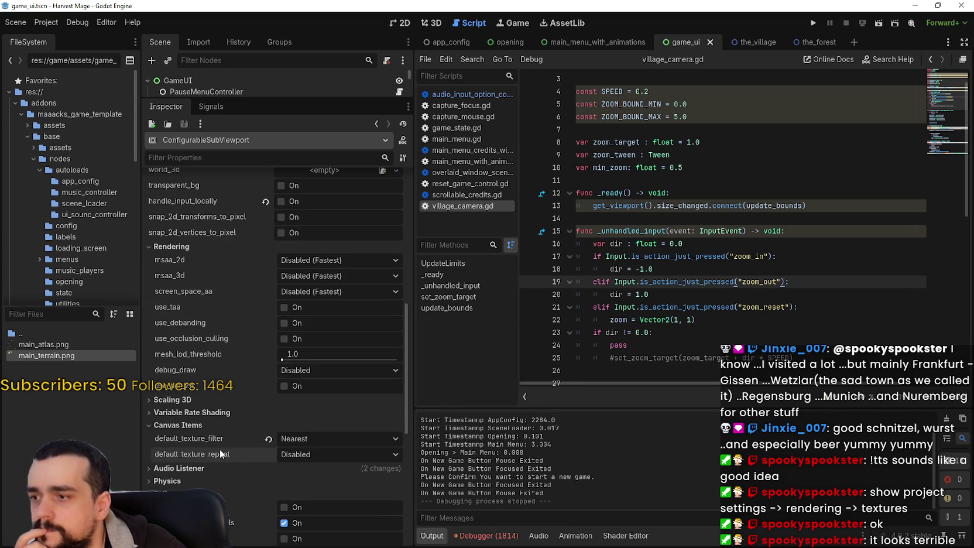
{"action": "left_click", "coordinate": [207, 412]}
{"action": "left_click", "coordinate": [342, 427]}
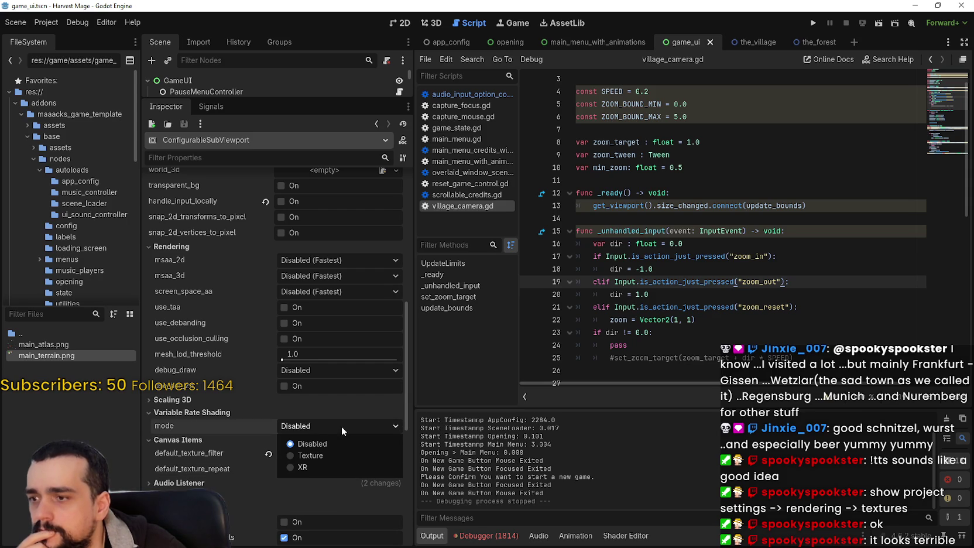
{"action": "left_click", "coordinate": [342, 425]}
{"action": "left_click", "coordinate": [175, 399]}
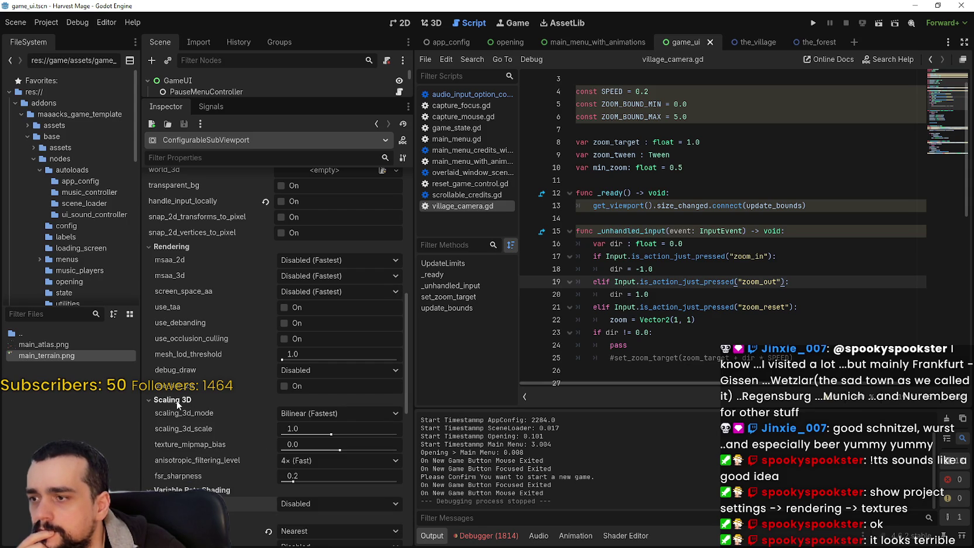
{"action": "scroll", "coordinate": [399, 457], "scroll_direction": "up", "scroll_amount": 3}
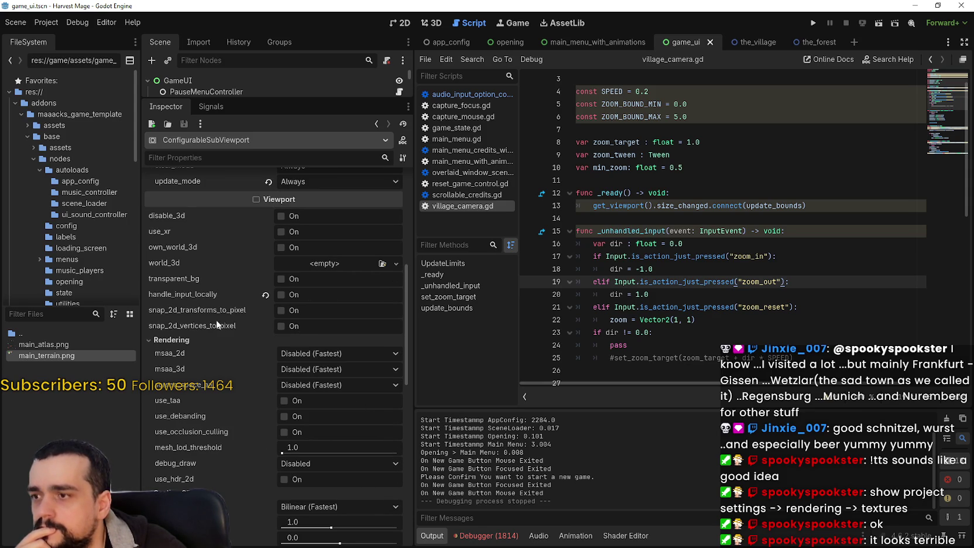
Step: Tick snap_2d_transforms_to_pixel and snap_2d_vertices_to_pixel under Viewport
{"action": "mouse_move", "coordinate": [193, 315]}
{"action": "left_click", "coordinate": [281, 311]}
{"action": "left_click", "coordinate": [282, 327]}
Step: Run the project, start a new game to test snapping, then stop it
{"action": "left_click", "coordinate": [814, 24]}
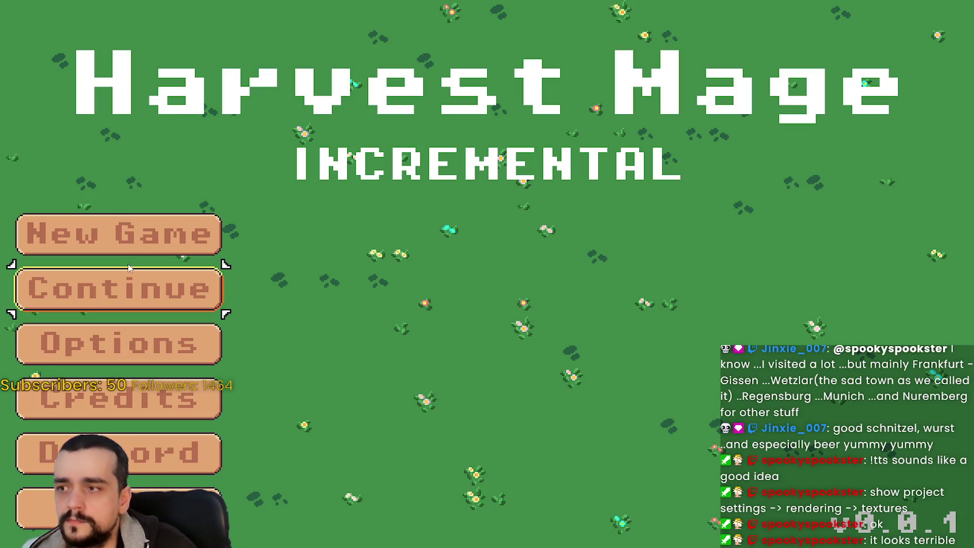
{"action": "left_click", "coordinate": [126, 234]}
{"action": "left_click", "coordinate": [126, 234]}
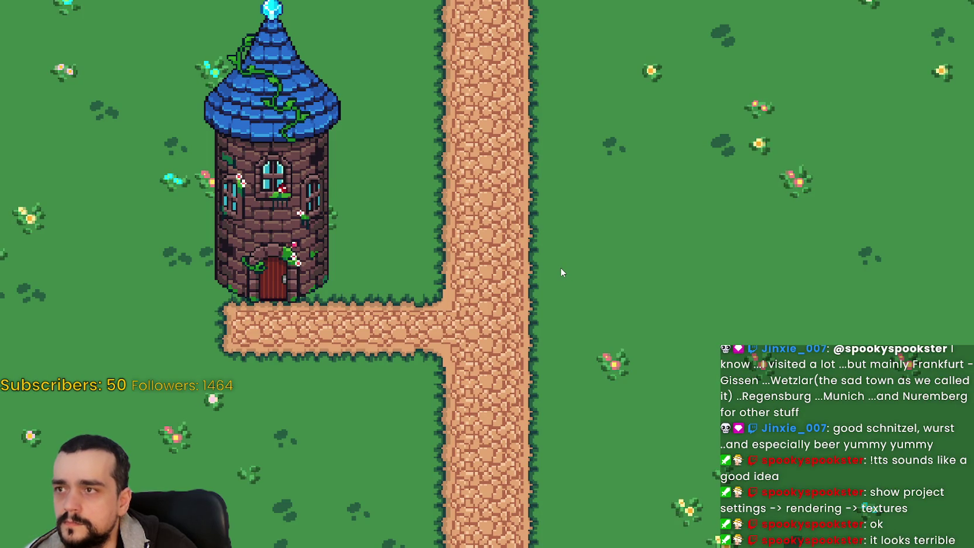
{"action": "key", "text": "alt+Tab"}
{"action": "left_click", "coordinate": [846, 23]}
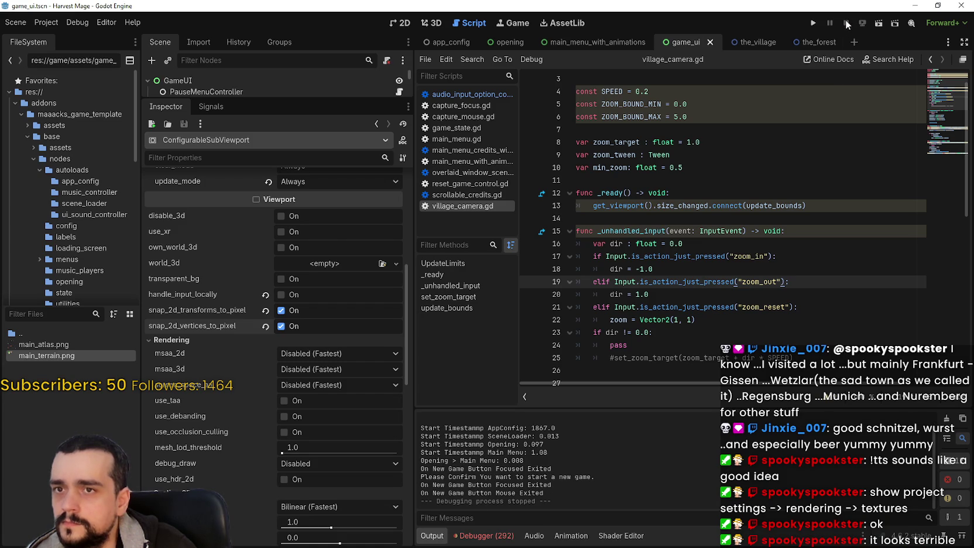
Step: Untick both snap_2d options and tick size_2d_override_stretch on the sub-viewport
{"action": "left_click", "coordinate": [281, 310]}
{"action": "left_click", "coordinate": [281, 326]}
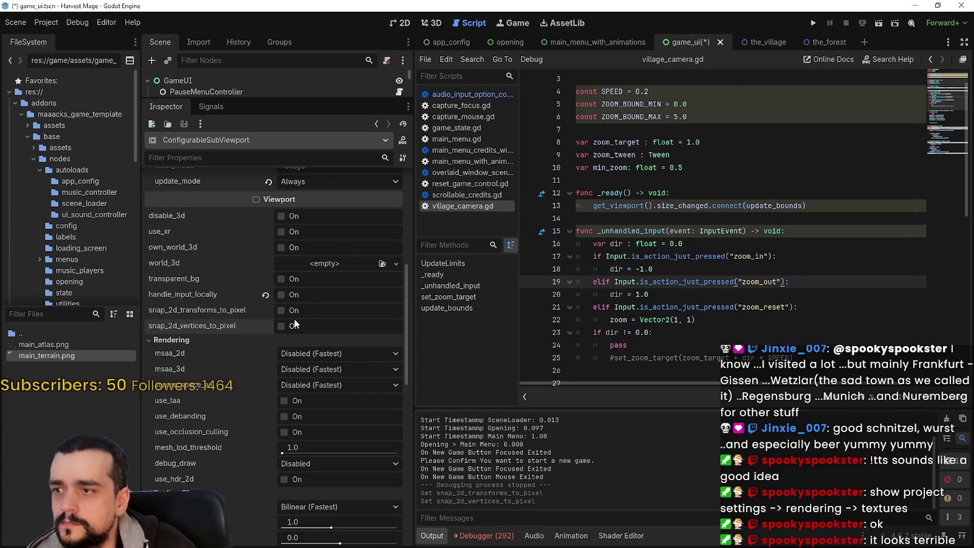
{"action": "scroll", "coordinate": [372, 381], "scroll_direction": "up", "scroll_amount": 5}
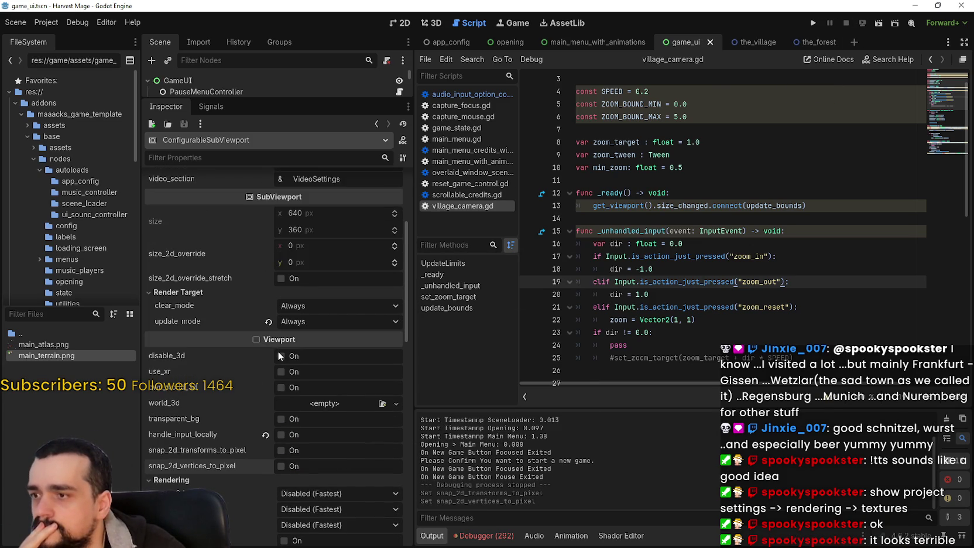
{"action": "mouse_move", "coordinate": [227, 275]}
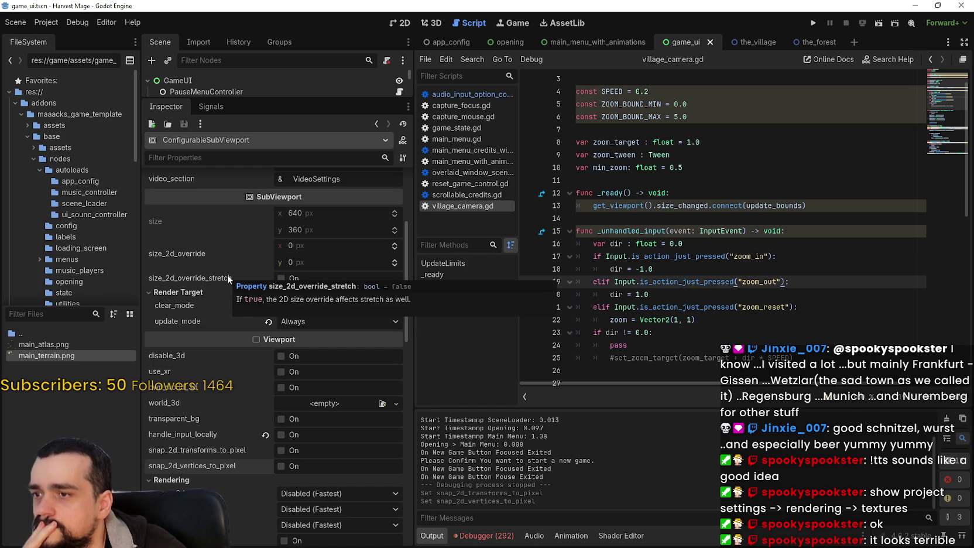
{"action": "scroll", "coordinate": [222, 416], "scroll_direction": "up", "scroll_amount": 3}
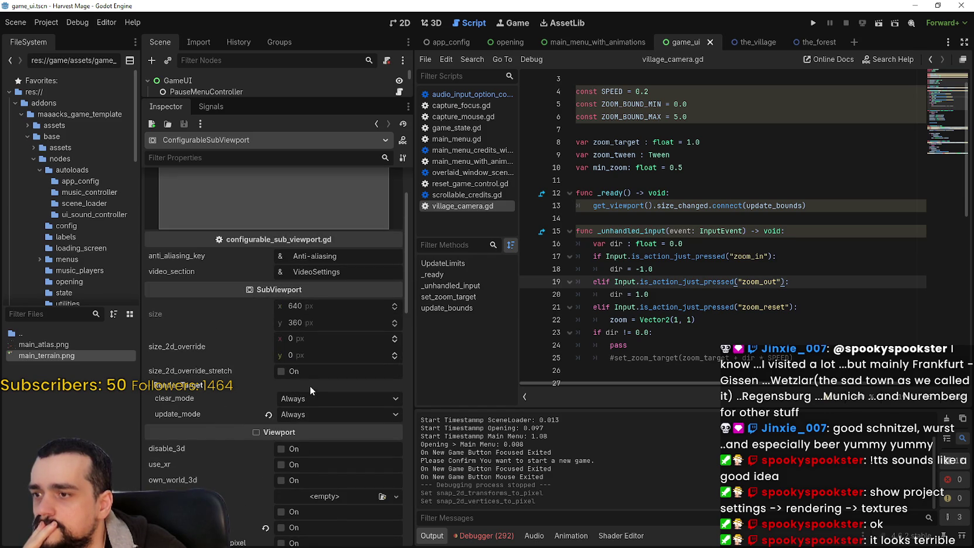
{"action": "left_click", "coordinate": [293, 375]}
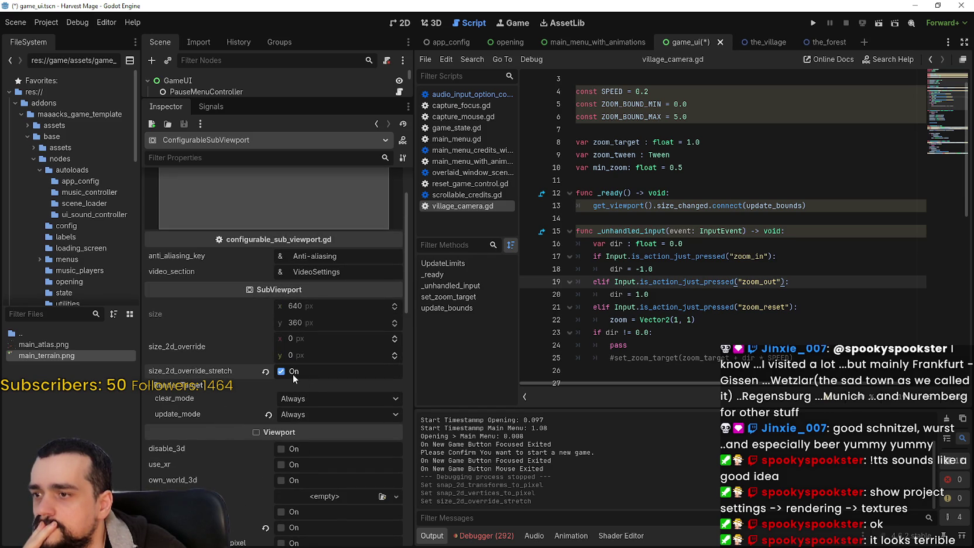
Step: Run the project again and start a new game to view the village map
{"action": "left_click", "coordinate": [815, 22]}
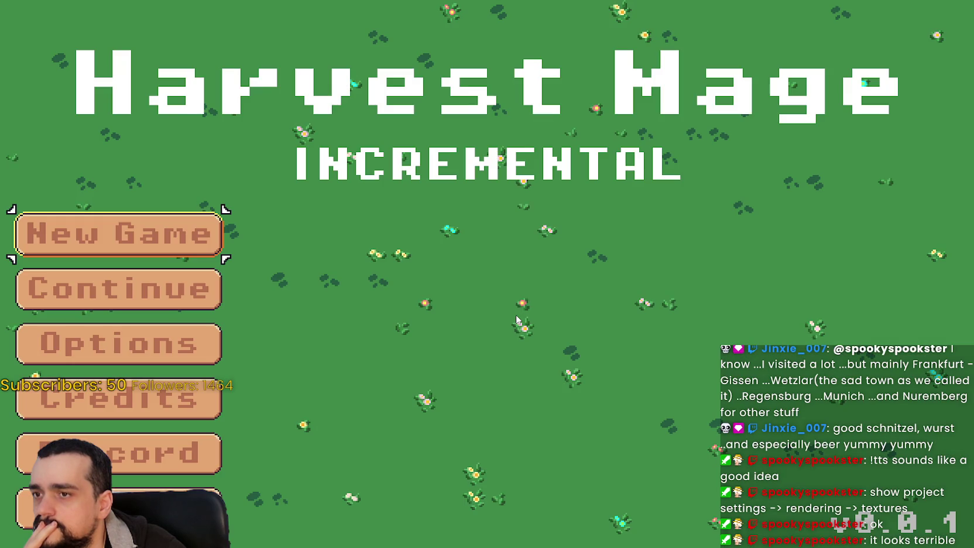
{"action": "left_click", "coordinate": [169, 236]}
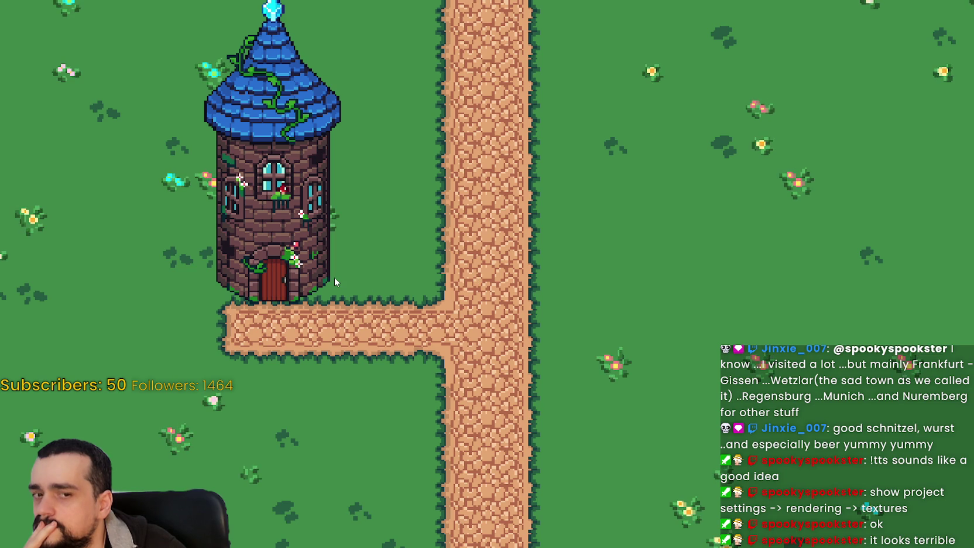
{"action": "key", "text": "alt+Tab"}
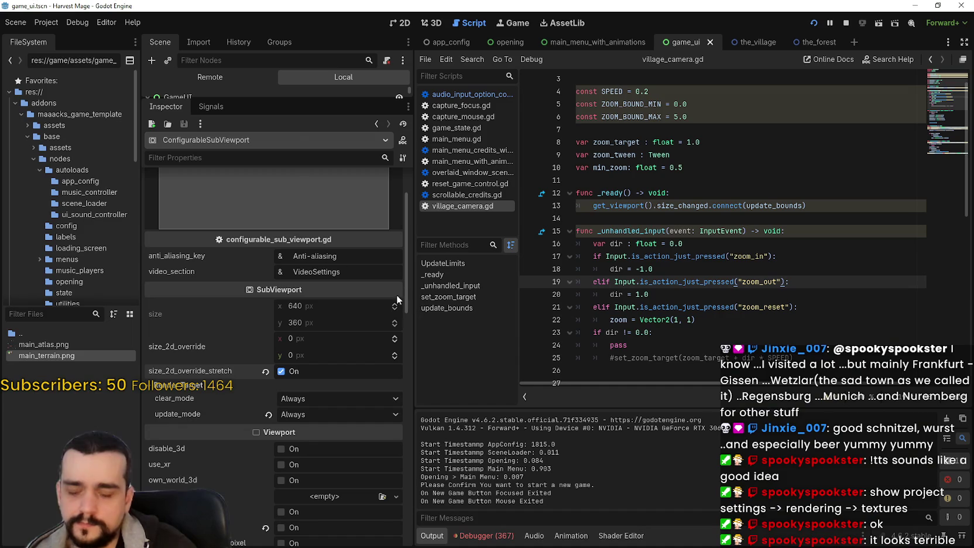
Step: Untick size_2d_override_stretch, leaving 3D and 2D antialiasing unchanged
{"action": "scroll", "coordinate": [288, 477], "scroll_direction": "down", "scroll_amount": 10}
{"action": "scroll", "coordinate": [289, 463], "scroll_direction": "up", "scroll_amount": 7}
{"action": "scroll", "coordinate": [291, 458], "scroll_direction": "up", "scroll_amount": 3}
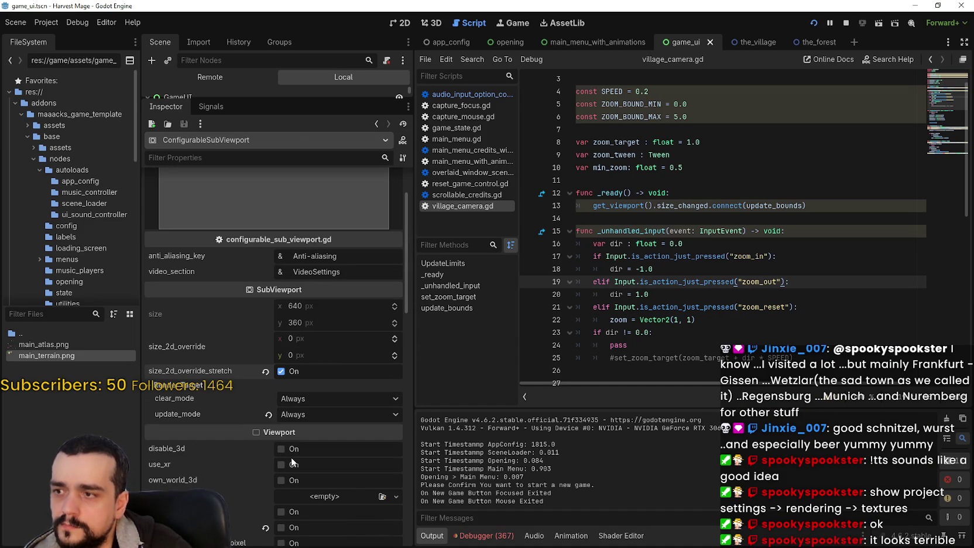
{"action": "left_click", "coordinate": [266, 370]}
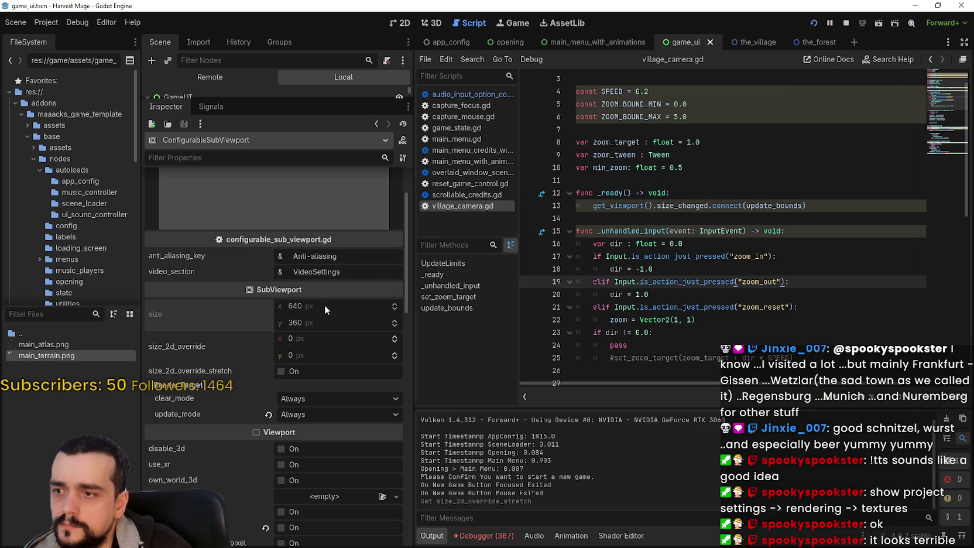
{"action": "scroll", "coordinate": [332, 442], "scroll_direction": "down", "scroll_amount": 6}
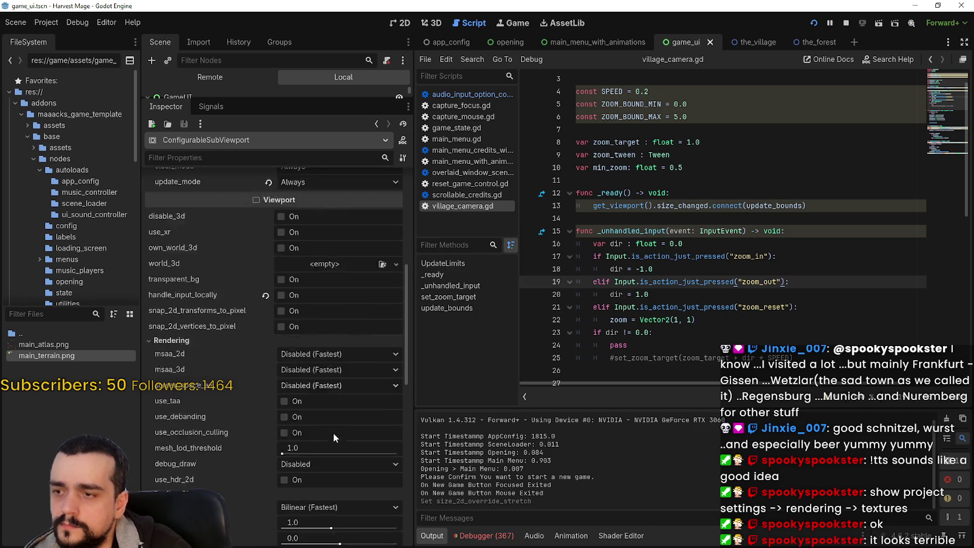
{"action": "left_click", "coordinate": [336, 276]}
{"action": "left_click", "coordinate": [340, 261]}
{"action": "left_click", "coordinate": [340, 262]}
{"action": "left_click", "coordinate": [340, 261]}
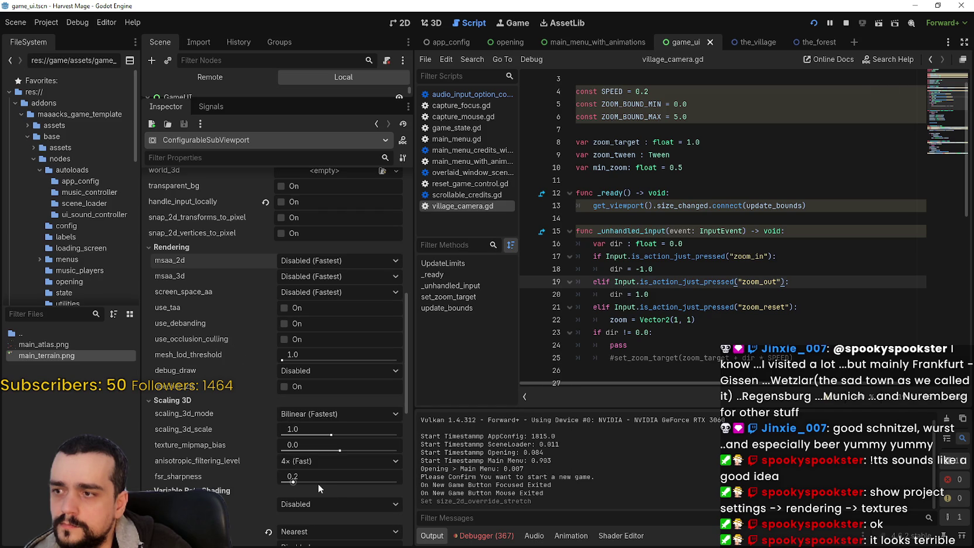
Step: Set the Canvas Items default_texture_filter to Nearest Mipmap
{"action": "scroll", "coordinate": [318, 484], "scroll_direction": "down", "scroll_amount": 3}
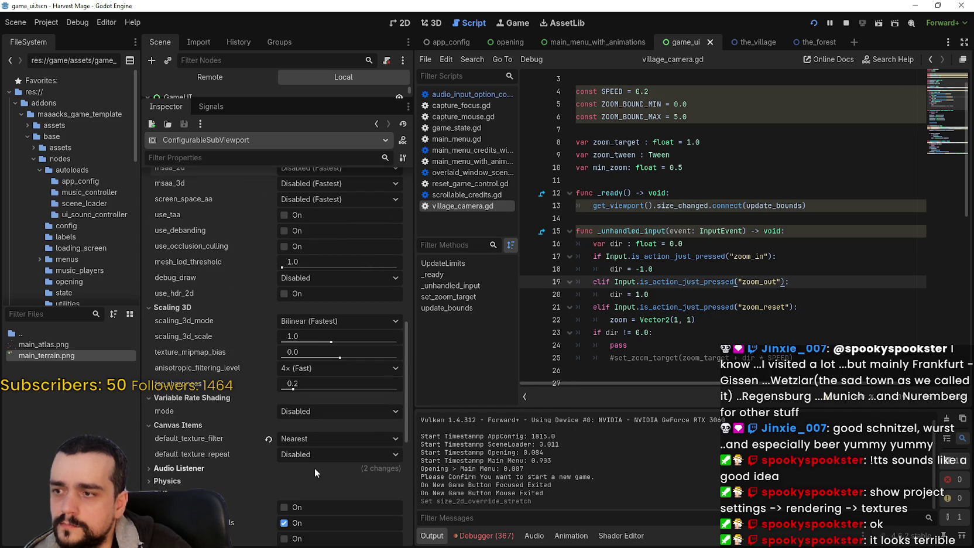
{"action": "left_click", "coordinate": [325, 440]}
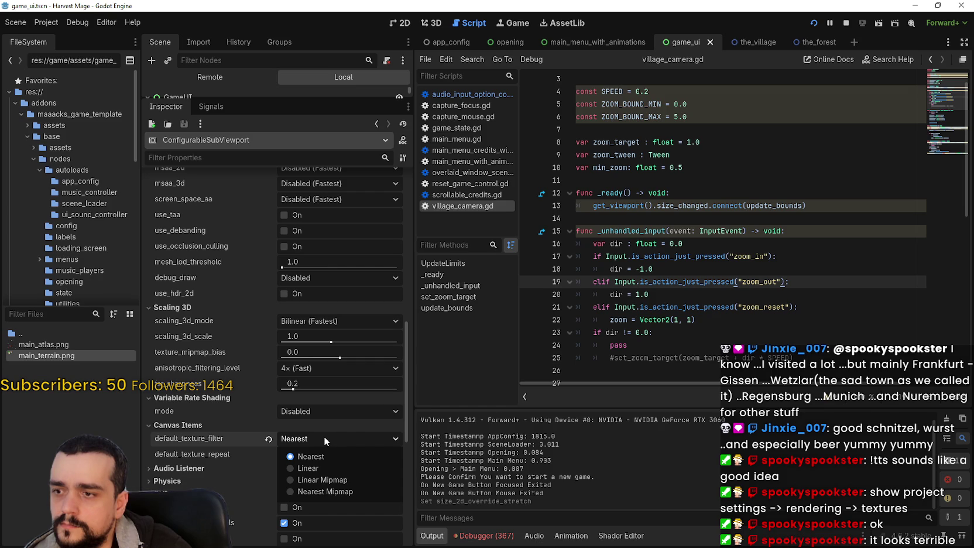
{"action": "left_click", "coordinate": [332, 491]}
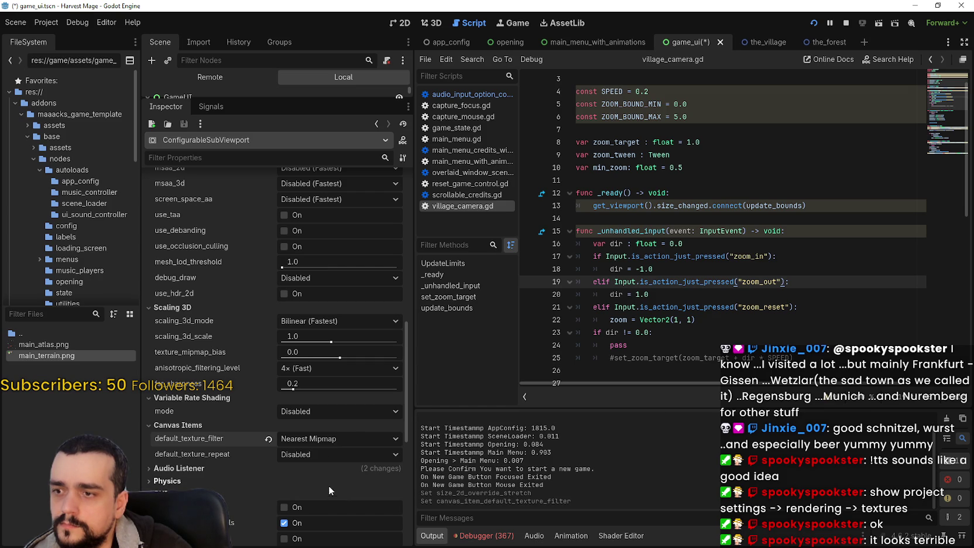
Step: Stop and relaunch the game, starting a new game to view the map
{"action": "left_click", "coordinate": [851, 25]}
{"action": "left_click", "coordinate": [817, 25]}
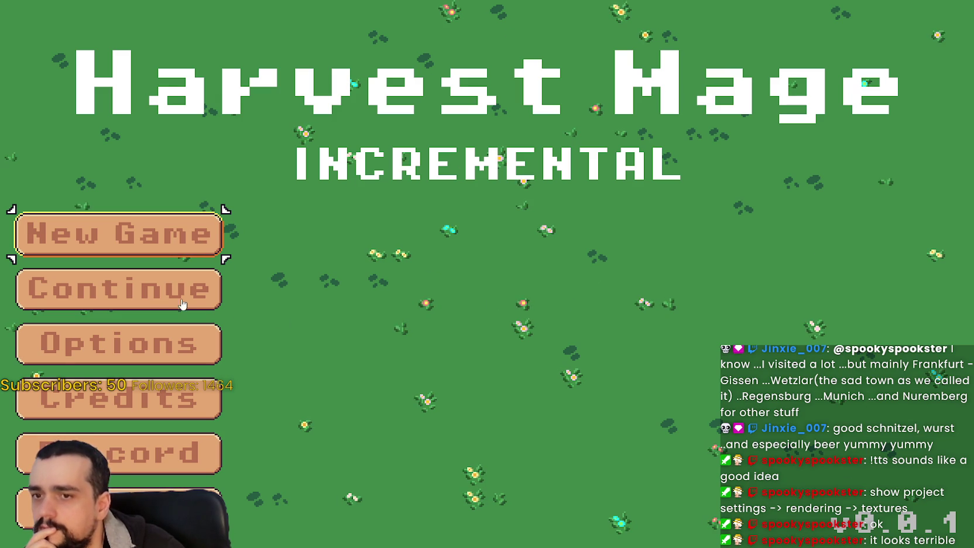
{"action": "left_click", "coordinate": [145, 227]}
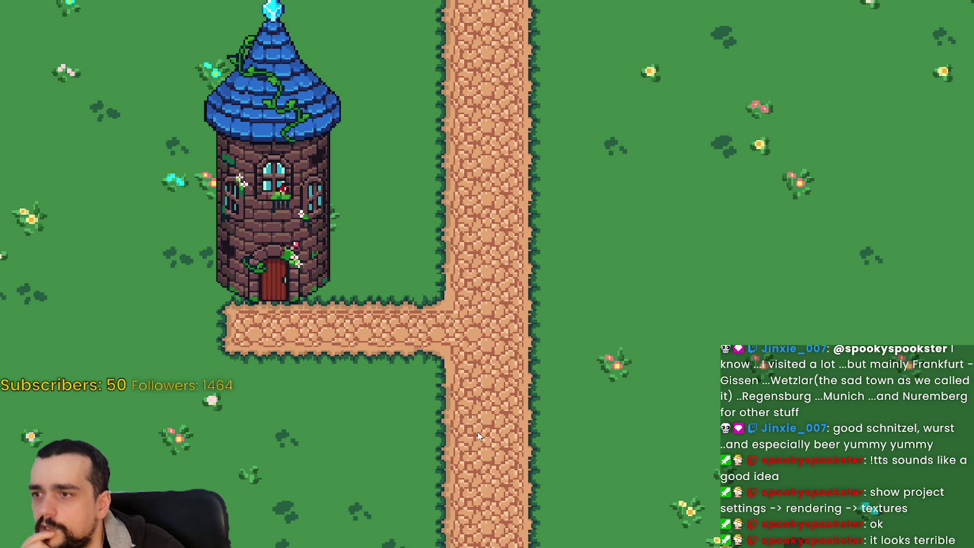
{"action": "key", "text": "F8"}
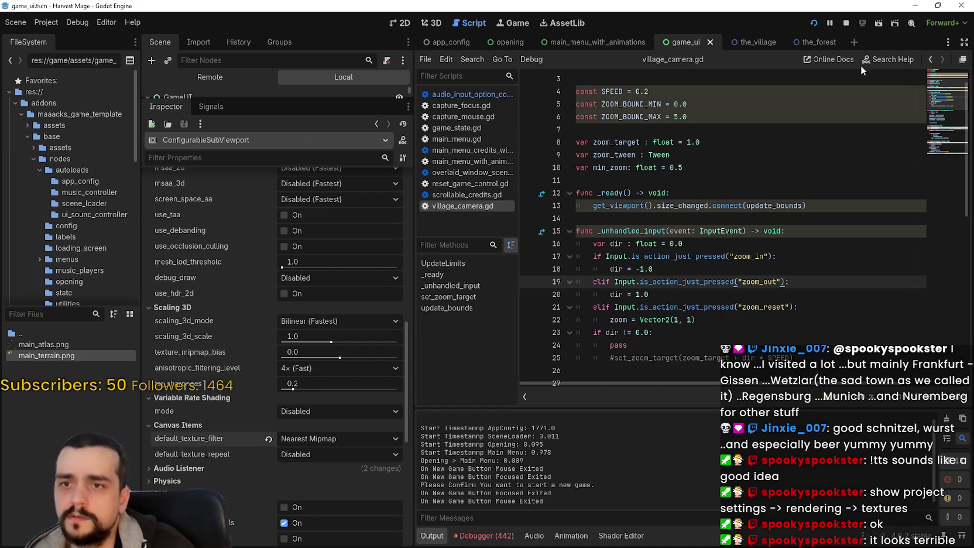
Step: Stop the game, set the_village Camera2D zoom to 1.0 and save the scene
{"action": "left_click", "coordinate": [852, 25]}
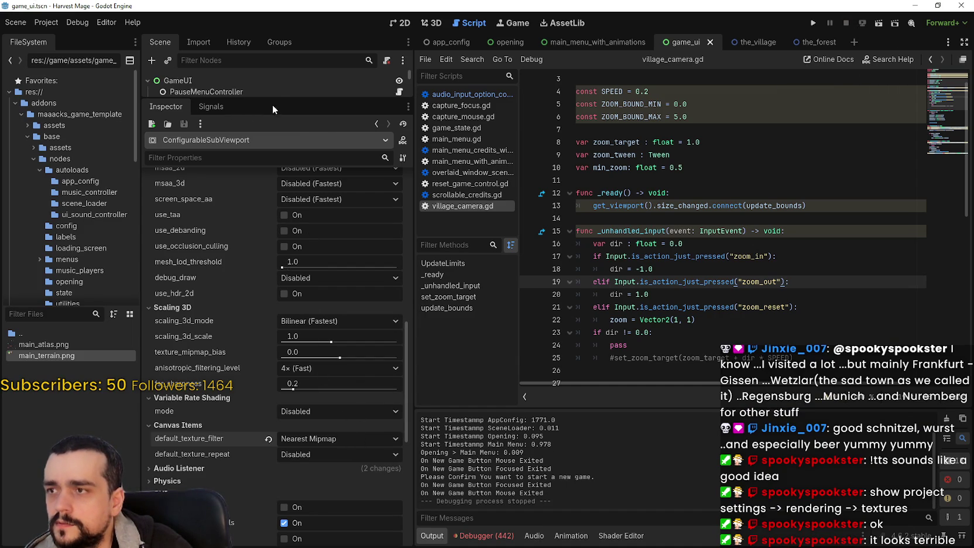
{"action": "left_click_drag", "start_coordinate": [281, 100], "coordinate": [275, 345]}
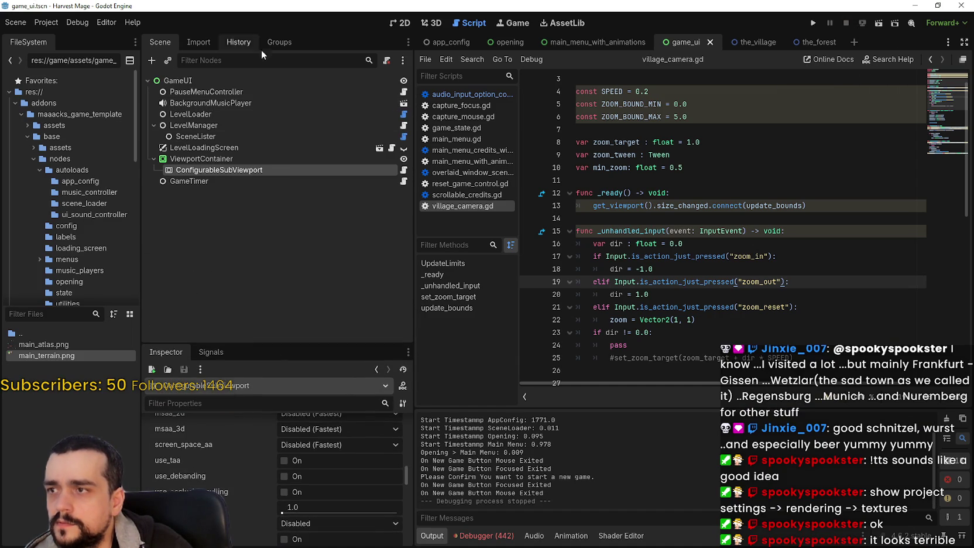
{"action": "left_click", "coordinate": [754, 43]}
{"action": "left_click_drag", "start_coordinate": [310, 436], "coordinate": [292, 439]}
{"action": "key", "text": "ctrl+s"}
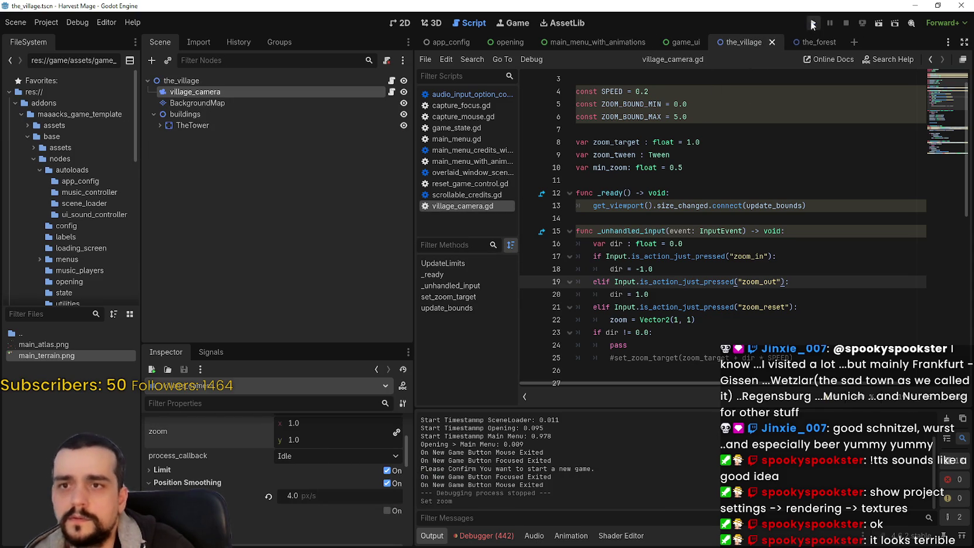
Step: Run the project and start a confirmed new game to check the village
{"action": "left_click", "coordinate": [812, 24]}
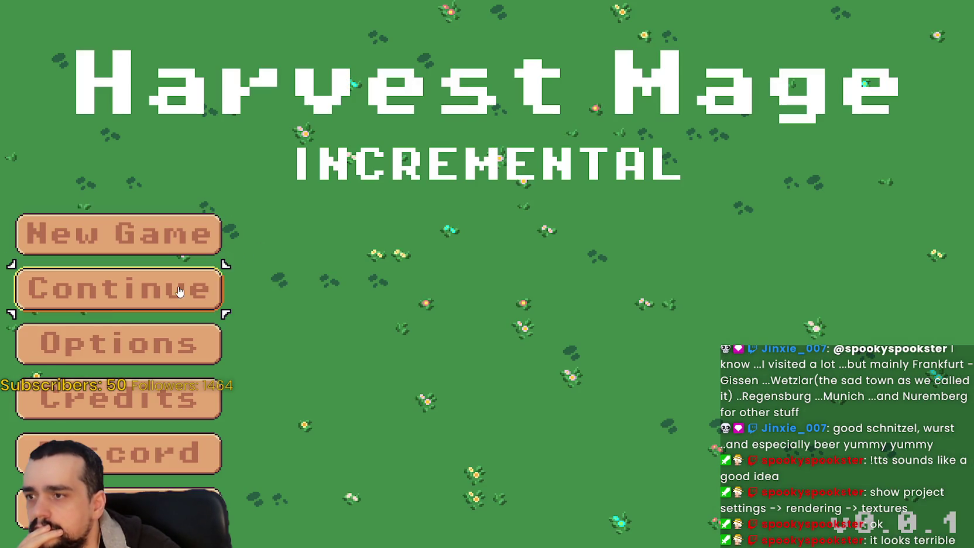
{"action": "left_click", "coordinate": [159, 234]}
{"action": "left_click", "coordinate": [160, 234]}
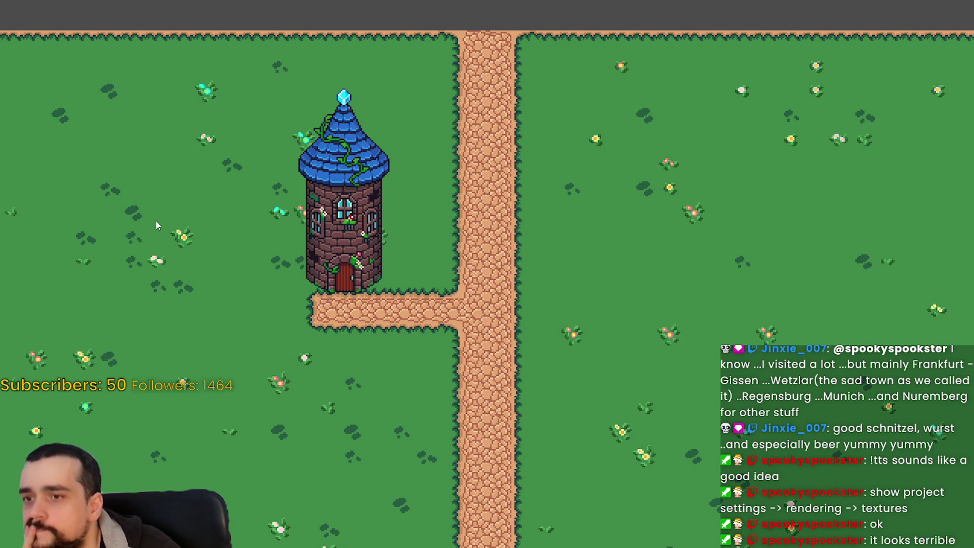
{"action": "key", "text": "alt+Tab"}
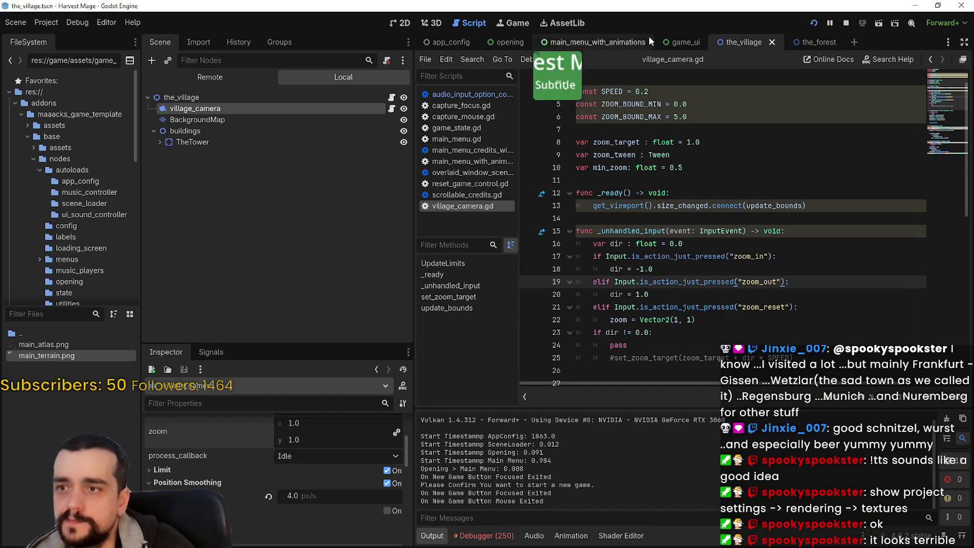
Step: In the 2D view, move the village camera down 48 px and save the scene
{"action": "left_click", "coordinate": [409, 22]}
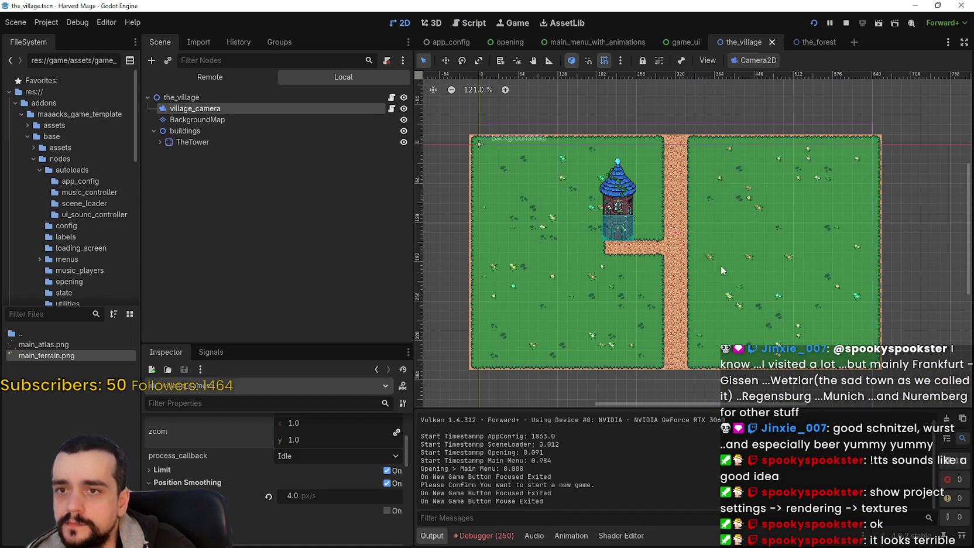
{"action": "scroll", "coordinate": [721, 265], "scroll_direction": "up", "scroll_amount": 1}
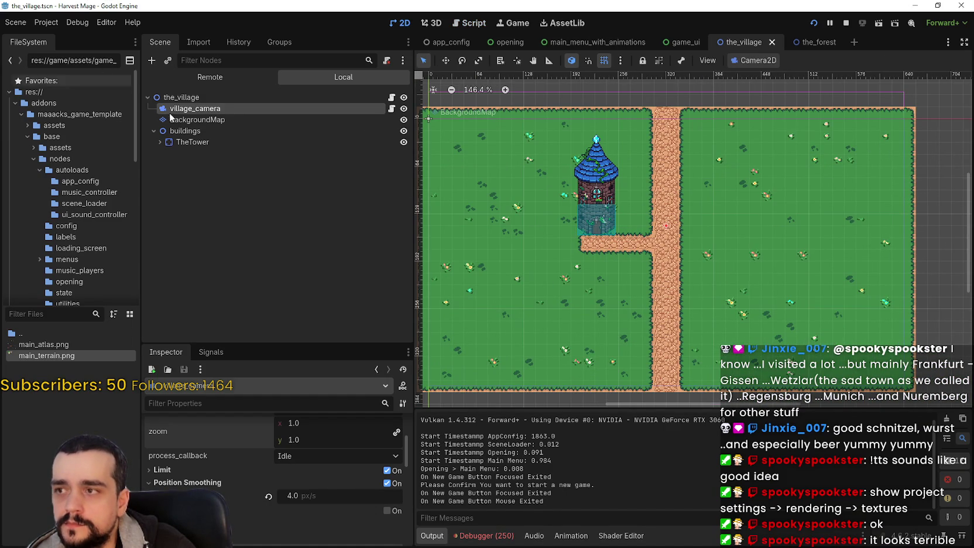
{"action": "left_click", "coordinate": [203, 119]}
{"action": "left_click", "coordinate": [195, 108]}
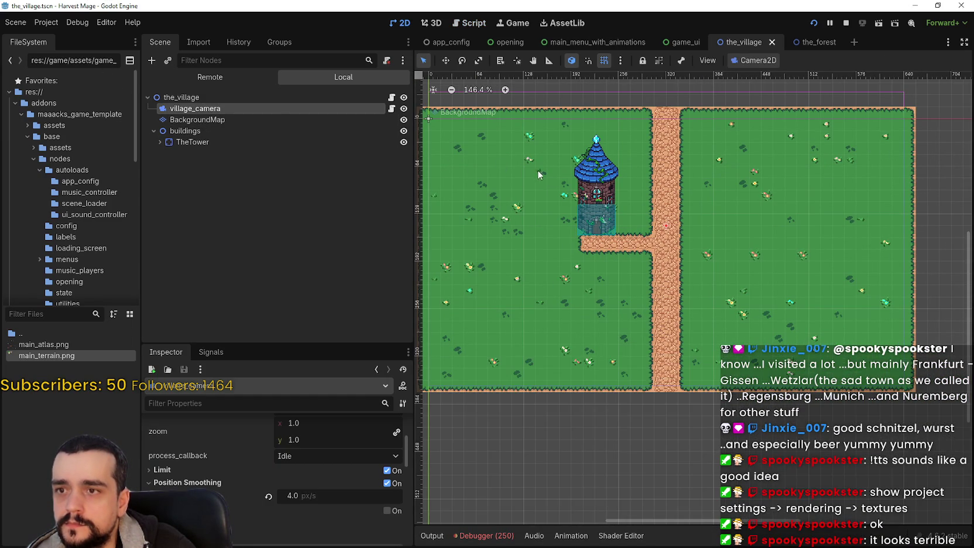
{"action": "scroll", "coordinate": [567, 191], "scroll_direction": "down", "scroll_amount": 1}
{"action": "mouse_move", "coordinate": [615, 230]}
{"action": "left_mouse_down"}
{"action": "mouse_move", "coordinate": [617, 281]}
{"action": "mouse_move", "coordinate": [618, 250]}
{"action": "left_mouse_up"}
{"action": "scroll", "coordinate": [849, 322], "scroll_direction": "up", "scroll_amount": 5}
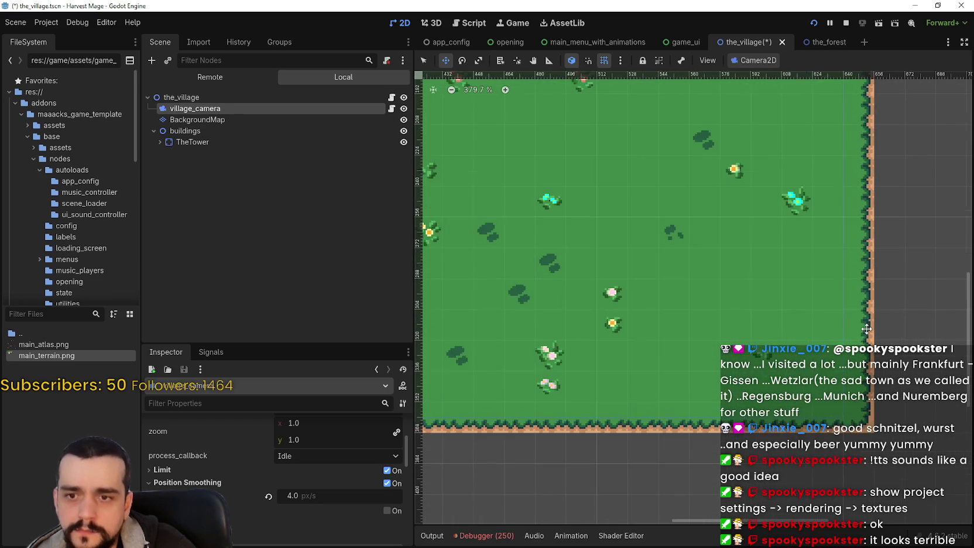
{"action": "scroll", "coordinate": [867, 329], "scroll_direction": "left", "scroll_amount": 5}
{"action": "scroll", "coordinate": [584, 248], "scroll_direction": "down", "scroll_amount": 2}
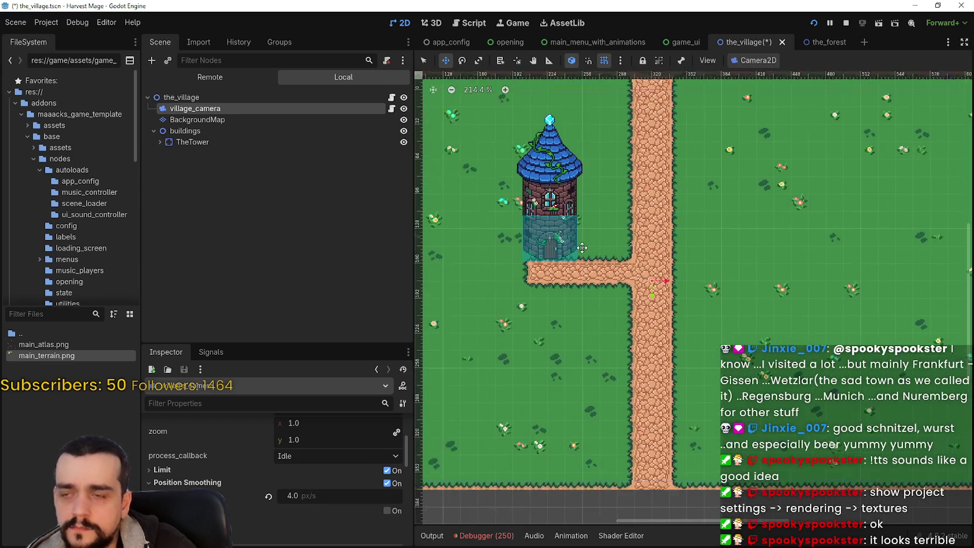
{"action": "scroll", "coordinate": [584, 248], "scroll_direction": "down", "scroll_amount": 2}
{"action": "scroll", "coordinate": [697, 238], "scroll_direction": "left", "scroll_amount": 3}
{"action": "key", "text": "ctrl+s"}
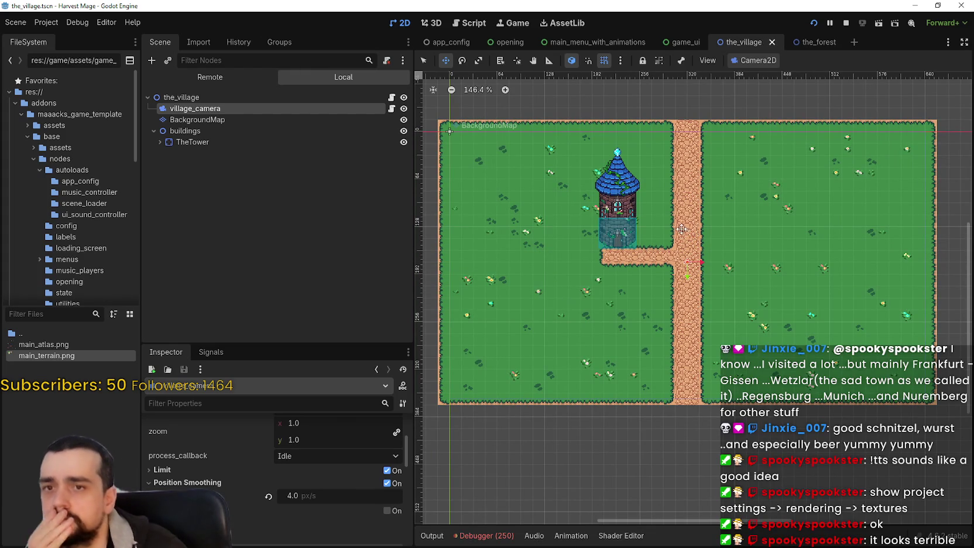
Step: Stop the running game and set the camera's CanvasItem texture filter to Nearest
{"action": "left_click", "coordinate": [846, 23]}
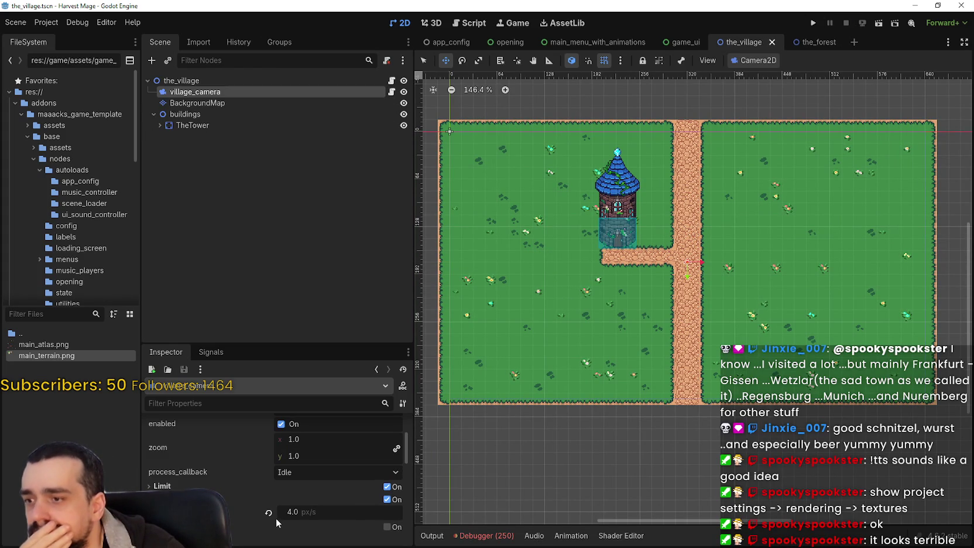
{"action": "scroll", "coordinate": [279, 509], "scroll_direction": "down", "scroll_amount": 10}
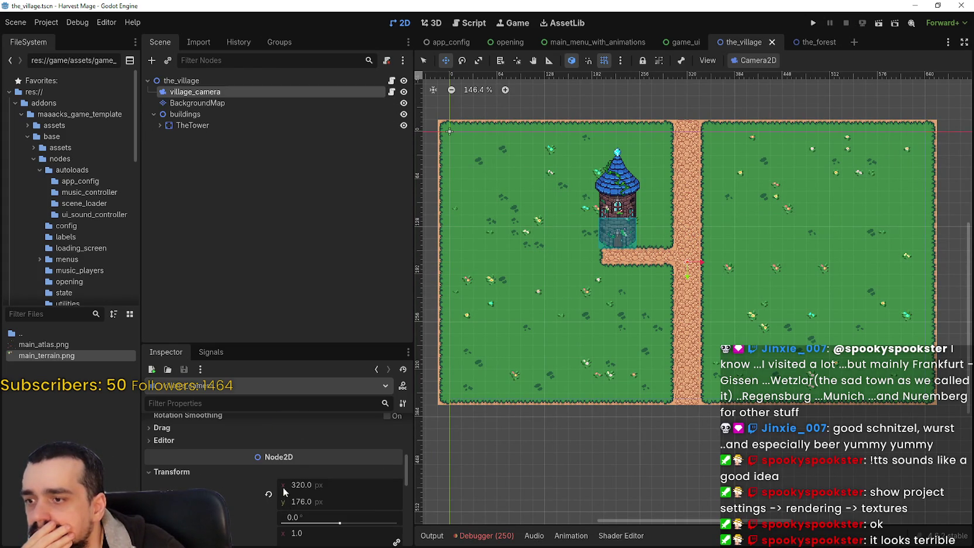
{"action": "scroll", "coordinate": [285, 491], "scroll_direction": "down", "scroll_amount": 4}
{"action": "scroll", "coordinate": [265, 466], "scroll_direction": "down", "scroll_amount": 4}
{"action": "left_click", "coordinate": [320, 477]}
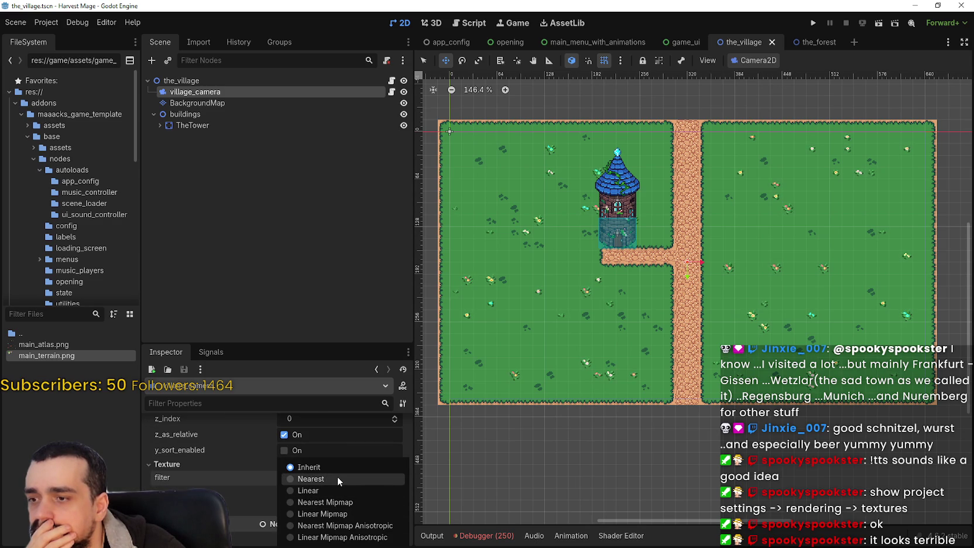
{"action": "left_click", "coordinate": [337, 477]}
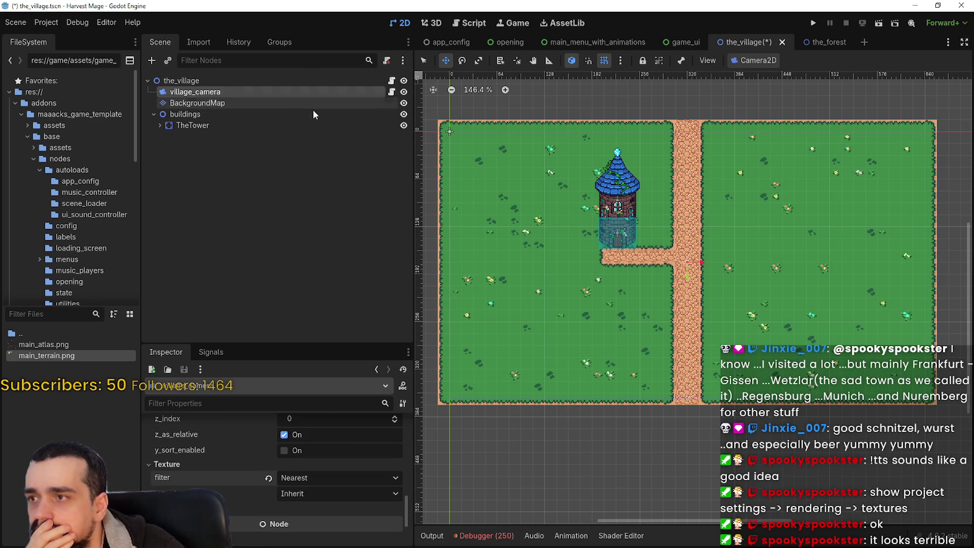
Step: In game_ui, set ConfigurableSubViewport's default_texture_filter to Nearest and run the game
{"action": "left_click", "coordinate": [683, 42]}
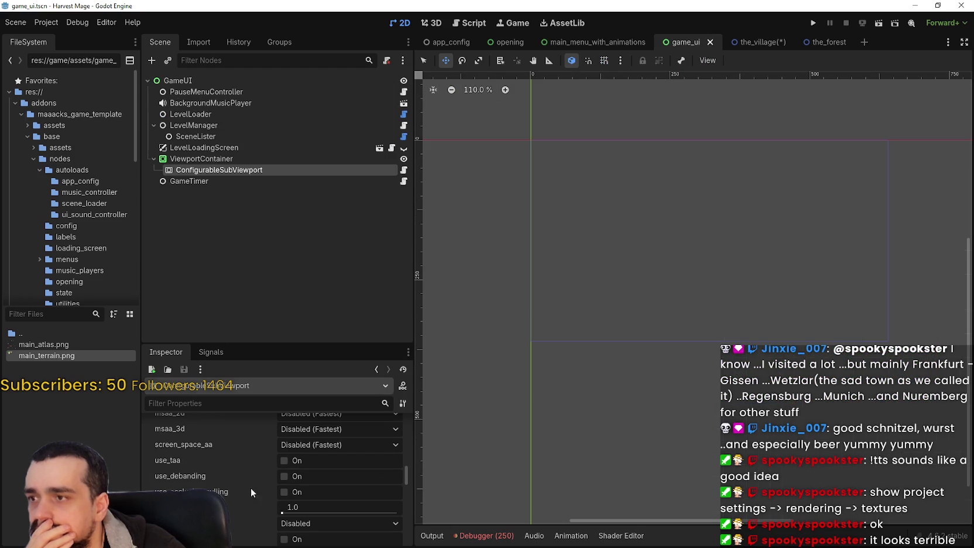
{"action": "scroll", "coordinate": [310, 514], "scroll_direction": "up", "scroll_amount": 3}
{"action": "left_click_drag", "start_coordinate": [411, 467], "coordinate": [411, 499]}
{"action": "left_click", "coordinate": [321, 449]}
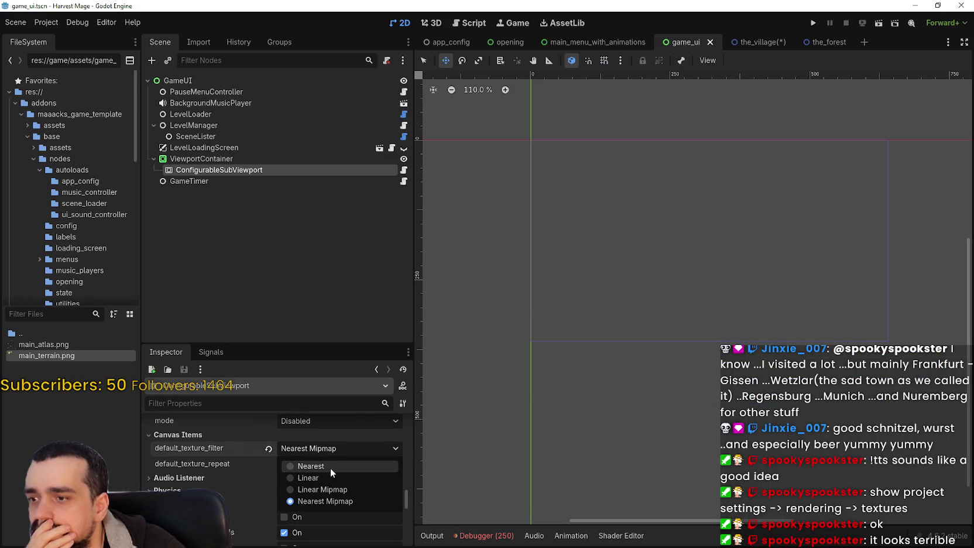
{"action": "left_click", "coordinate": [330, 467]}
{"action": "left_click", "coordinate": [817, 22]}
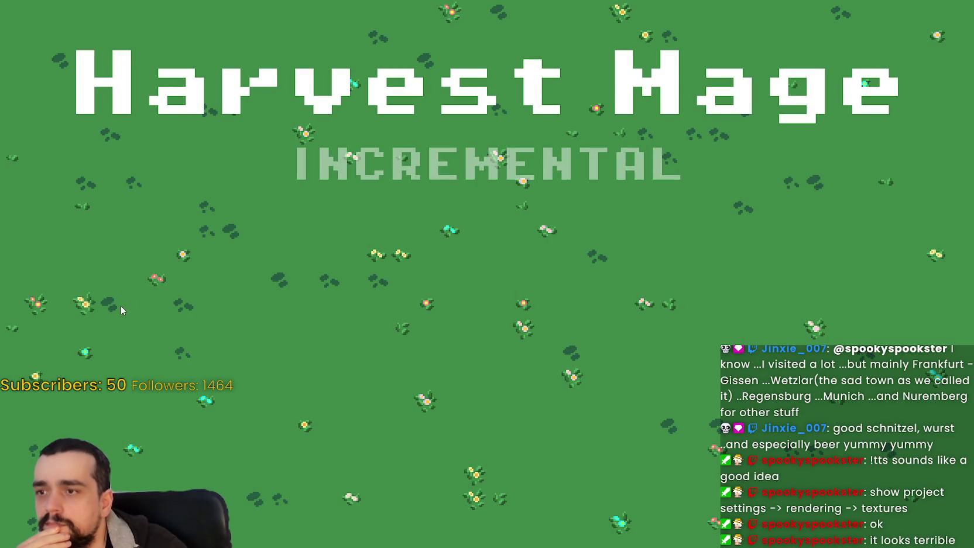
Step: Start a confirmed new game, then pause it and open the Video options
{"action": "left_click", "coordinate": [128, 242]}
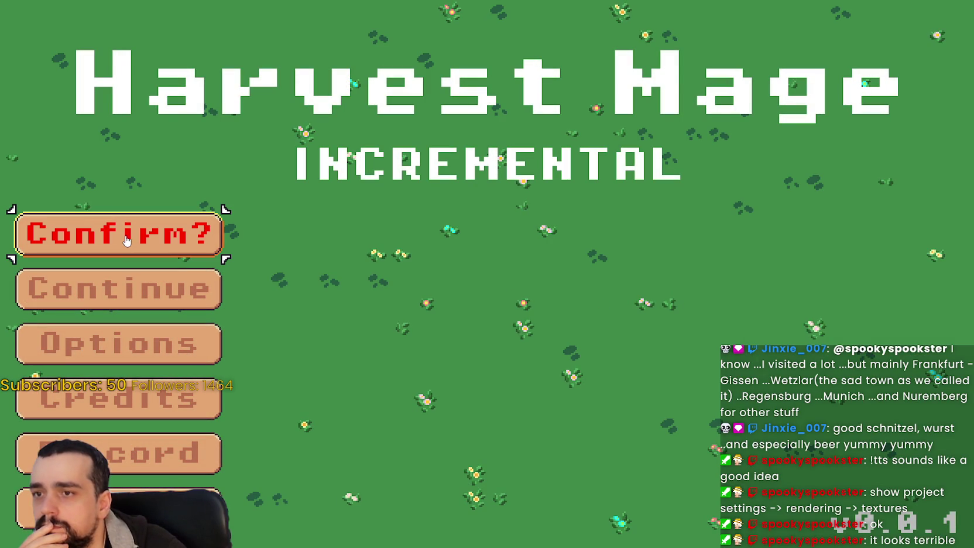
{"action": "left_click", "coordinate": [127, 240]}
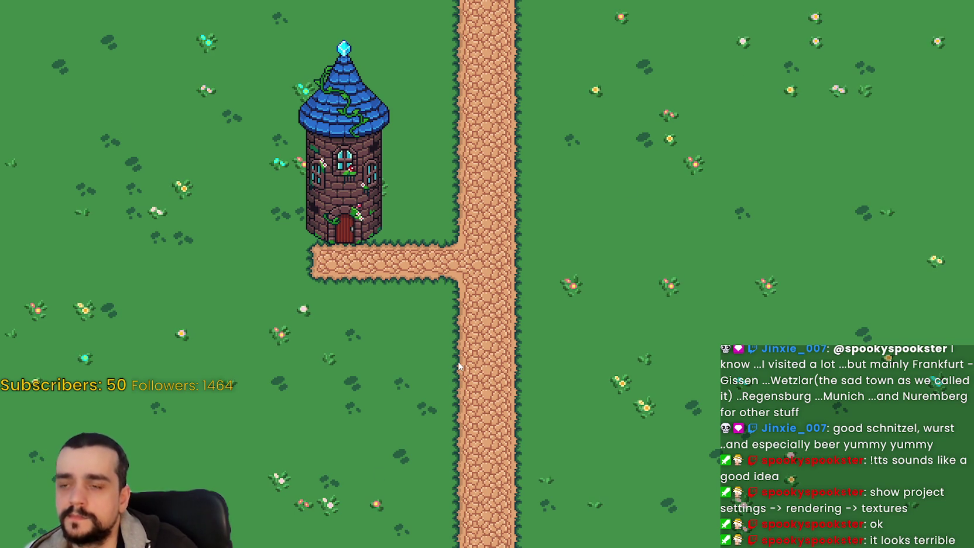
{"action": "key", "text": "Escape"}
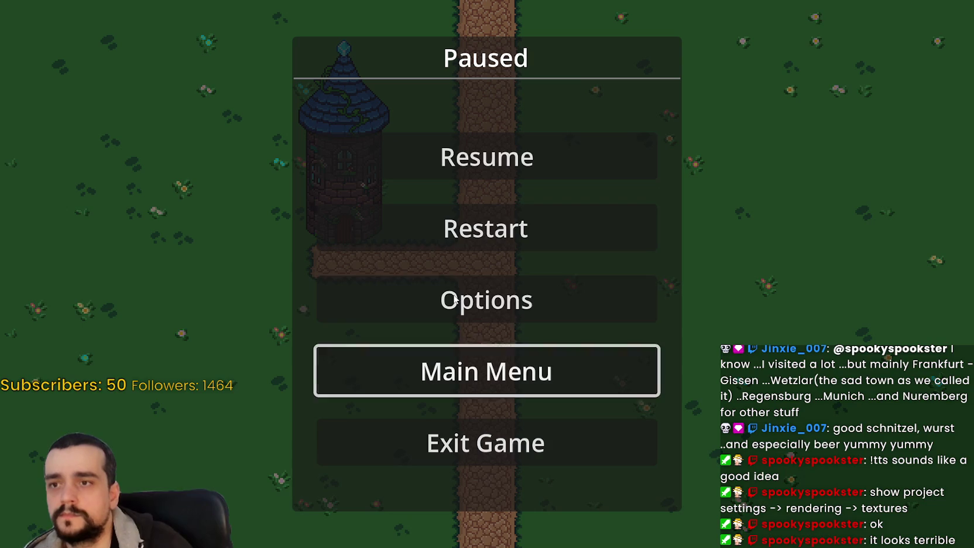
{"action": "left_click", "coordinate": [530, 301]}
{"action": "left_click", "coordinate": [524, 68]}
{"action": "left_click", "coordinate": [609, 58]}
Step: Turn off fullscreen, choose 1280 x 720, resume play and move the game window aside
{"action": "left_click", "coordinate": [757, 163]}
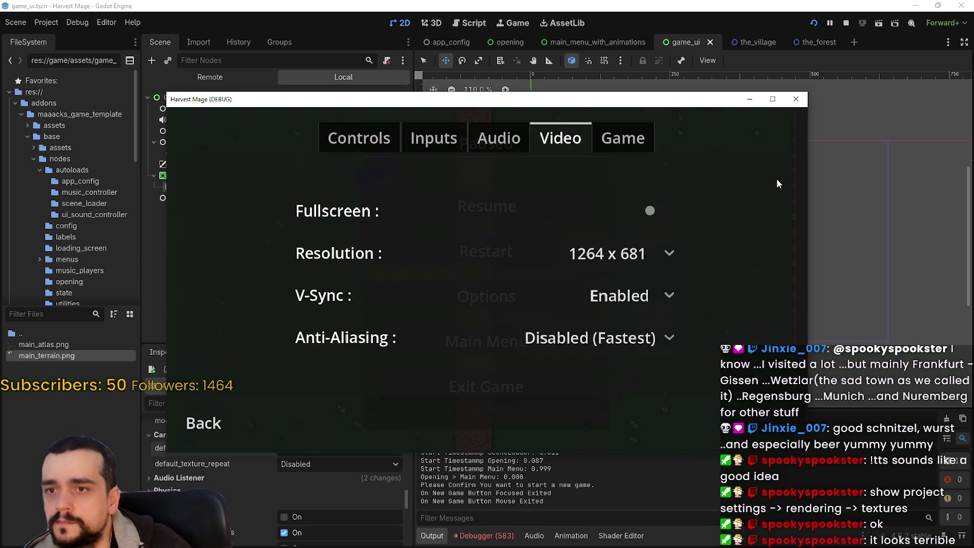
{"action": "left_click", "coordinate": [621, 253]}
{"action": "left_click", "coordinate": [718, 217]}
{"action": "left_click", "coordinate": [211, 445]}
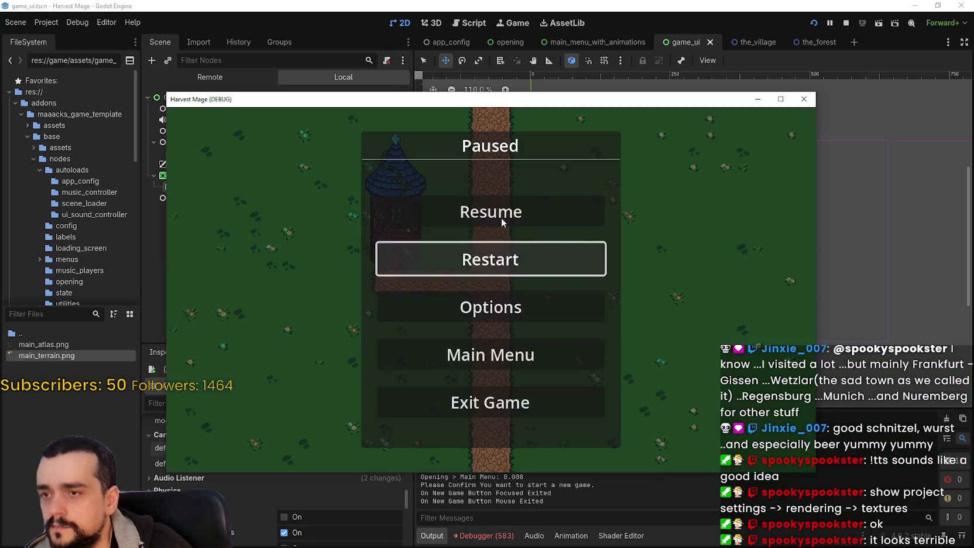
{"action": "left_click", "coordinate": [492, 214]}
{"action": "left_click_drag", "start_coordinate": [835, 68], "coordinate": [973, 67]}
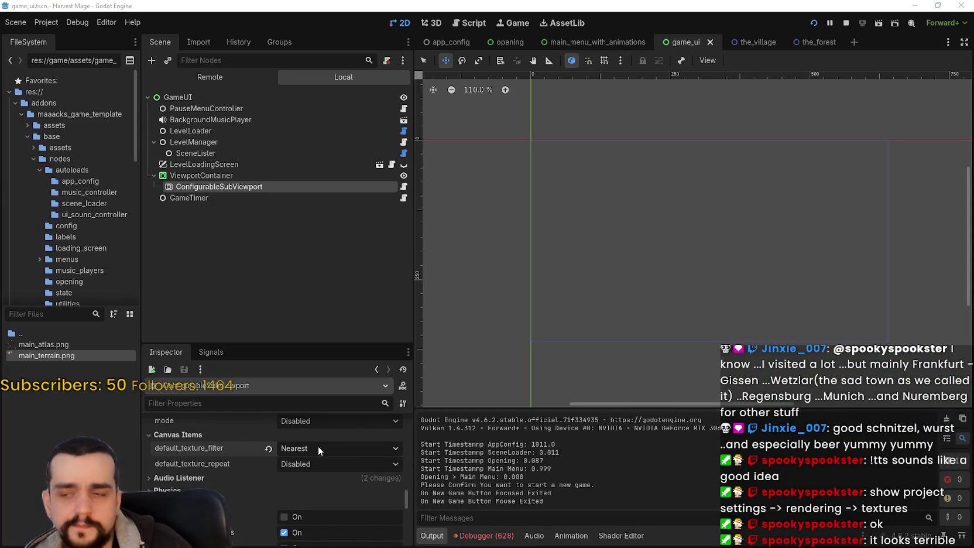
Step: Open the_village scene, try enlarging the camera's scale to about 1.5, then undo it
{"action": "scroll", "coordinate": [331, 449], "scroll_direction": "up", "scroll_amount": 2}
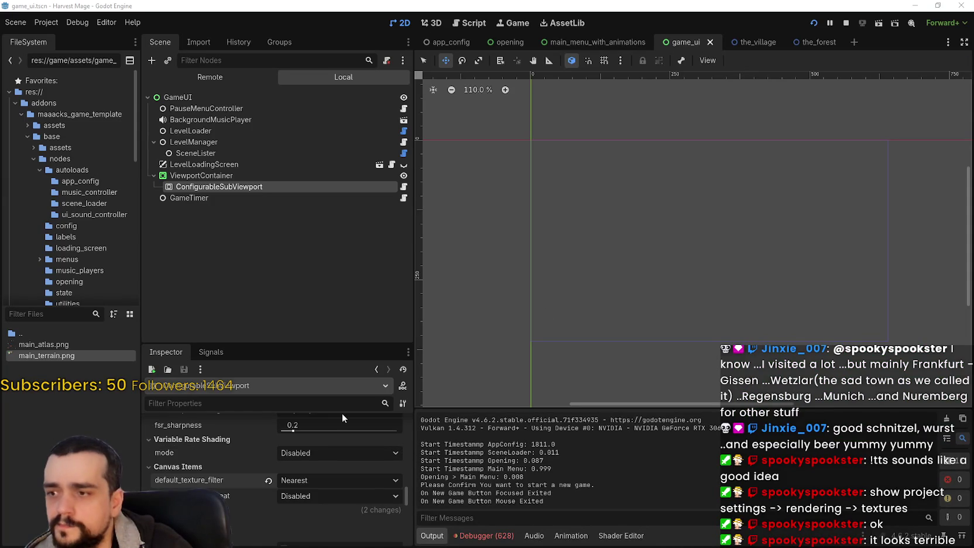
{"action": "left_click", "coordinate": [757, 42]}
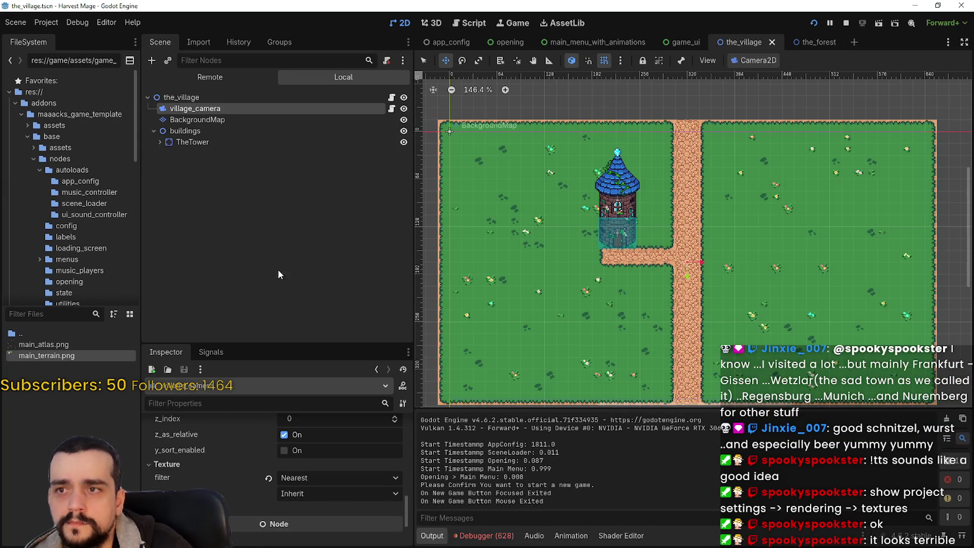
{"action": "scroll", "coordinate": [313, 496], "scroll_direction": "up", "scroll_amount": 5}
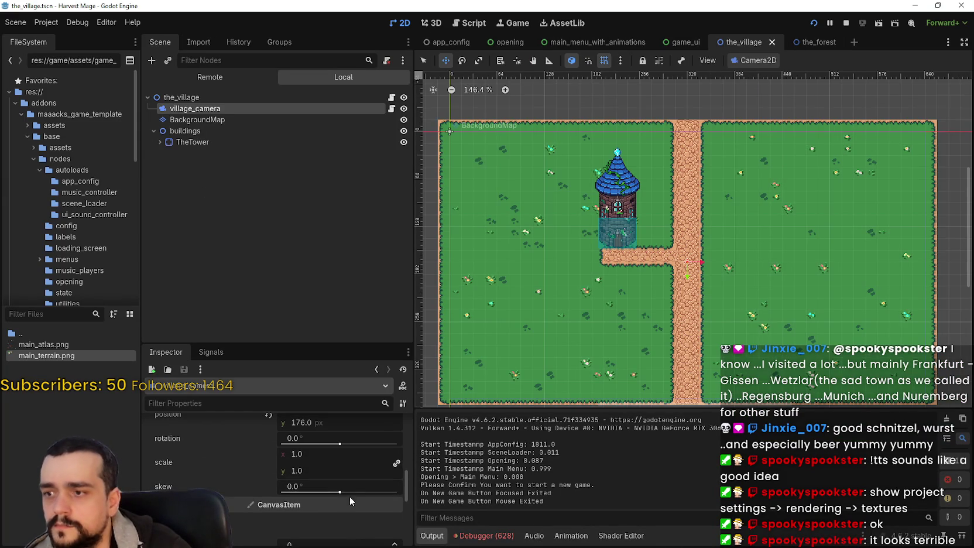
{"action": "left_click_drag", "start_coordinate": [304, 459], "coordinate": [328, 459]}
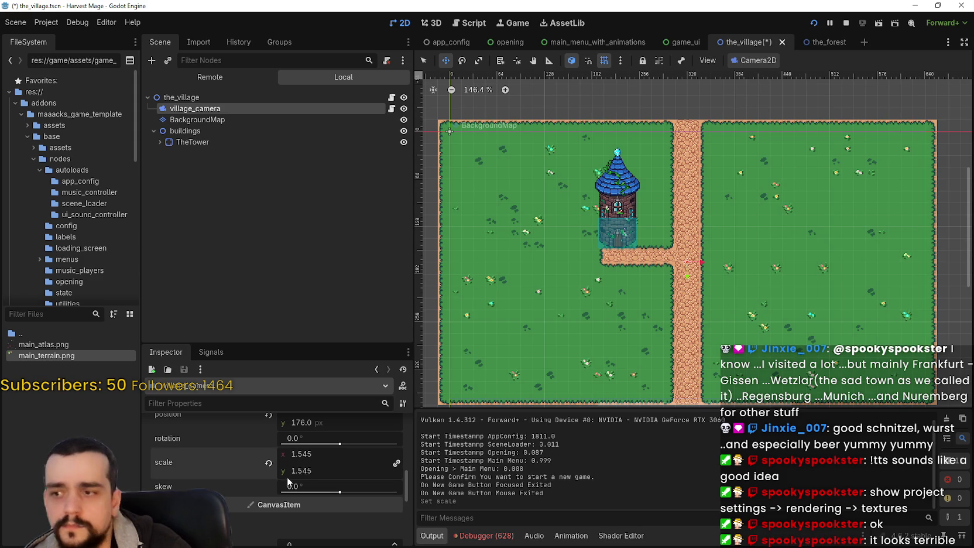
{"action": "scroll", "coordinate": [292, 471], "scroll_direction": "up", "scroll_amount": 1}
{"action": "key", "text": "ctrl+z"}
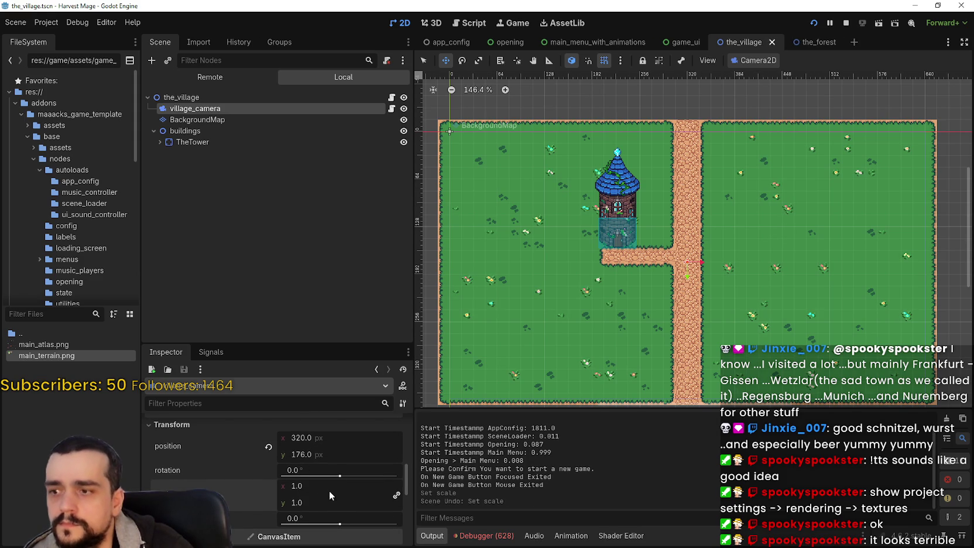
{"action": "scroll", "coordinate": [319, 489], "scroll_direction": "down", "scroll_amount": 3}
{"action": "scroll", "coordinate": [318, 477], "scroll_direction": "down", "scroll_amount": 5}
{"action": "scroll", "coordinate": [310, 477], "scroll_direction": "up", "scroll_amount": 6}
{"action": "scroll", "coordinate": [309, 481], "scroll_direction": "up", "scroll_amount": 6}
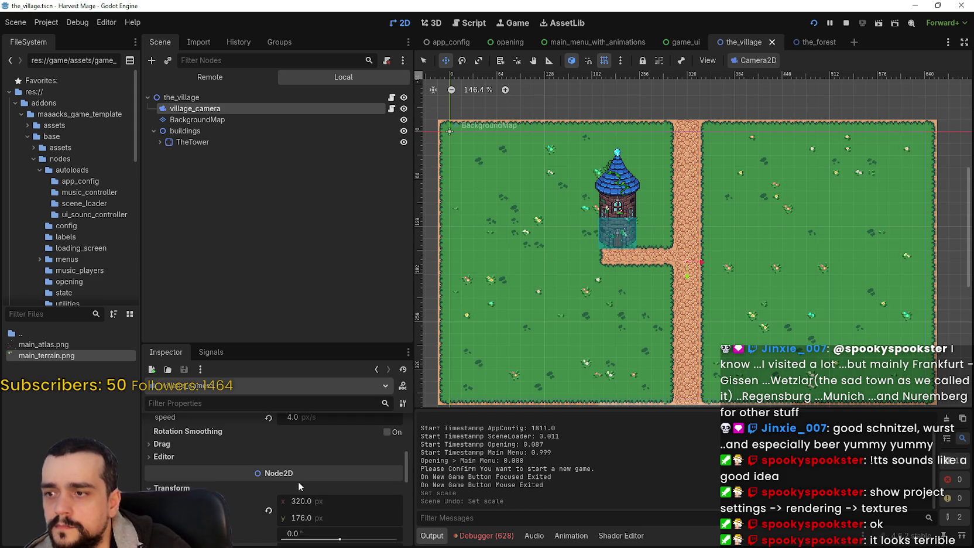
Step: Enter a camera zoom of 1.5, then change it to 2.0 on both axes
{"action": "left_click_drag", "start_coordinate": [304, 472], "coordinate": [351, 472]}
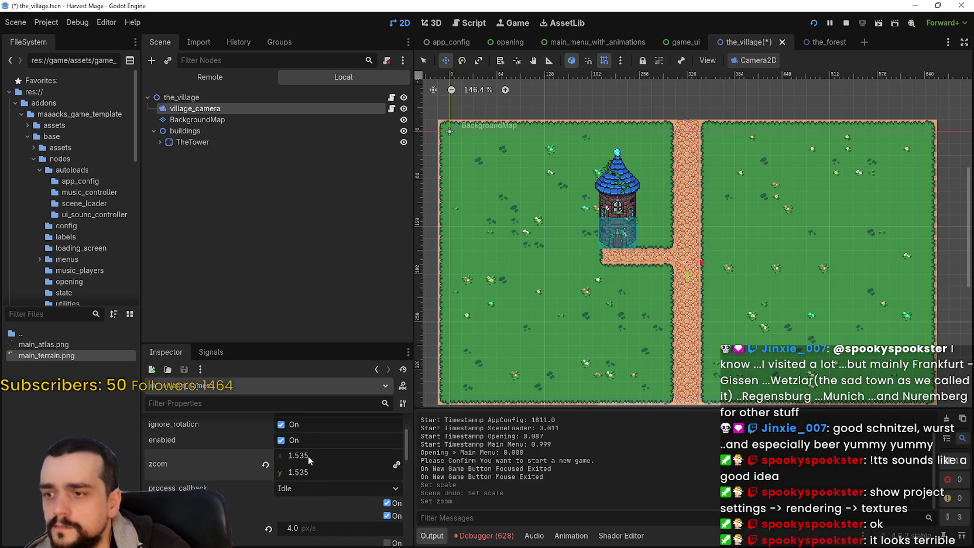
{"action": "type", "text": "1.5"}
{"action": "key", "text": "Return"}
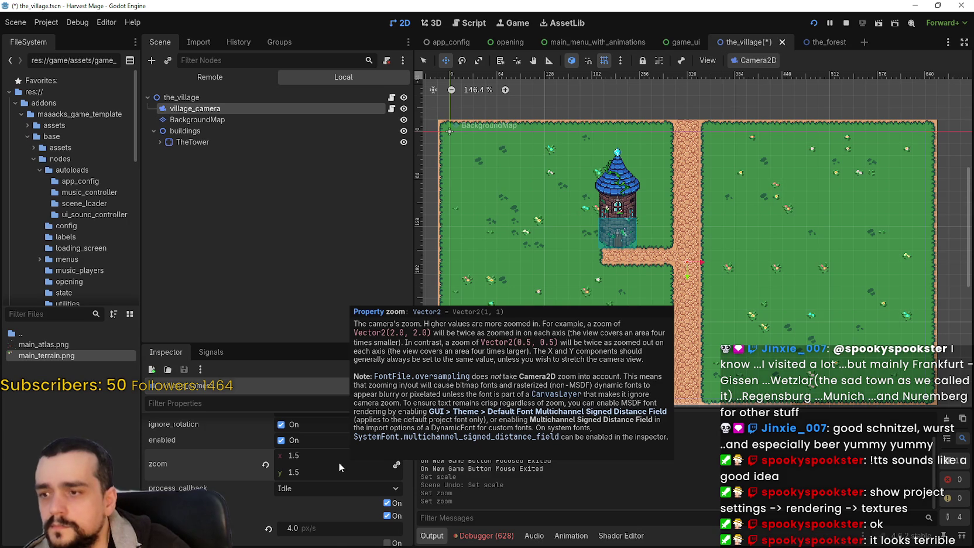
{"action": "left_click", "coordinate": [322, 448]}
{"action": "type", "text": "2"}
{"action": "key", "text": "Return"}
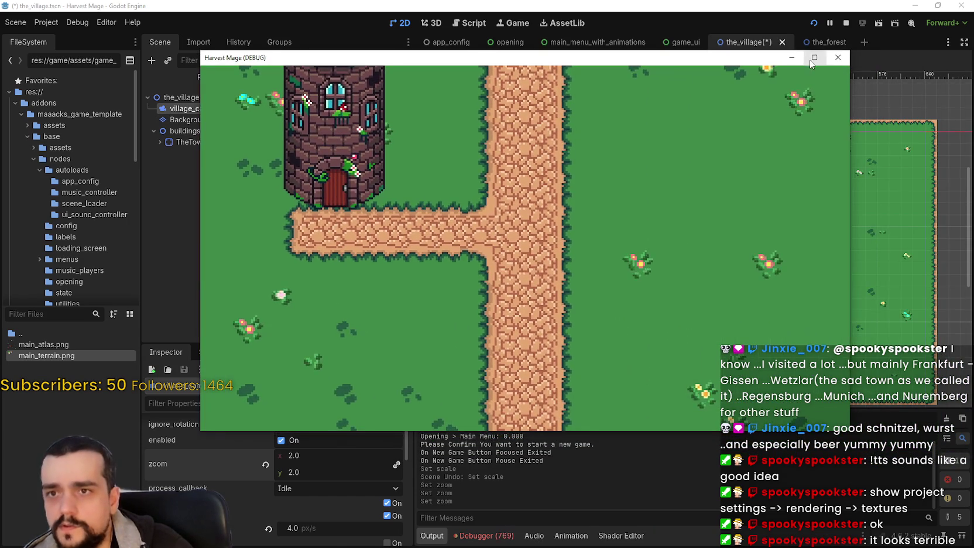
{"action": "left_click", "coordinate": [811, 61]}
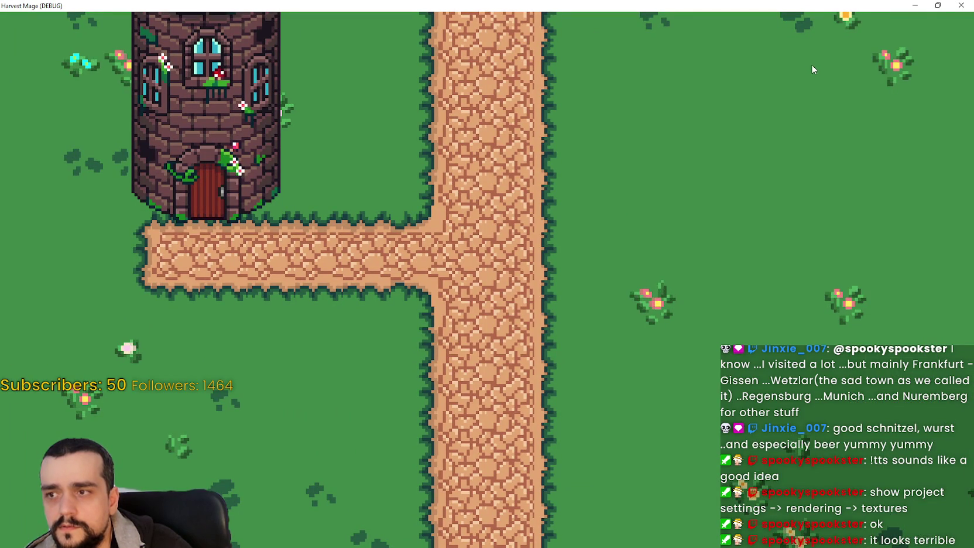
Step: Resize the Harvest Mage (DEBUG) window to view the zoomed village, then close it
{"action": "left_click", "coordinate": [938, 6]}
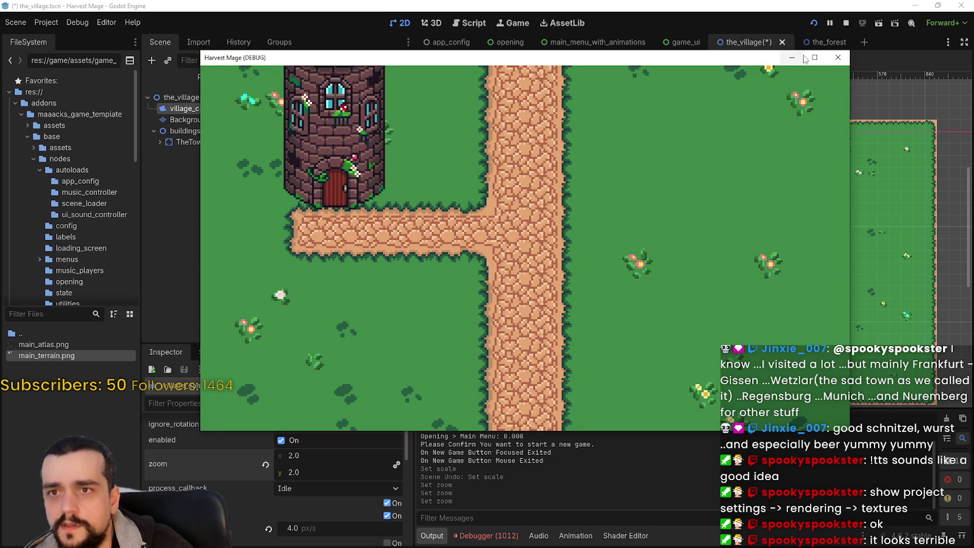
{"action": "mouse_move", "coordinate": [851, 434]}
{"action": "left_mouse_down"}
{"action": "mouse_move", "coordinate": [569, 410]}
{"action": "mouse_move", "coordinate": [417, 441]}
{"action": "mouse_move", "coordinate": [822, 304]}
{"action": "mouse_move", "coordinate": [822, 316]}
{"action": "mouse_move", "coordinate": [822, 283]}
{"action": "mouse_move", "coordinate": [884, 492]}
{"action": "left_mouse_up"}
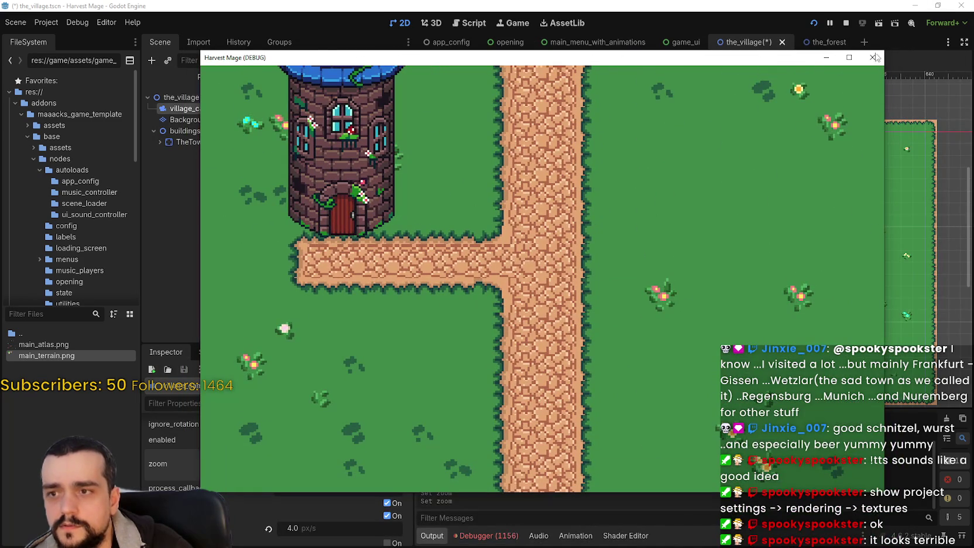
{"action": "left_click", "coordinate": [850, 57]}
{"action": "left_click", "coordinate": [938, 5]}
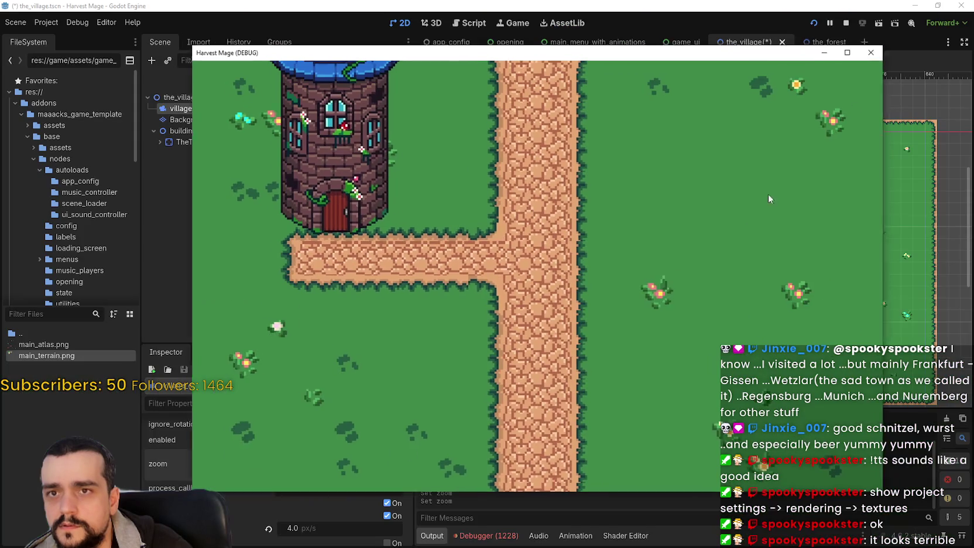
{"action": "left_click", "coordinate": [847, 22]}
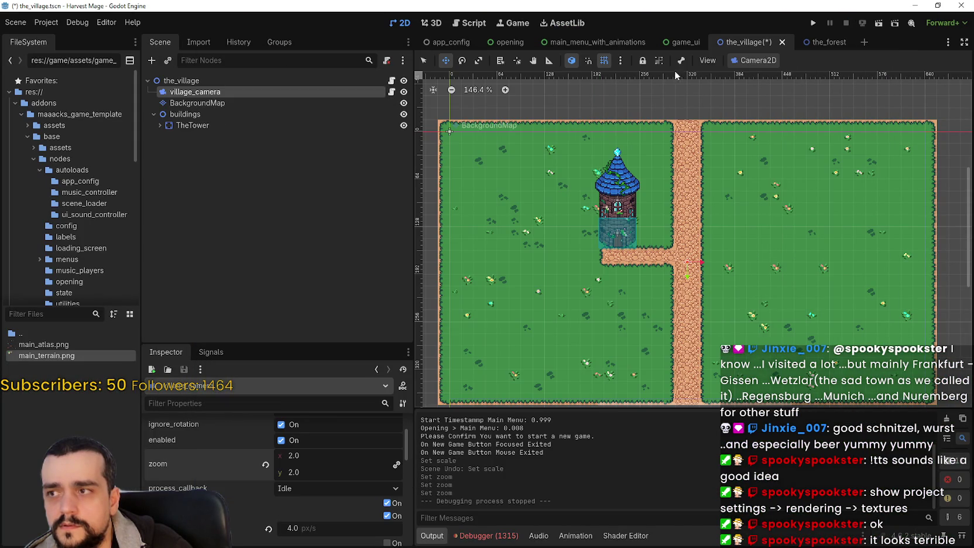
Step: Read village_camera.gd's zoom code, save, and switch to the GrowHarvestSell project editor
{"action": "left_click", "coordinate": [392, 92]}
{"action": "left_click", "coordinate": [714, 305]}
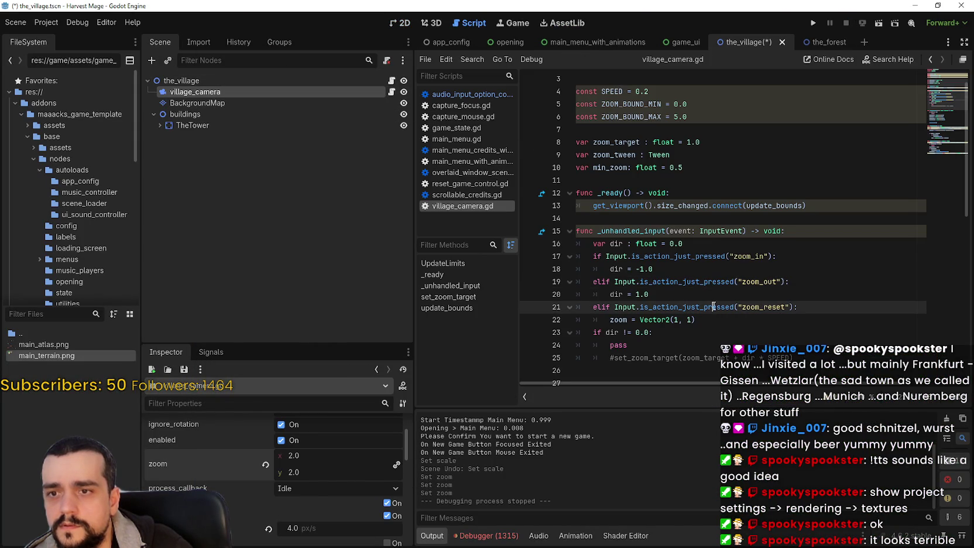
{"action": "scroll", "coordinate": [761, 372], "scroll_direction": "down", "scroll_amount": 4}
{"action": "scroll", "coordinate": [760, 373], "scroll_direction": "down", "scroll_amount": 8}
{"action": "left_click", "coordinate": [741, 338]}
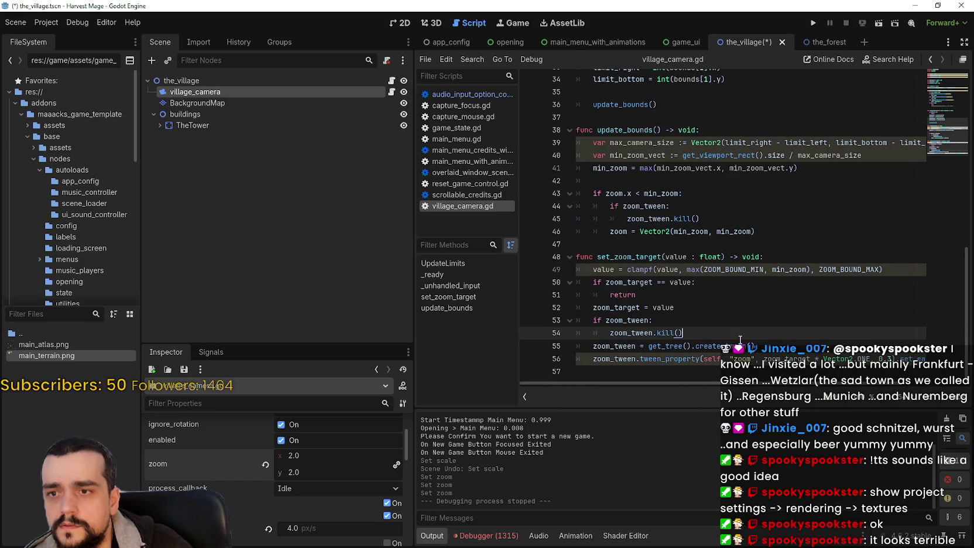
{"action": "key", "text": "ctrl+s"}
{"action": "key", "text": "Up"}
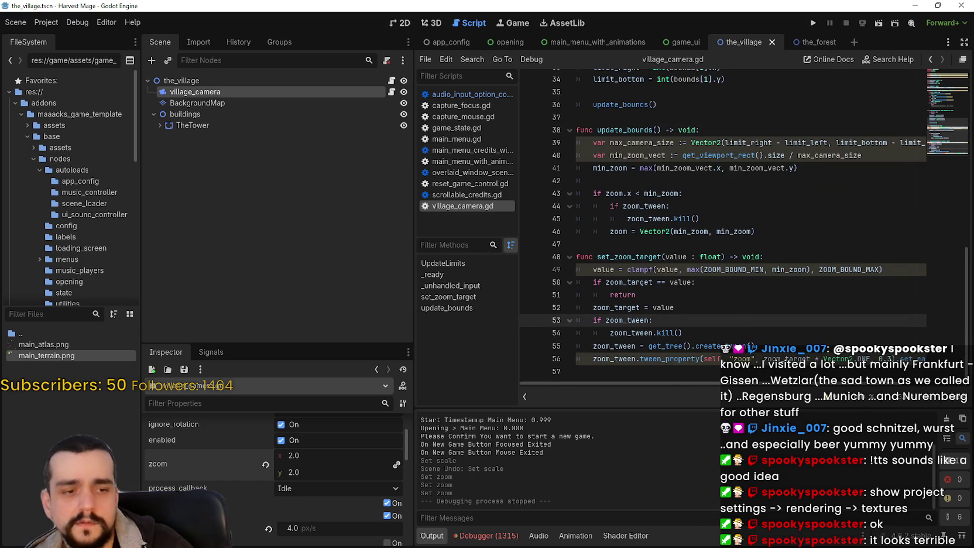
{"action": "key", "text": "alt+Tab"}
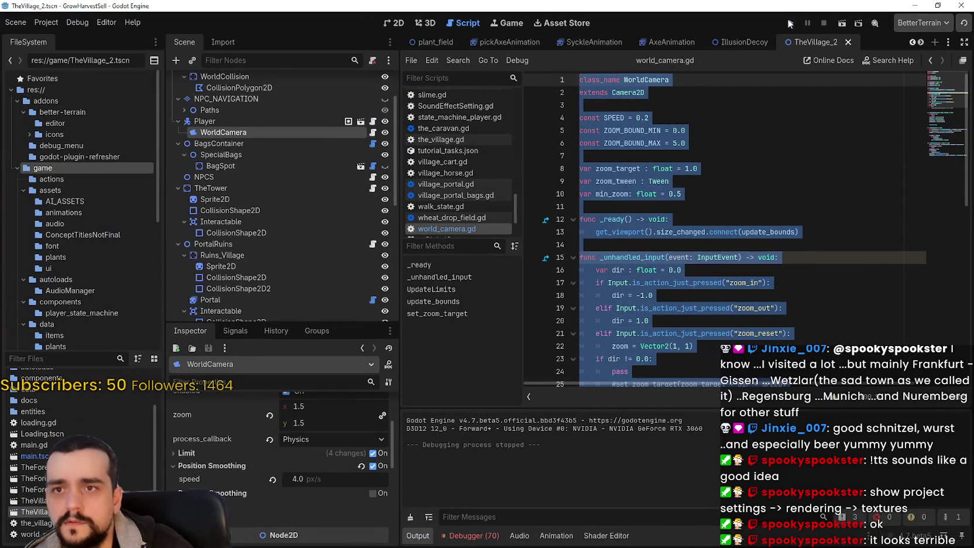
Step: Run the other project's village game from its title menu, then stop it
{"action": "left_click", "coordinate": [790, 24]}
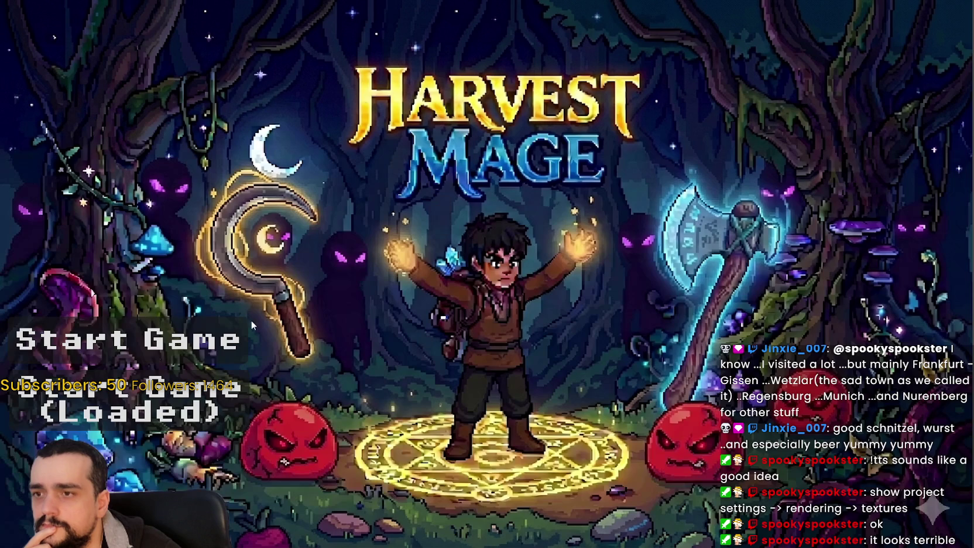
{"action": "left_click", "coordinate": [213, 338]}
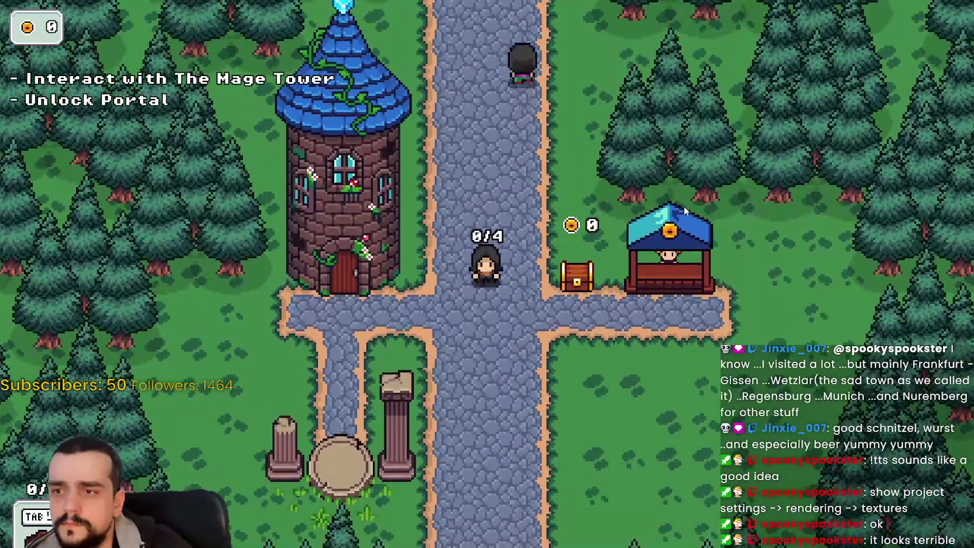
{"action": "key", "text": "alt+Tab"}
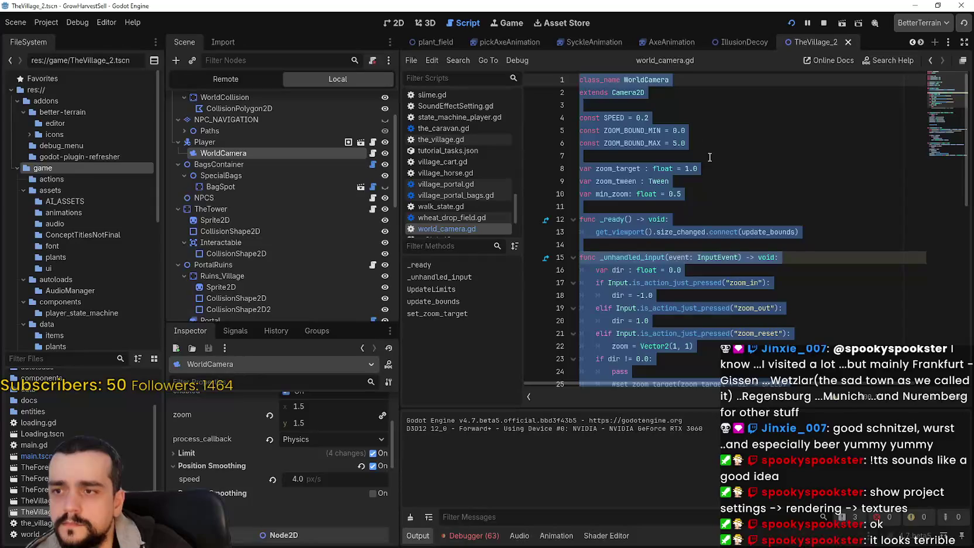
{"action": "left_click", "coordinate": [824, 23]}
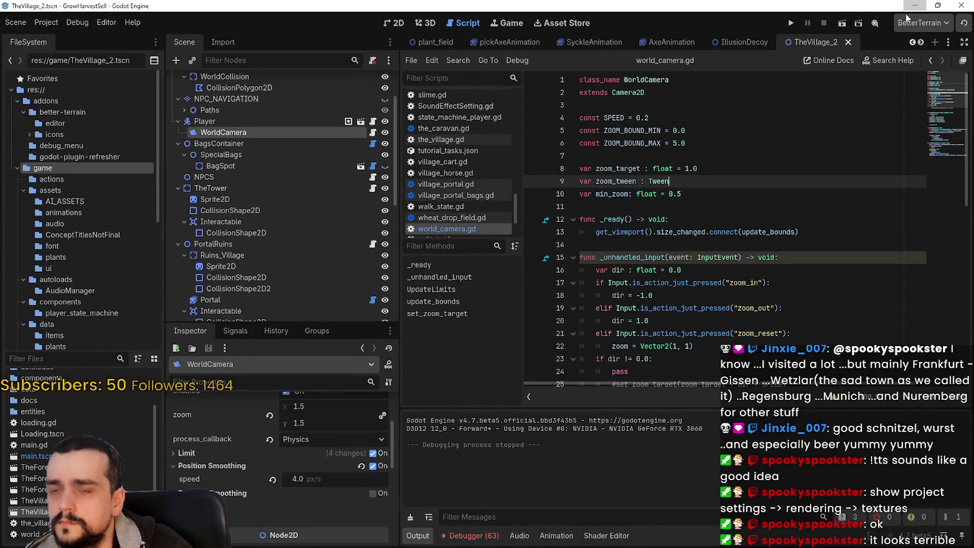
Step: Run the game again, walk north up the road toward the Mage Tower, then close it
{"action": "left_click", "coordinate": [789, 25]}
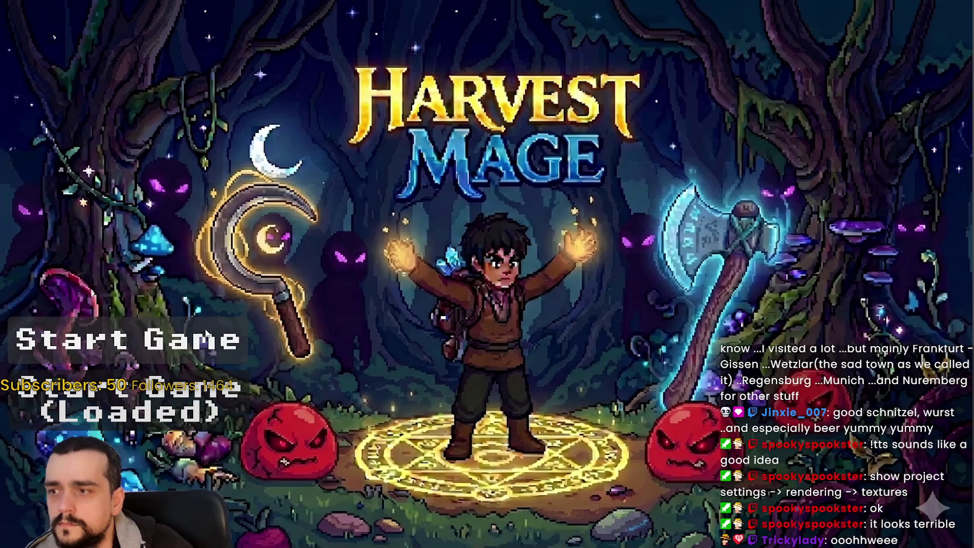
{"action": "left_click", "coordinate": [205, 333]}
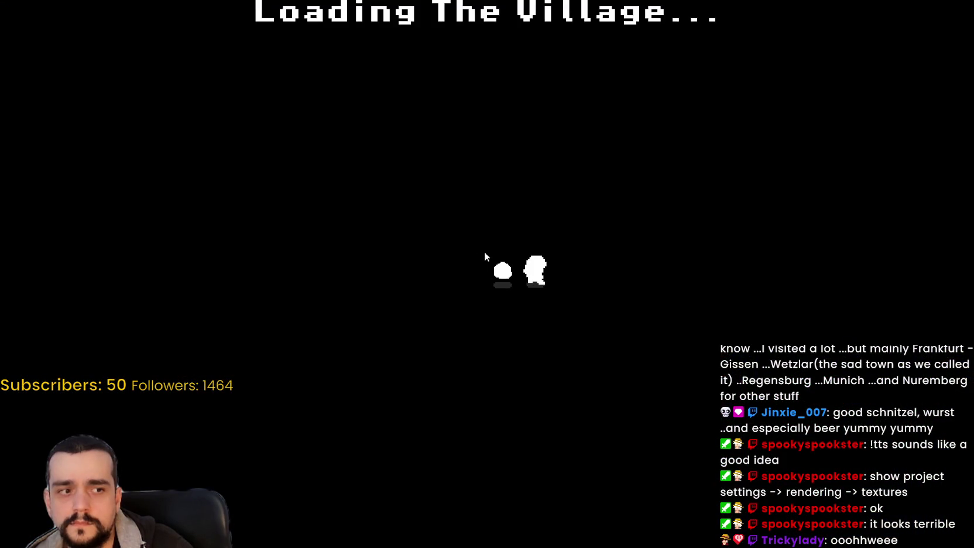
{"action": "key", "text": "w"}
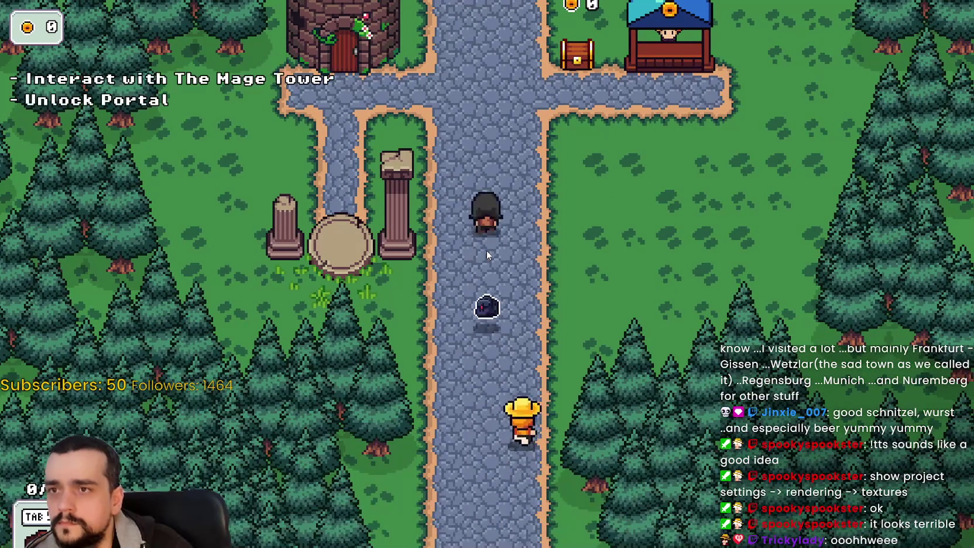
{"action": "key", "text": "w"}
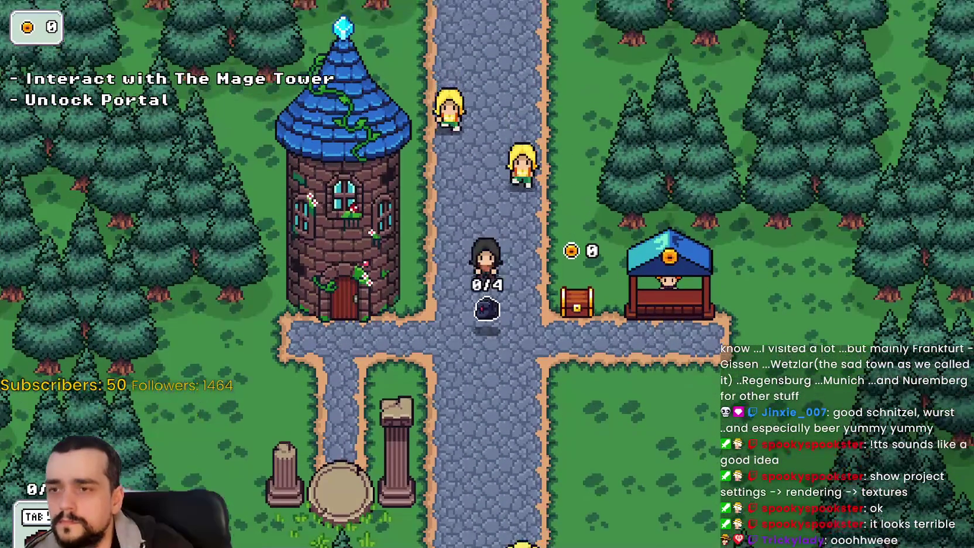
{"action": "key", "text": "F8"}
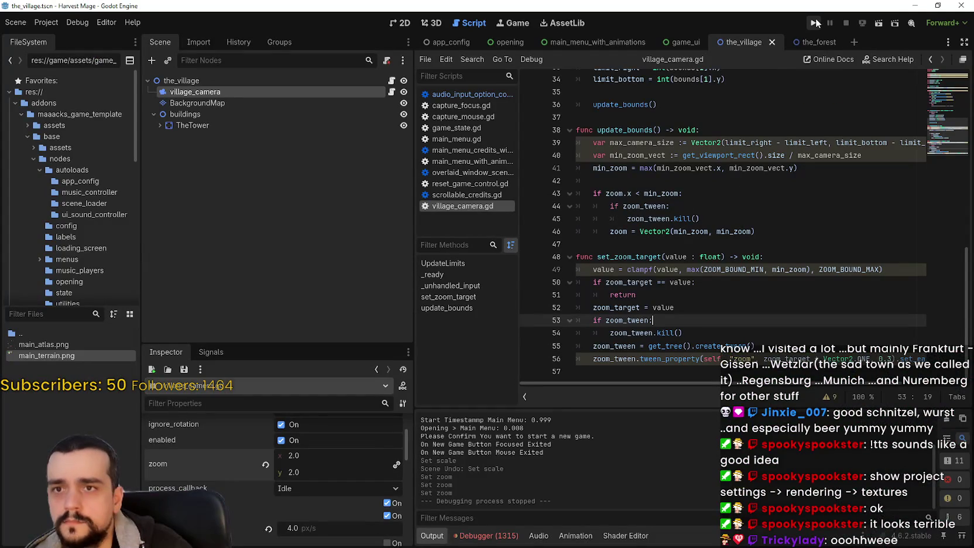
Step: Set the Camera2D zoom value to 1.5
{"action": "left_click", "coordinate": [304, 457]}
{"action": "type", "text": "1.5"}
{"action": "key", "text": "Return"}
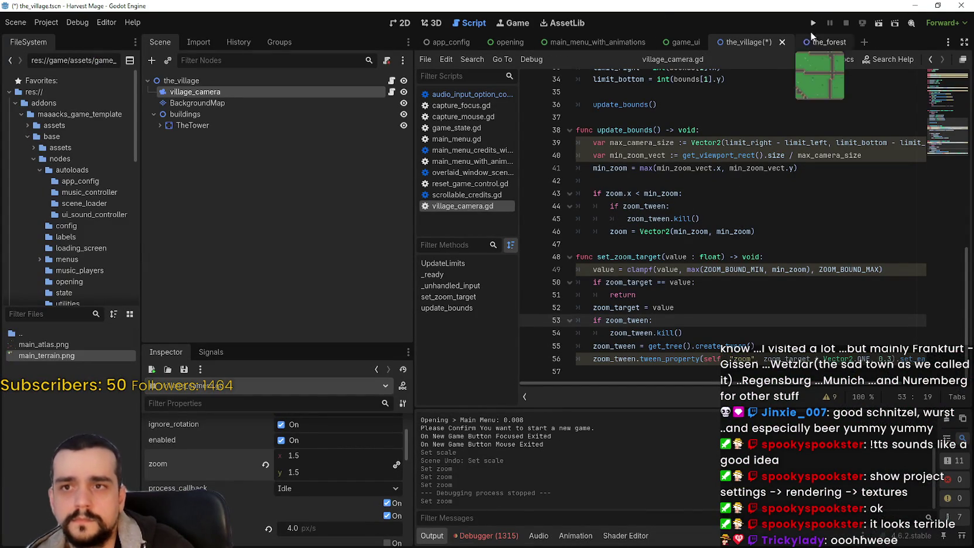
Step: Run Harvest Mage, enable Fullscreen under Options > Video, and start a New Game
{"action": "left_click", "coordinate": [896, 24]}
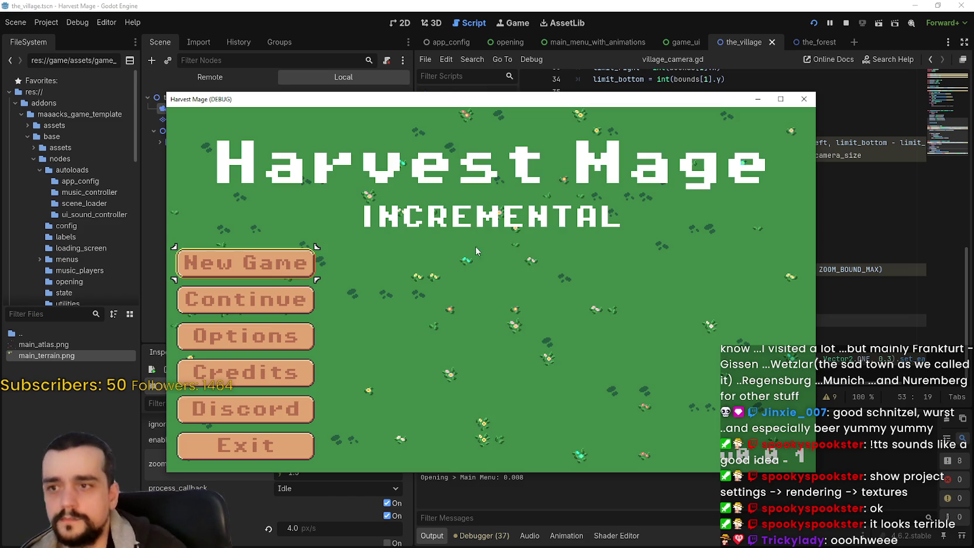
{"action": "left_click", "coordinate": [272, 340]}
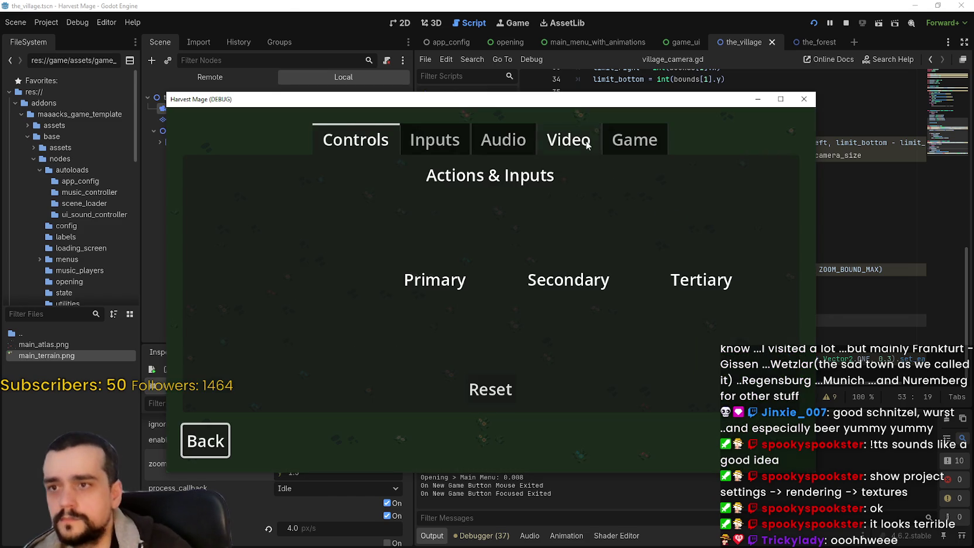
{"action": "left_click", "coordinate": [568, 141]}
{"action": "left_click", "coordinate": [672, 217]}
{"action": "left_click", "coordinate": [42, 505]}
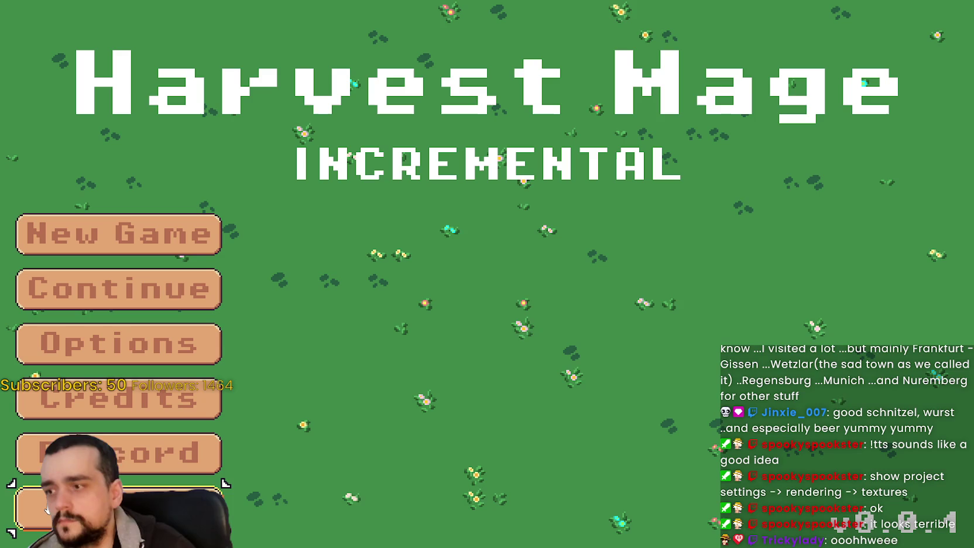
{"action": "left_click", "coordinate": [133, 237]}
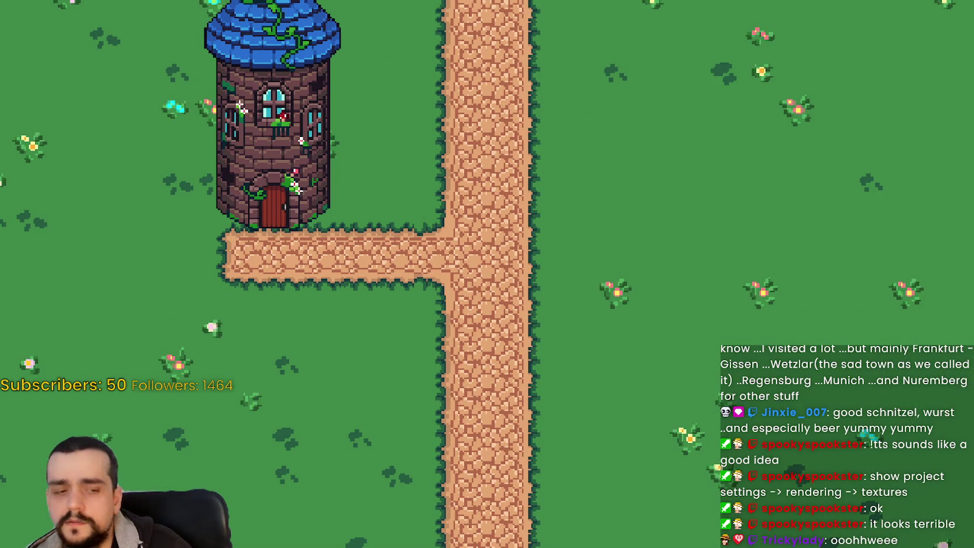
Step: Walk the player right and down along the path below the shop to the chest, then bring the editor back
{"action": "key", "text": "d"}
{"action": "key", "text": "s"}
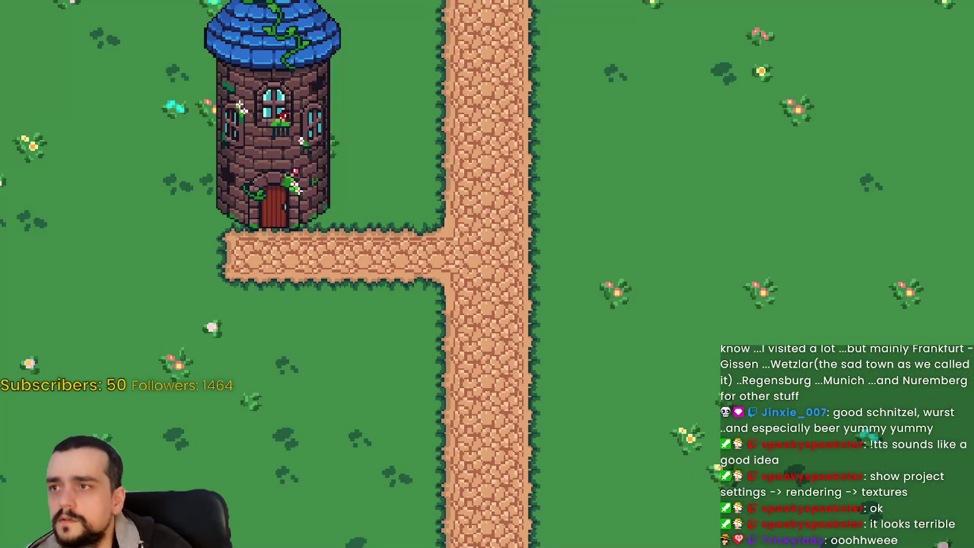
{"action": "key", "text": "s"}
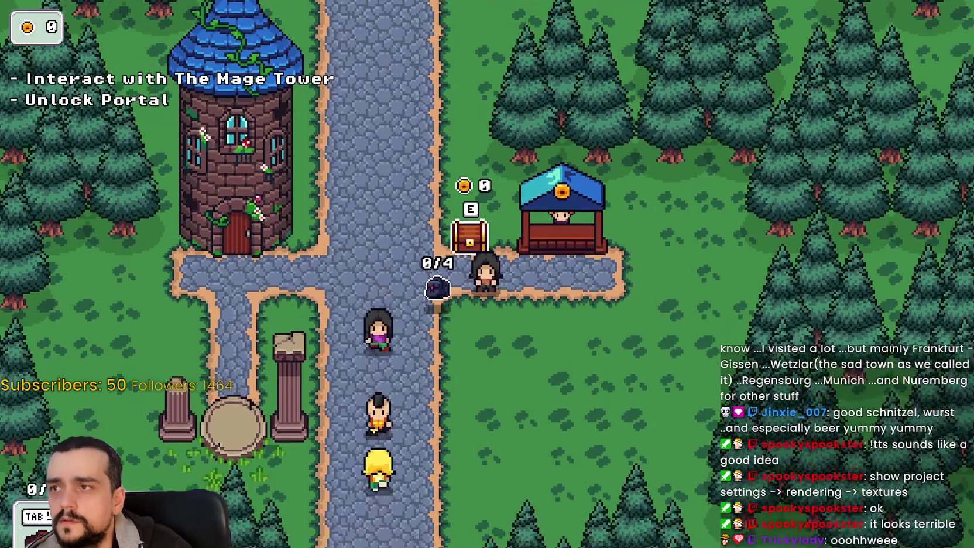
{"action": "key", "text": "d"}
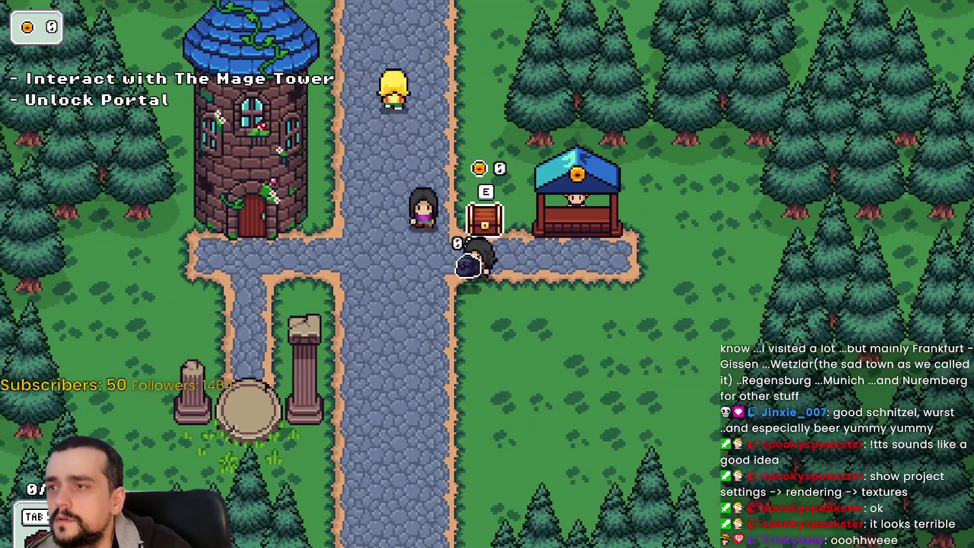
{"action": "key", "text": "alt+Tab"}
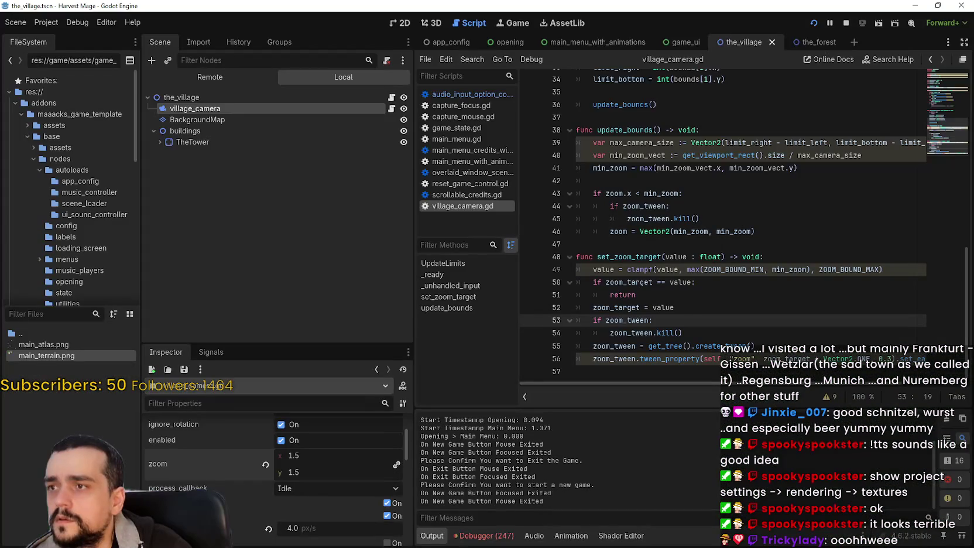
{"action": "key", "text": "alt+Tab"}
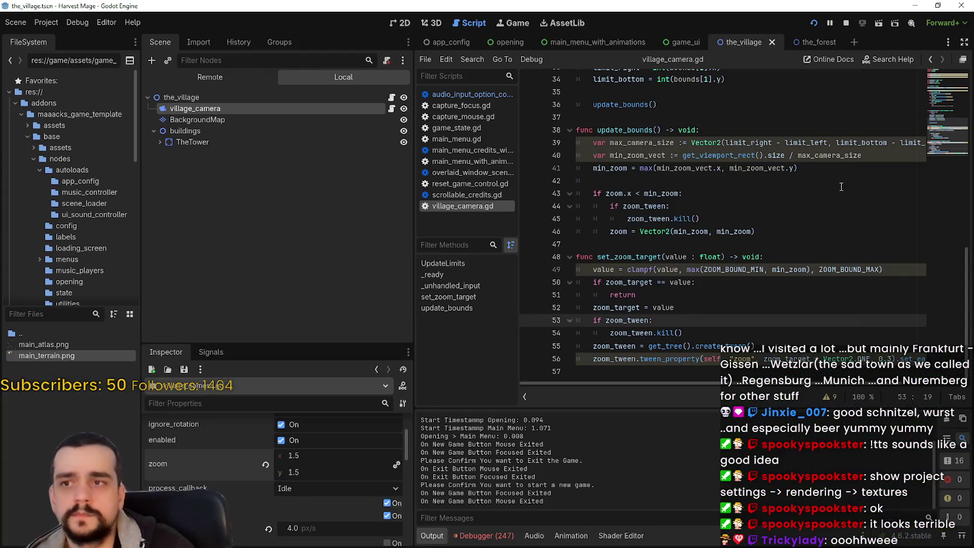
{"action": "left_click", "coordinate": [842, 184]}
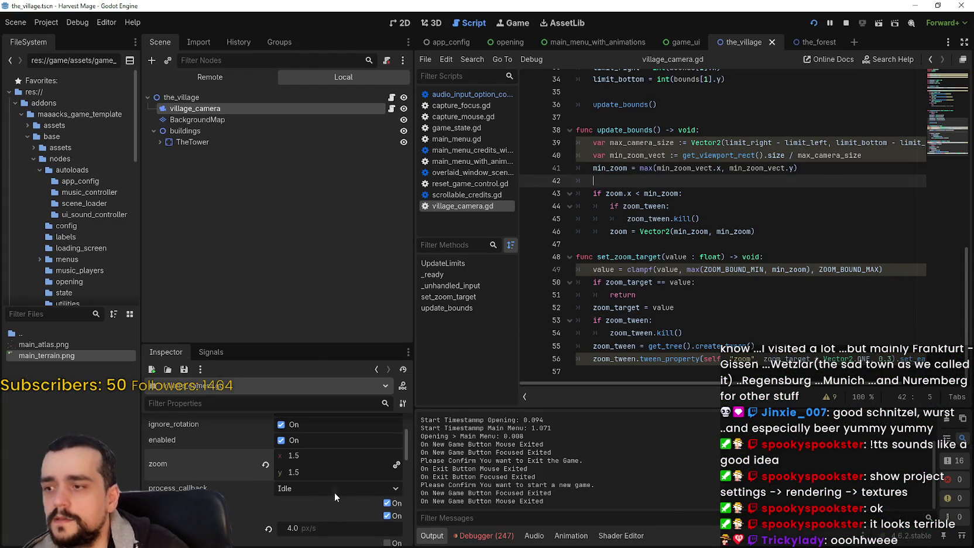
{"action": "scroll", "coordinate": [339, 503], "scroll_direction": "down", "scroll_amount": 3}
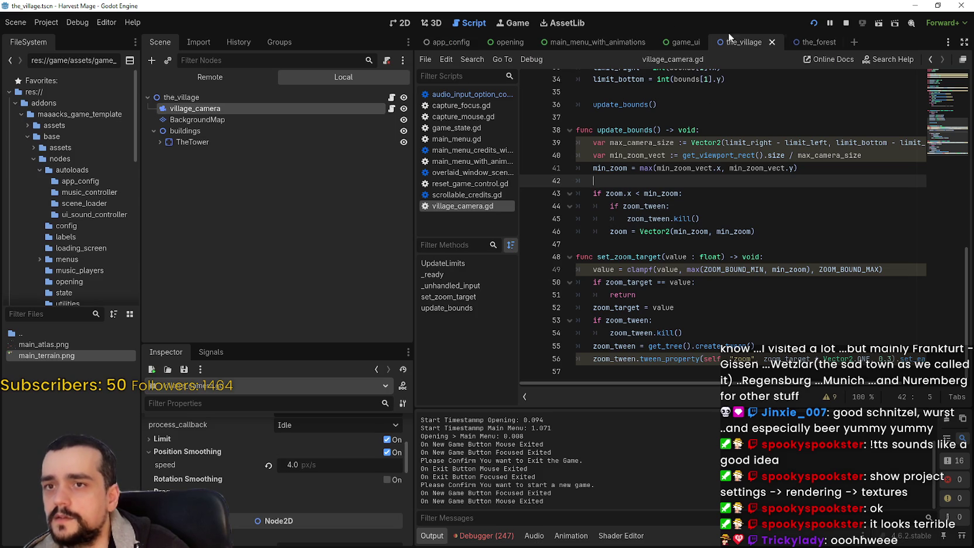
{"action": "left_click", "coordinate": [682, 42]}
Step: In 2D view, turn off stretch on ViewportContainer and save game_ui
{"action": "left_click", "coordinate": [393, 23]}
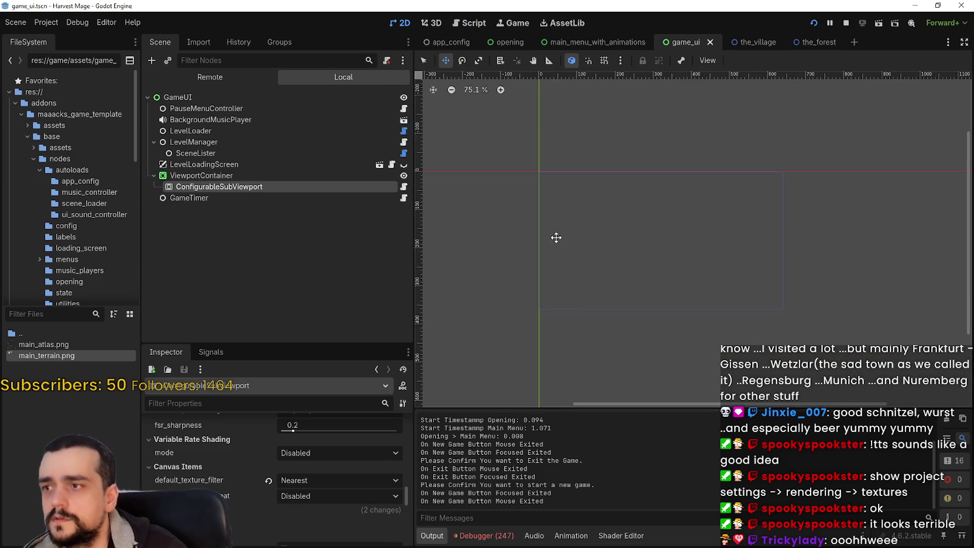
{"action": "left_click", "coordinate": [256, 175]}
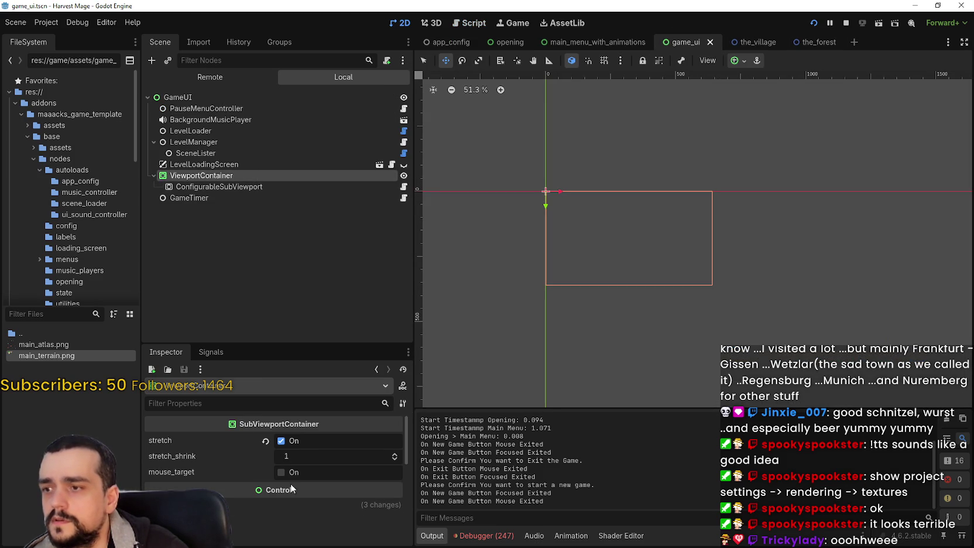
{"action": "left_click_drag", "start_coordinate": [297, 347], "coordinate": [315, 201]}
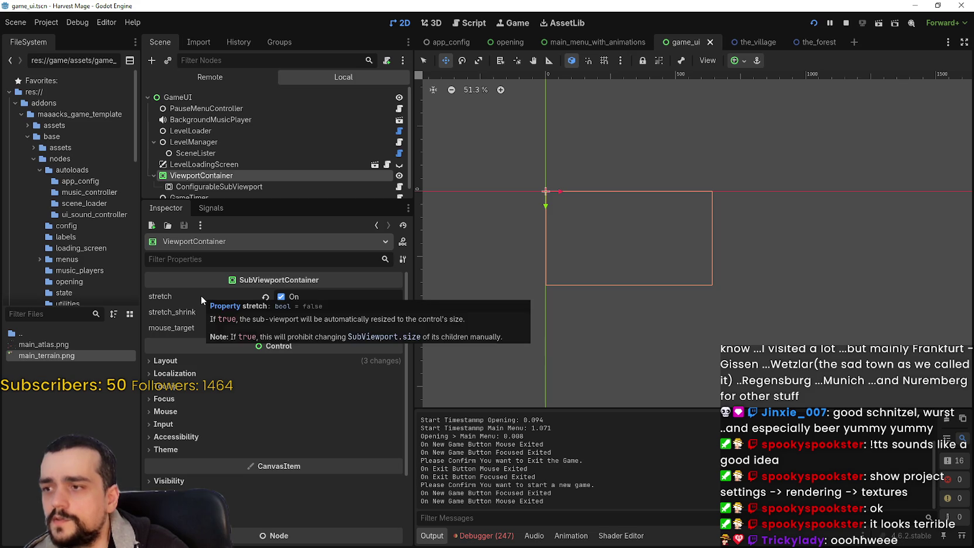
{"action": "mouse_move", "coordinate": [193, 299]}
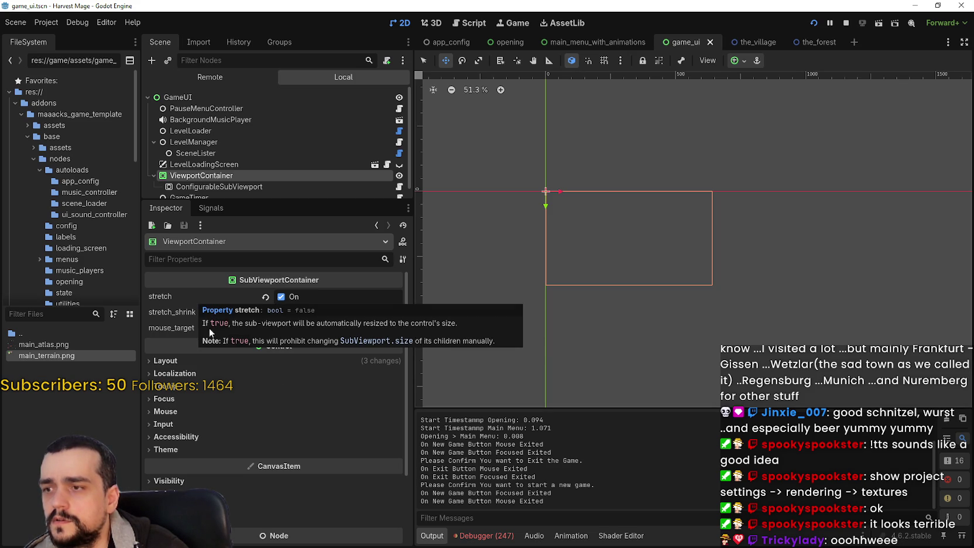
{"action": "left_click", "coordinate": [281, 297]}
{"action": "key", "text": "ctrl+s"}
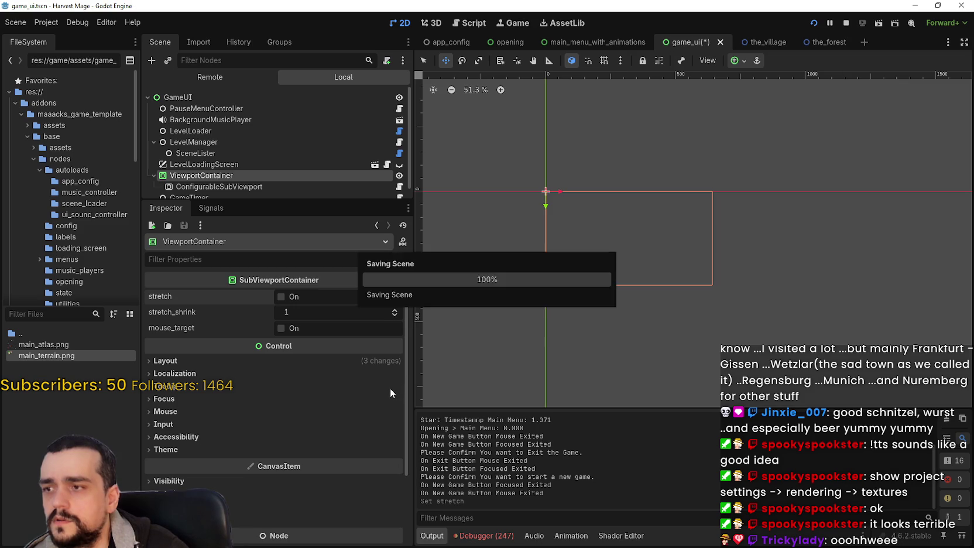
Step: Set ViewportContainer's CanvasItem texture filter to Nearest and save the scene
{"action": "left_click", "coordinate": [257, 359]}
{"action": "scroll", "coordinate": [210, 479], "scroll_direction": "down", "scroll_amount": 5}
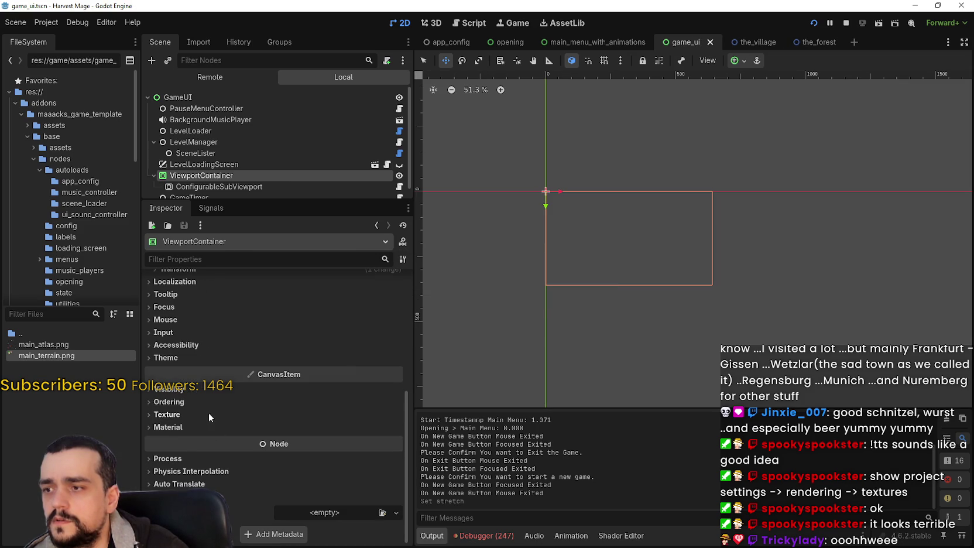
{"action": "left_click", "coordinate": [201, 401]}
{"action": "left_click", "coordinate": [199, 402]}
{"action": "left_click", "coordinate": [199, 413]}
{"action": "left_click", "coordinate": [332, 429]}
{"action": "left_click", "coordinate": [334, 457]}
{"action": "key", "text": "ctrl+s"}
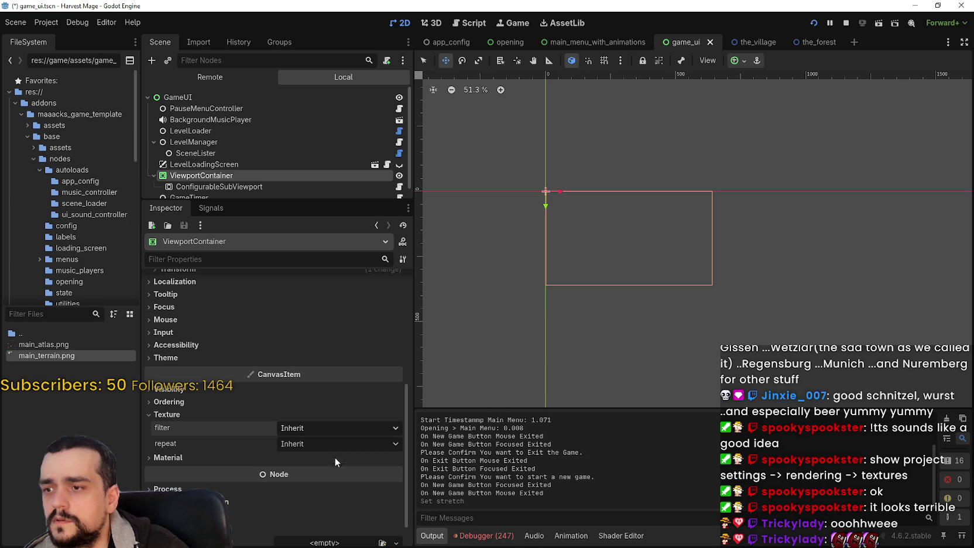
Step: Stop and relaunch the game with F5, start a new game, then close it
{"action": "left_click", "coordinate": [845, 24]}
{"action": "key", "text": "F5"}
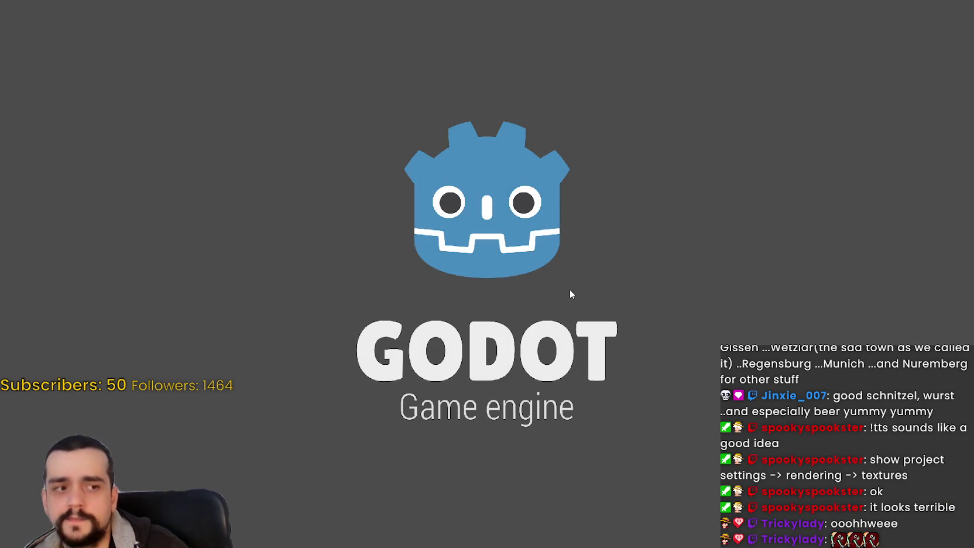
{"action": "key", "text": "Return"}
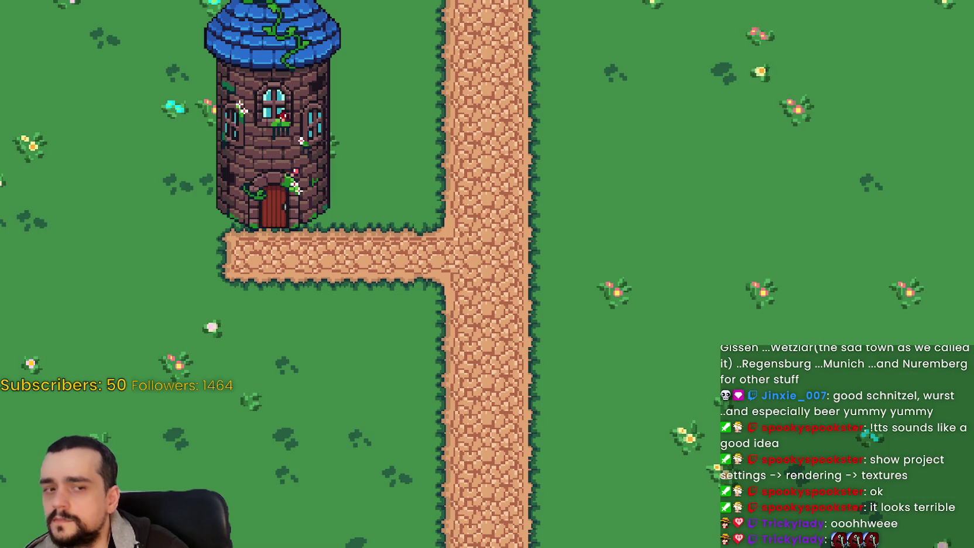
{"action": "key", "text": "F8"}
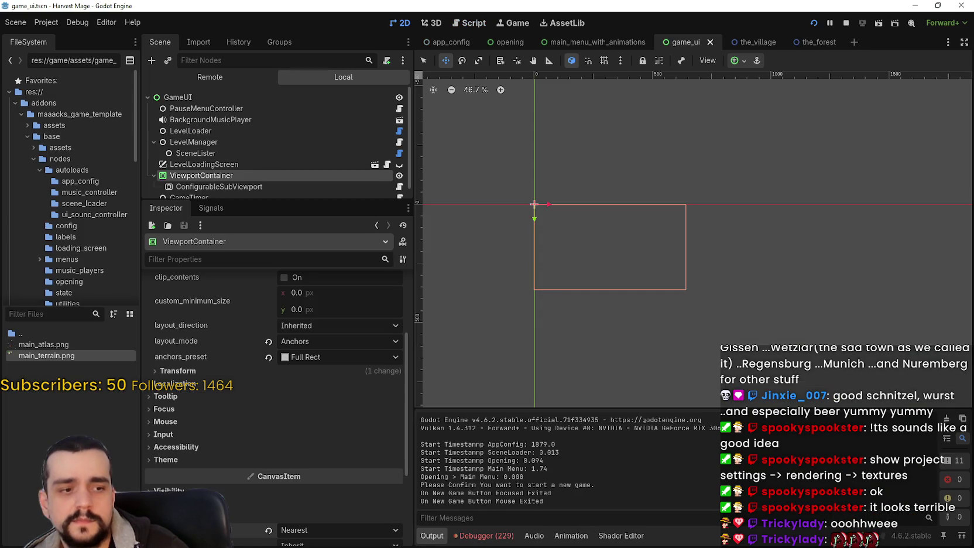
Step: Stop the game and select the ConfigurableSubViewport node in the game_ui Scene dock
{"action": "left_click", "coordinate": [845, 23]}
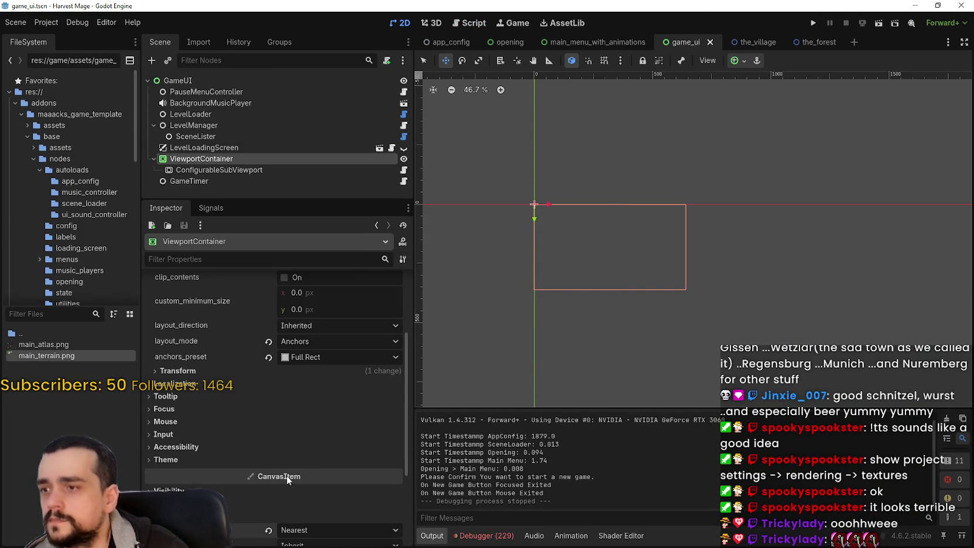
{"action": "scroll", "coordinate": [309, 437], "scroll_direction": "up", "scroll_amount": 5}
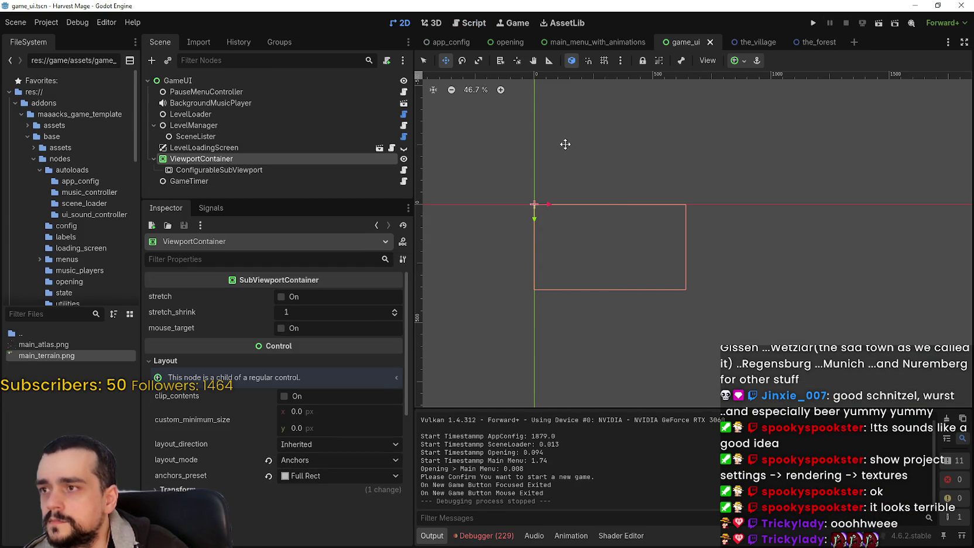
{"action": "scroll", "coordinate": [592, 280], "scroll_direction": "up", "scroll_amount": 2}
{"action": "scroll", "coordinate": [586, 272], "scroll_direction": "up", "scroll_amount": 10}
{"action": "scroll", "coordinate": [586, 270], "scroll_direction": "down", "scroll_amount": 4}
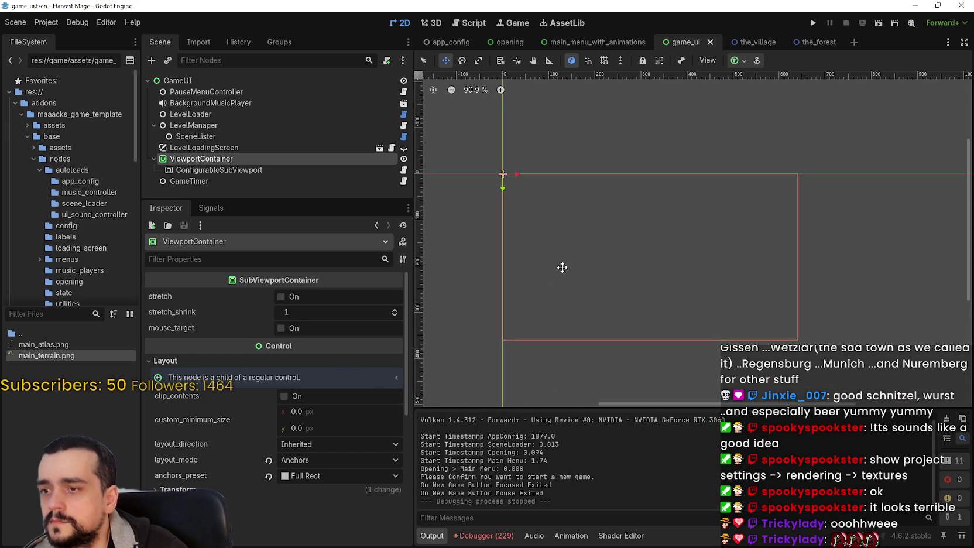
{"action": "scroll", "coordinate": [550, 263], "scroll_direction": "up", "scroll_amount": 1}
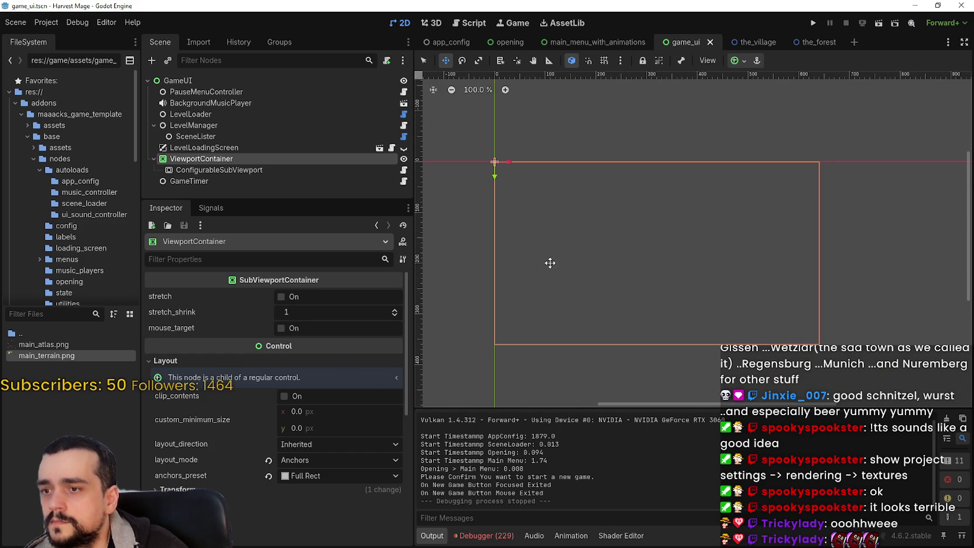
{"action": "left_click", "coordinate": [257, 170]}
{"action": "left_click", "coordinate": [246, 158]}
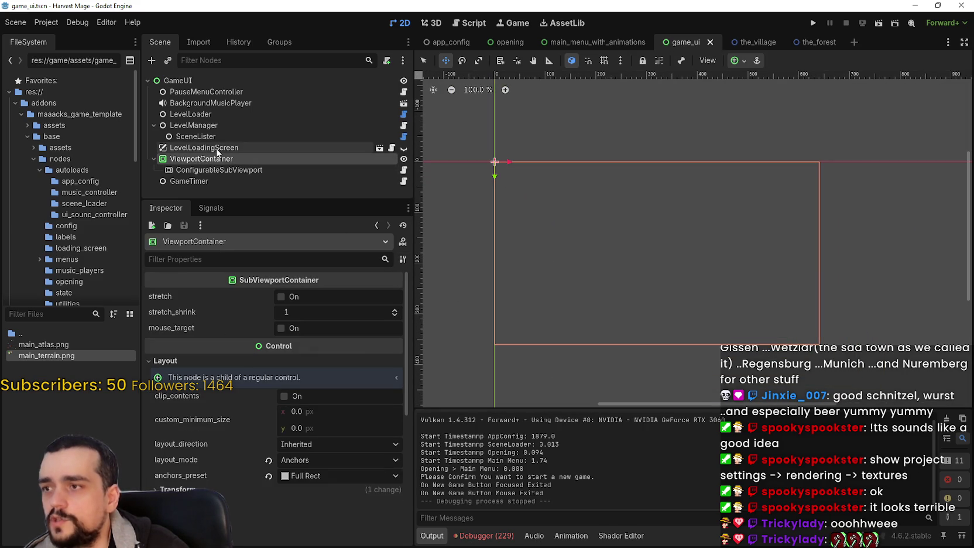
{"action": "left_click", "coordinate": [217, 169]}
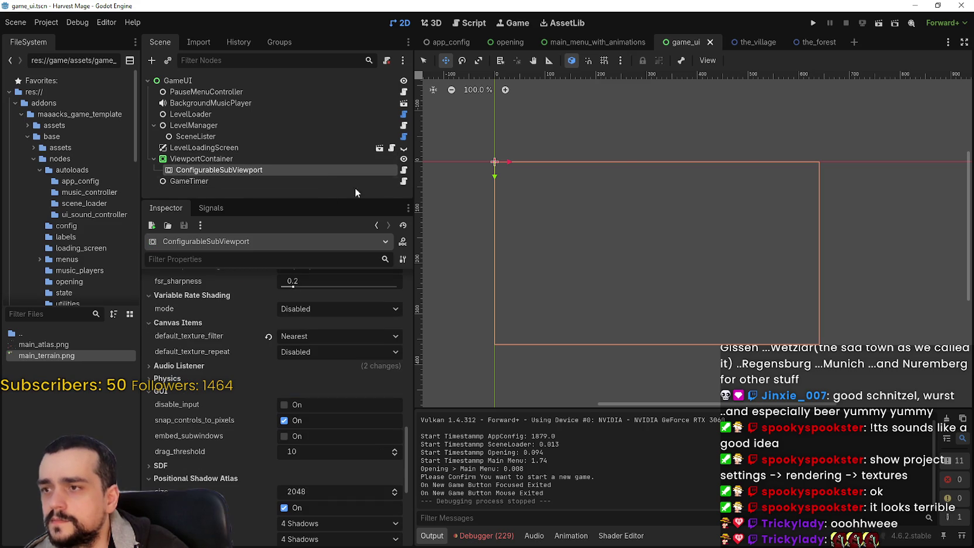
Step: Open configurable_sub_viewport.gd, then add ViewportContainer to the selection and bring up its node actions
{"action": "left_click", "coordinate": [404, 172]}
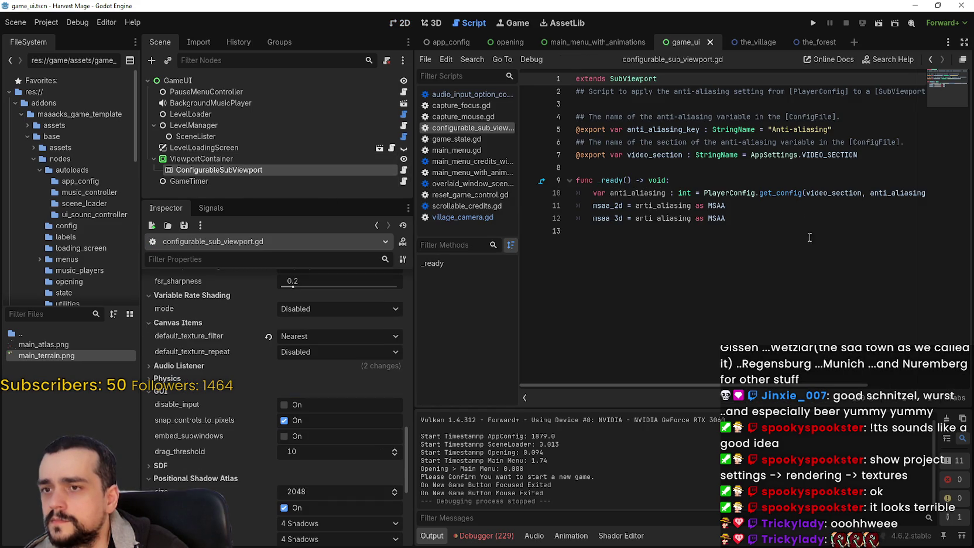
{"action": "scroll", "coordinate": [717, 371], "scroll_direction": "right", "scroll_amount": 5}
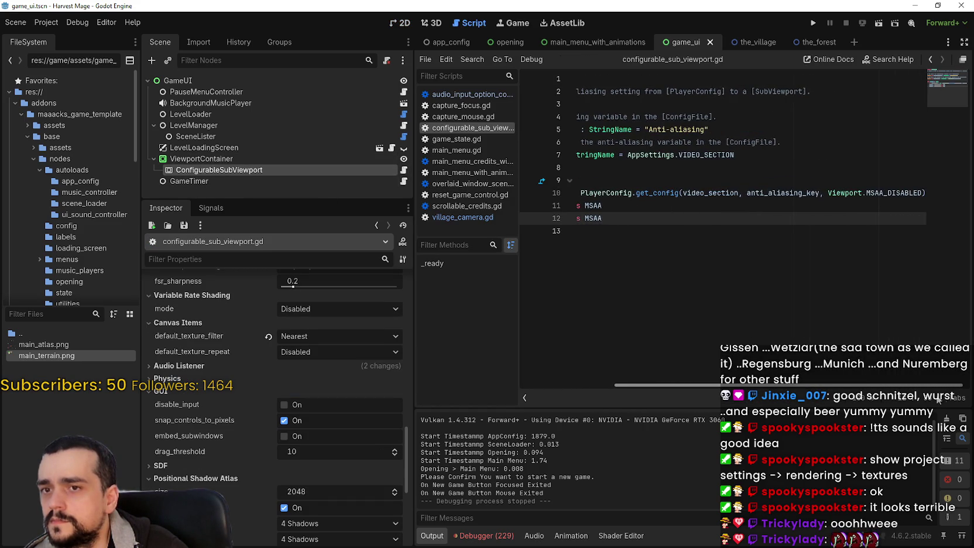
{"action": "scroll", "coordinate": [716, 371], "scroll_direction": "left", "scroll_amount": 5}
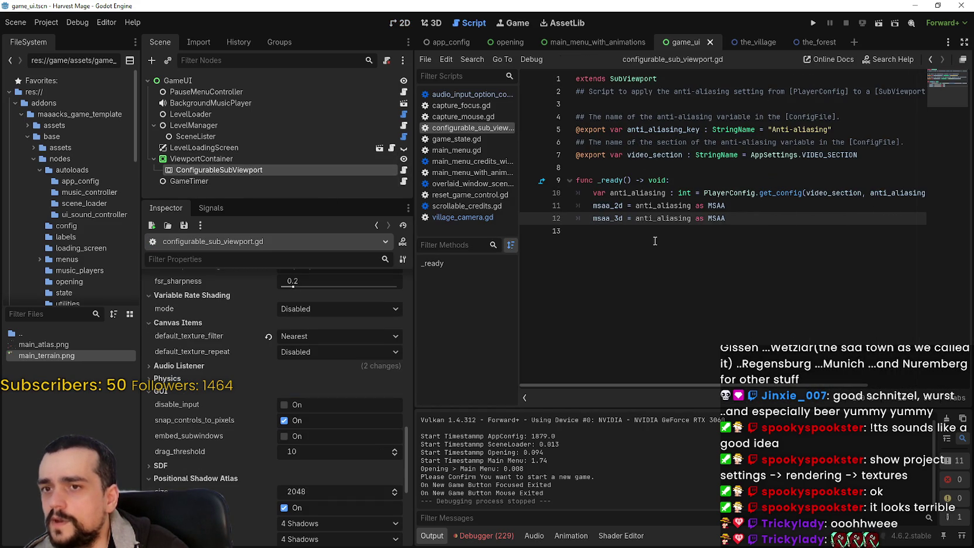
{"action": "key", "text": "Down"}
{"action": "left_click", "coordinate": [206, 160], "text": "ctrl"}
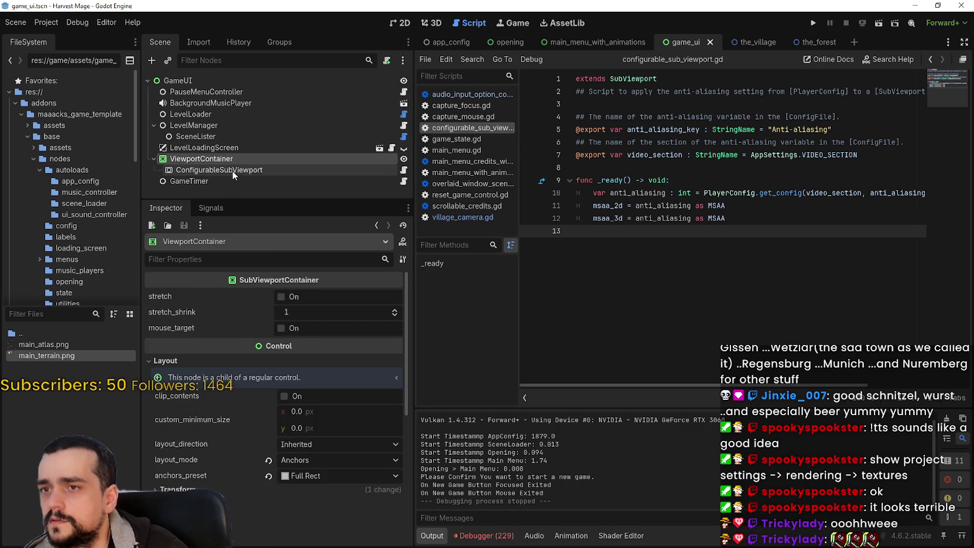
{"action": "right_click", "coordinate": [256, 168]}
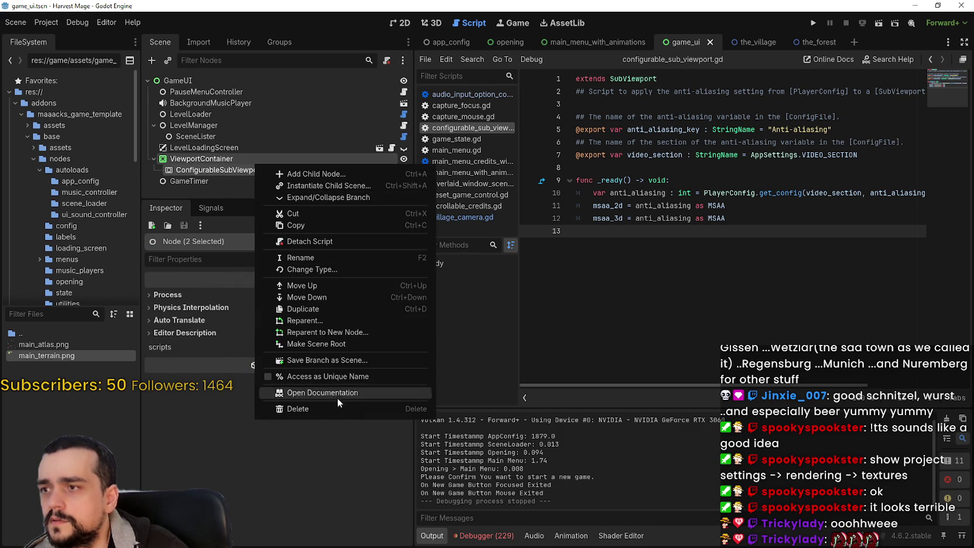
Step: Delete ViewportContainer with its ConfigurableSubViewport child and save the scene
{"action": "left_click", "coordinate": [341, 408]}
{"action": "left_click", "coordinate": [447, 284]}
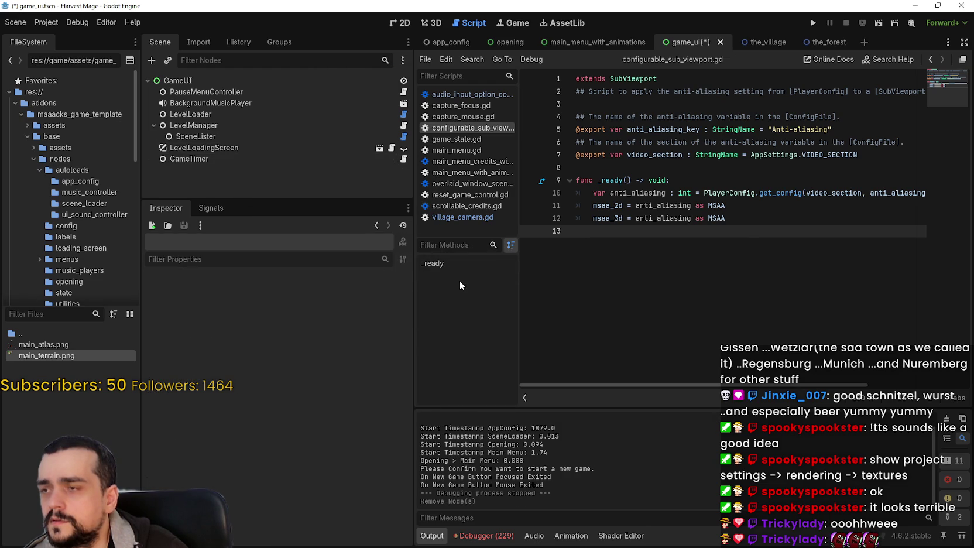
{"action": "key", "text": "ctrl+s"}
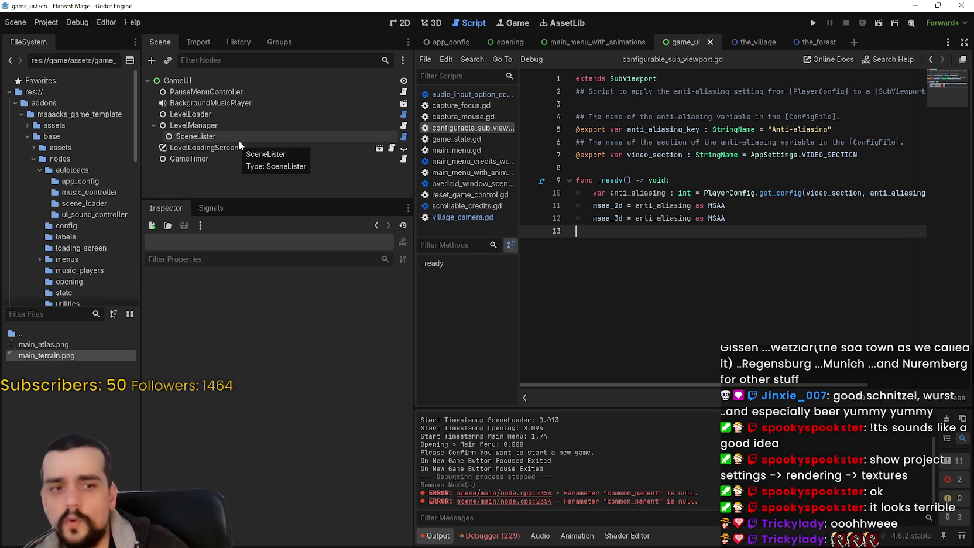
Step: Run the game and start a new game, hitting the level_container assertion
{"action": "left_click", "coordinate": [814, 23]}
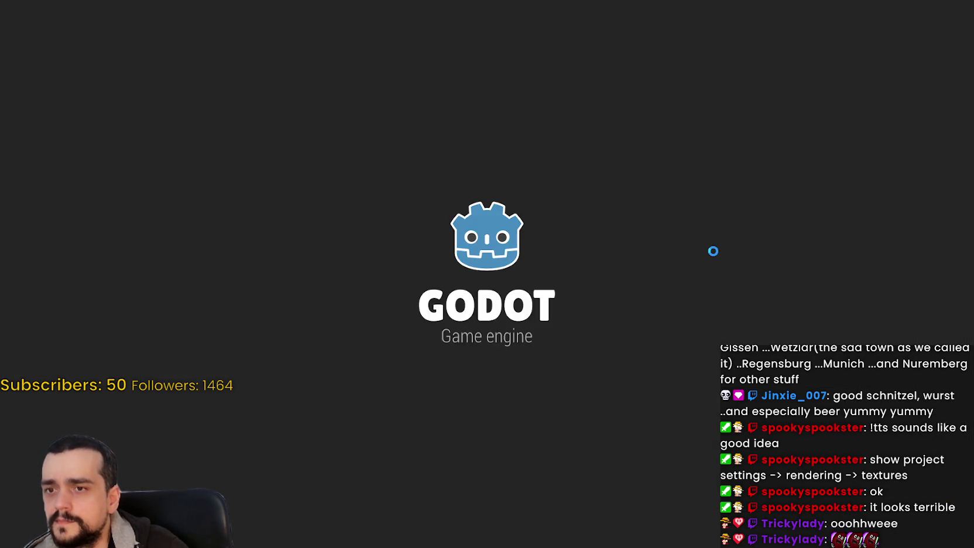
{"action": "key", "text": "Return"}
{"action": "key", "text": "Return"}
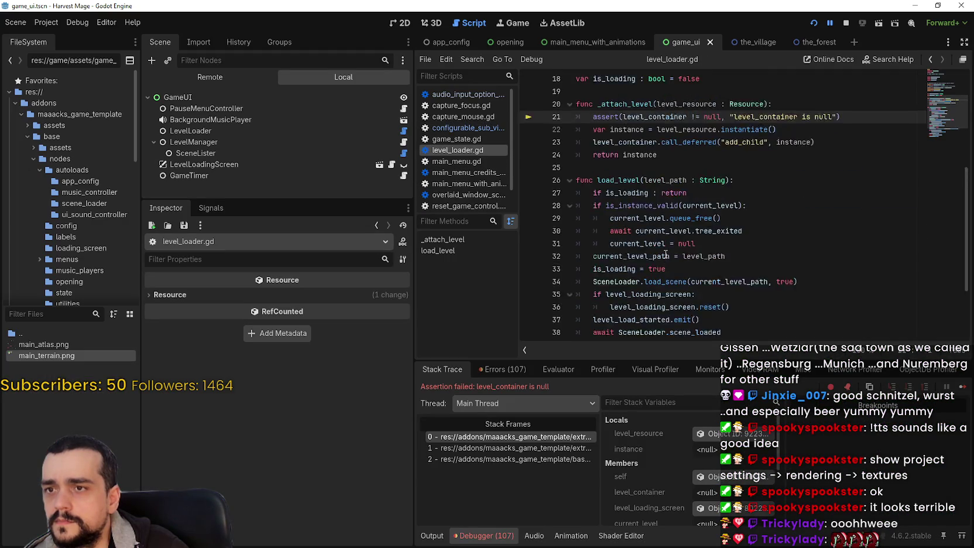
{"action": "scroll", "coordinate": [665, 254], "scroll_direction": "up", "scroll_amount": 1}
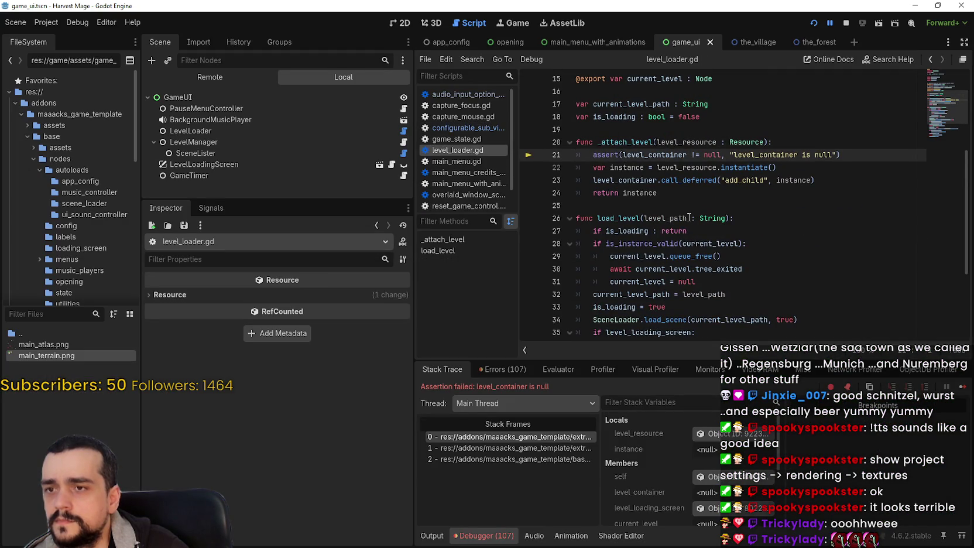
Step: Follow the stack trace frames to the failing assert in level_loader.gd, then view the live tree in 2D
{"action": "left_click", "coordinate": [533, 448]}
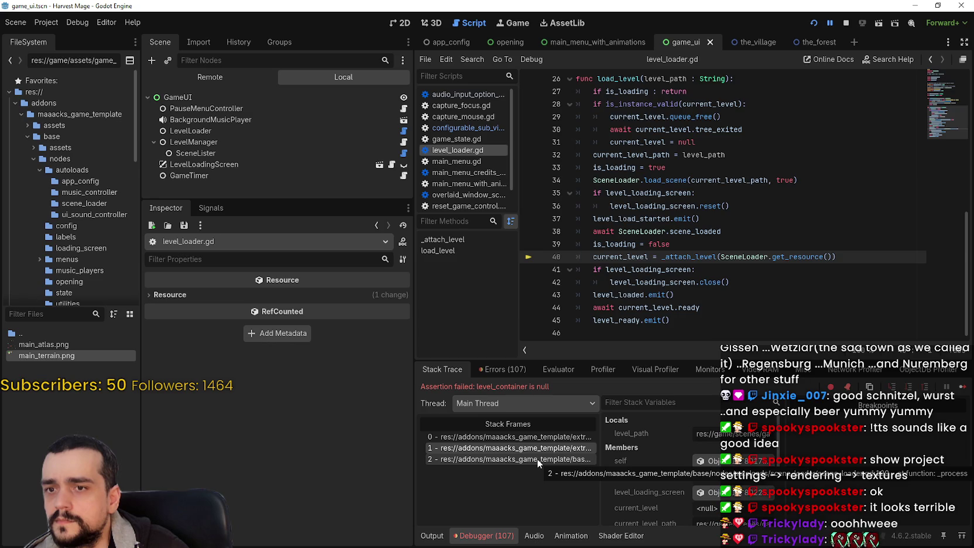
{"action": "left_click", "coordinate": [536, 459]}
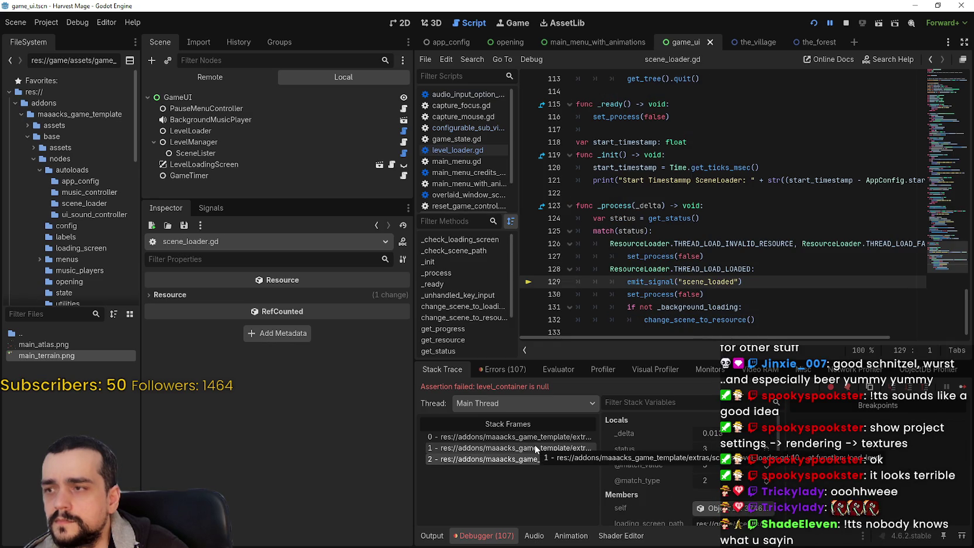
{"action": "left_click", "coordinate": [534, 437]}
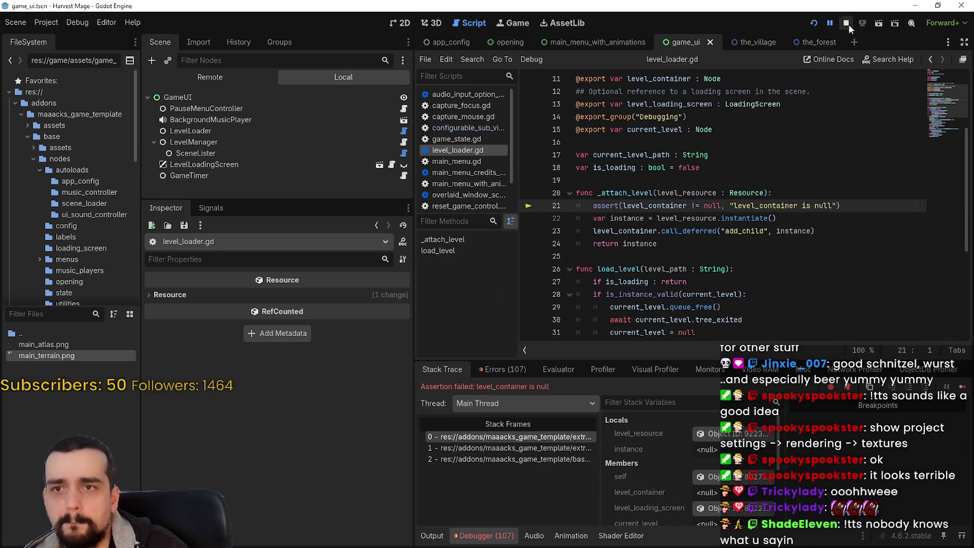
{"action": "left_click", "coordinate": [403, 24]}
{"action": "left_click", "coordinate": [205, 98]}
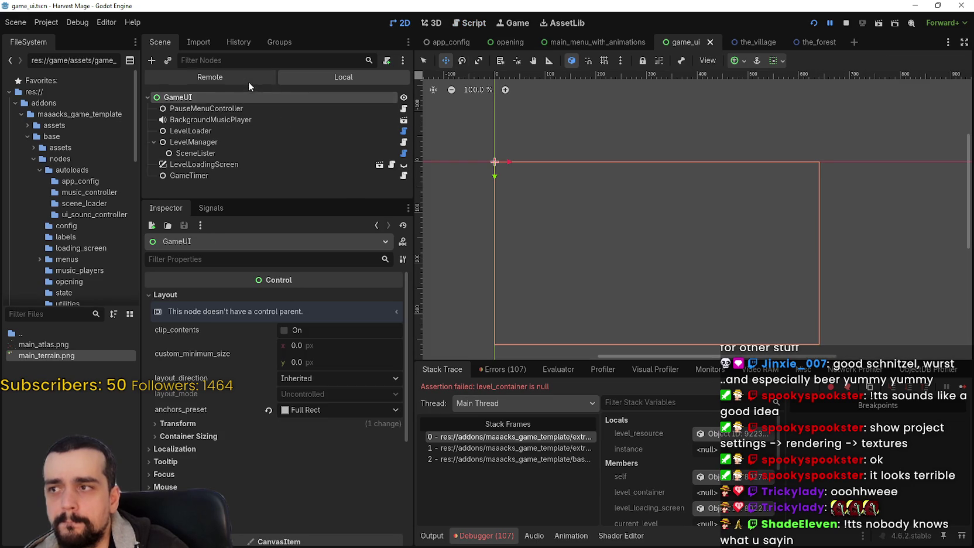
Step: Expand GameUI and LevelManager in the live tree and inspect the frame's level_resource variable
{"action": "left_click", "coordinate": [252, 82]}
{"action": "left_click", "coordinate": [154, 153]}
{"action": "scroll", "coordinate": [170, 163], "scroll_direction": "down", "scroll_amount": 2}
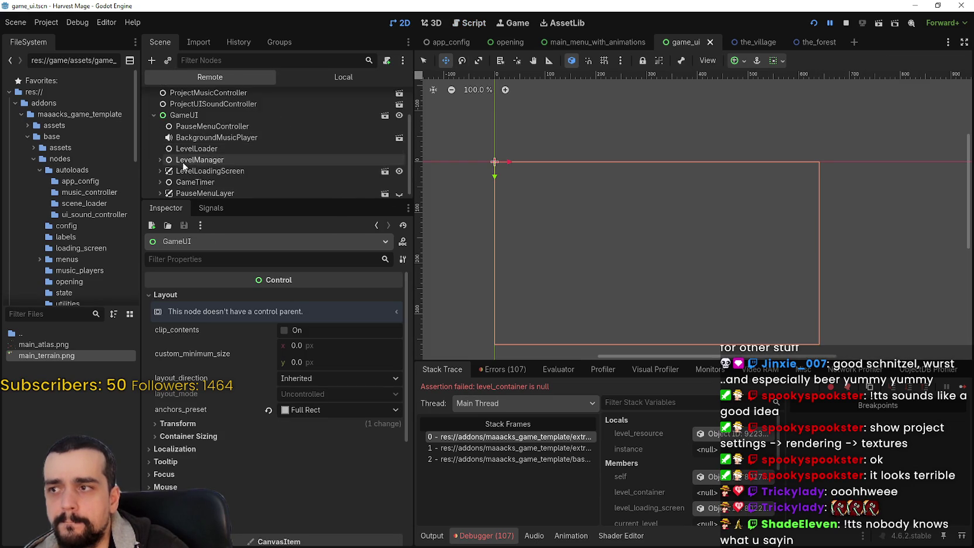
{"action": "scroll", "coordinate": [225, 164], "scroll_direction": "down", "scroll_amount": 1}
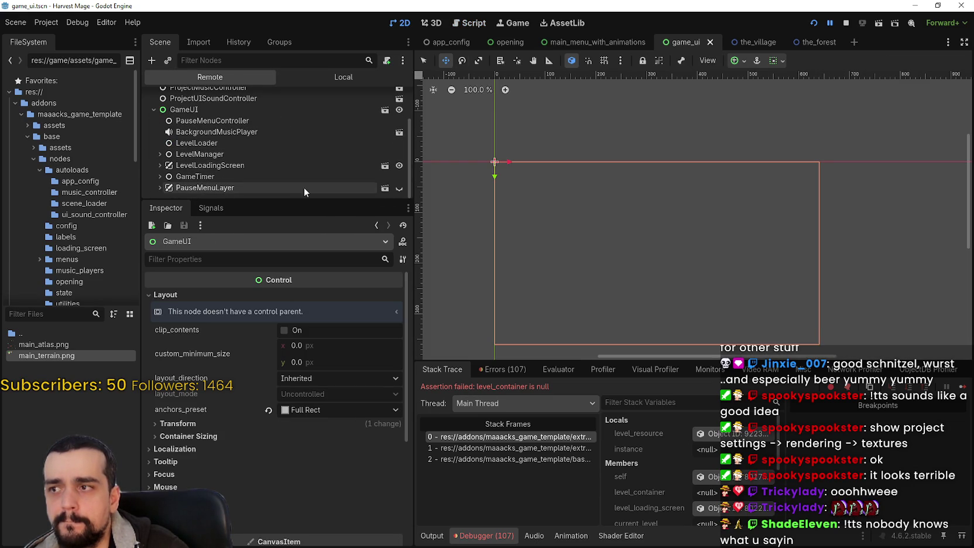
{"action": "left_click", "coordinate": [160, 154]}
{"action": "scroll", "coordinate": [205, 175], "scroll_direction": "down", "scroll_amount": 1}
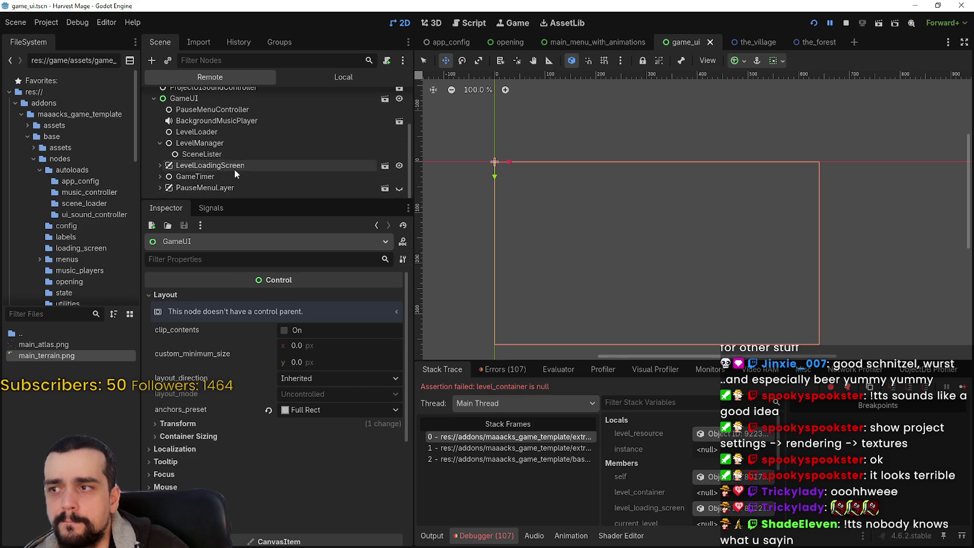
{"action": "scroll", "coordinate": [223, 166], "scroll_direction": "up", "scroll_amount": 3}
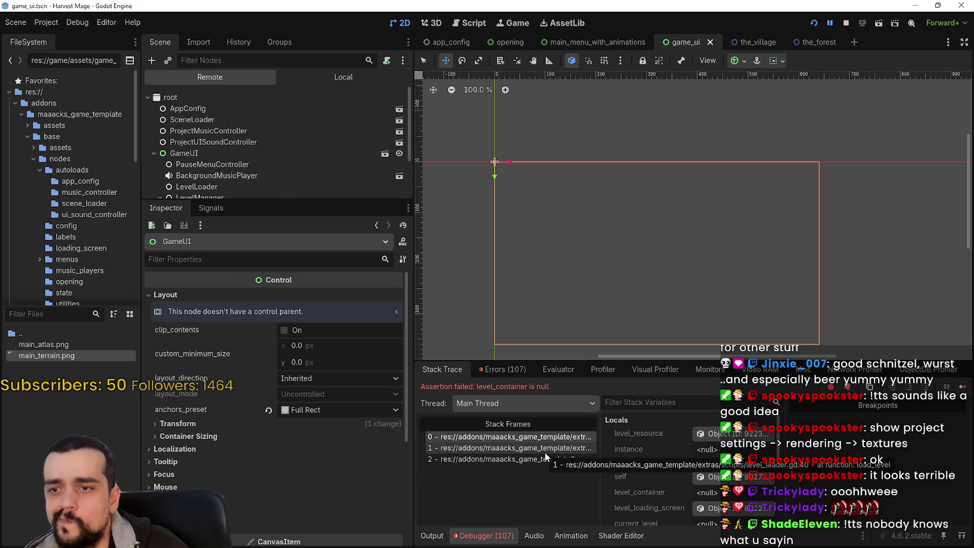
{"action": "left_click", "coordinate": [735, 434]}
Step: Stop the game and open the level_container assertion error at line 21 of level_loader.gd
{"action": "left_click", "coordinate": [846, 23]}
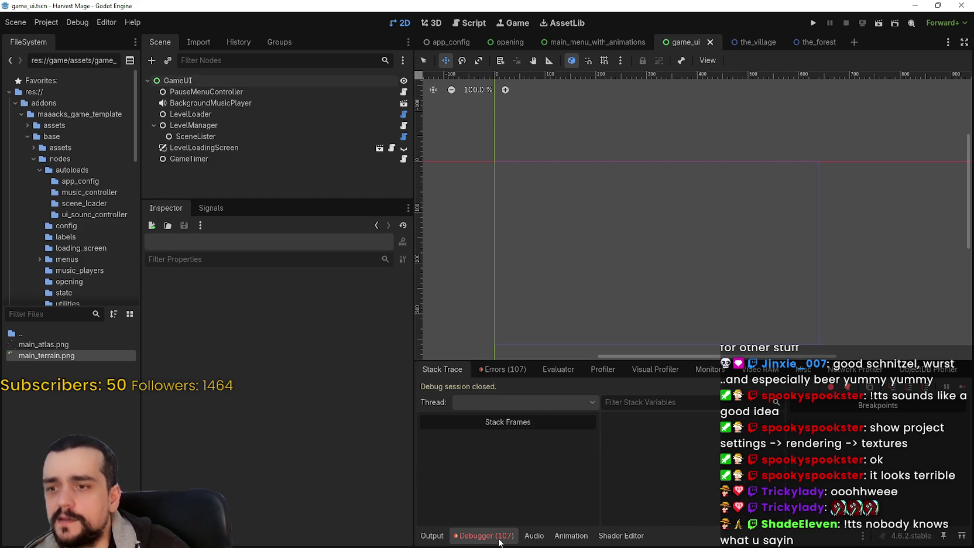
{"action": "left_click", "coordinate": [479, 372]}
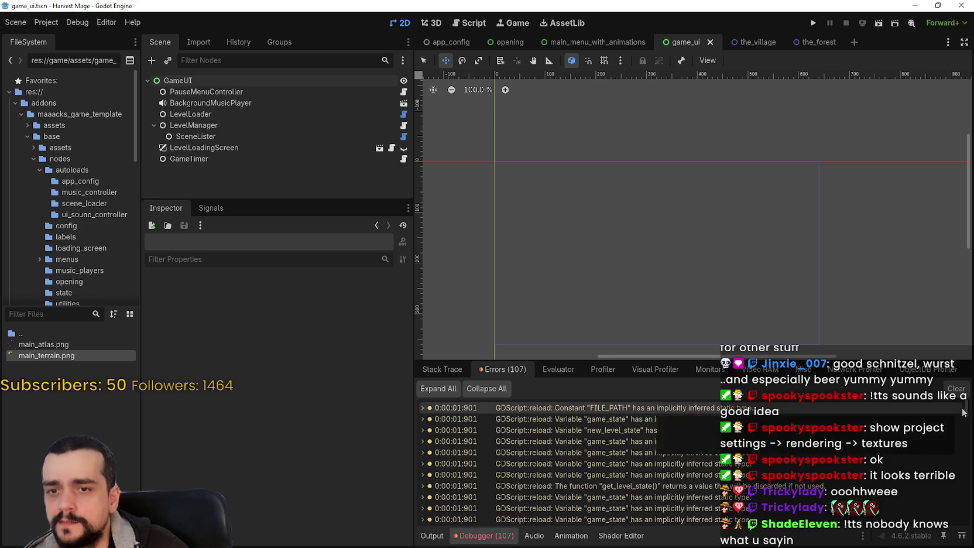
{"action": "scroll", "coordinate": [962, 413], "scroll_direction": "down", "scroll_amount": 10}
{"action": "double_click", "coordinate": [670, 517]}
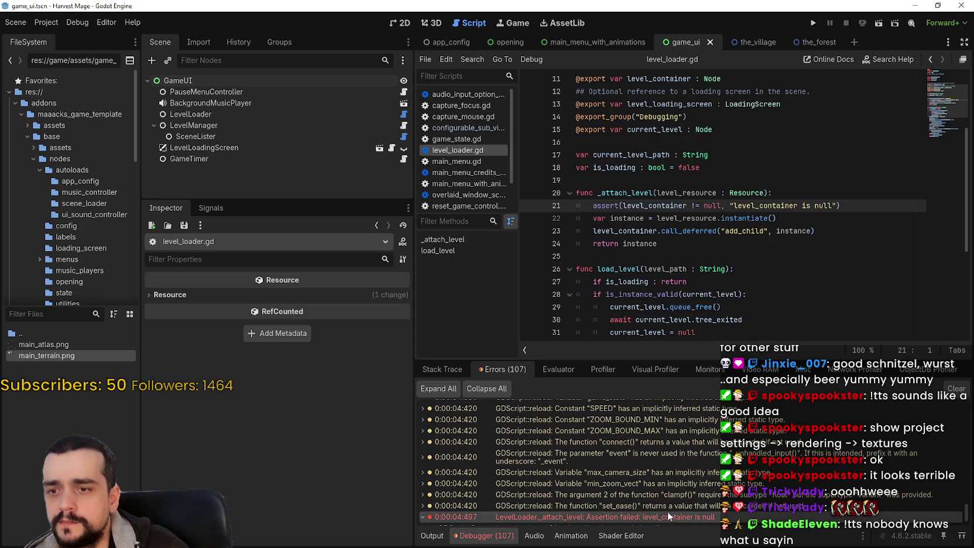
{"action": "left_click", "coordinate": [707, 282]}
{"action": "left_click", "coordinate": [817, 206]}
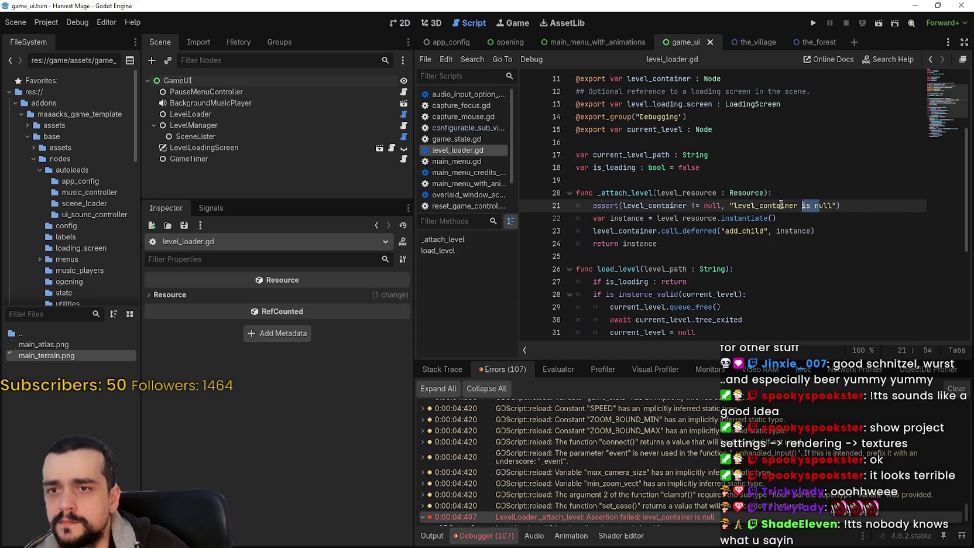
Step: Review the uses of level_container, including its declaration on line 11 and the comment above it
{"action": "double_click", "coordinate": [767, 205]}
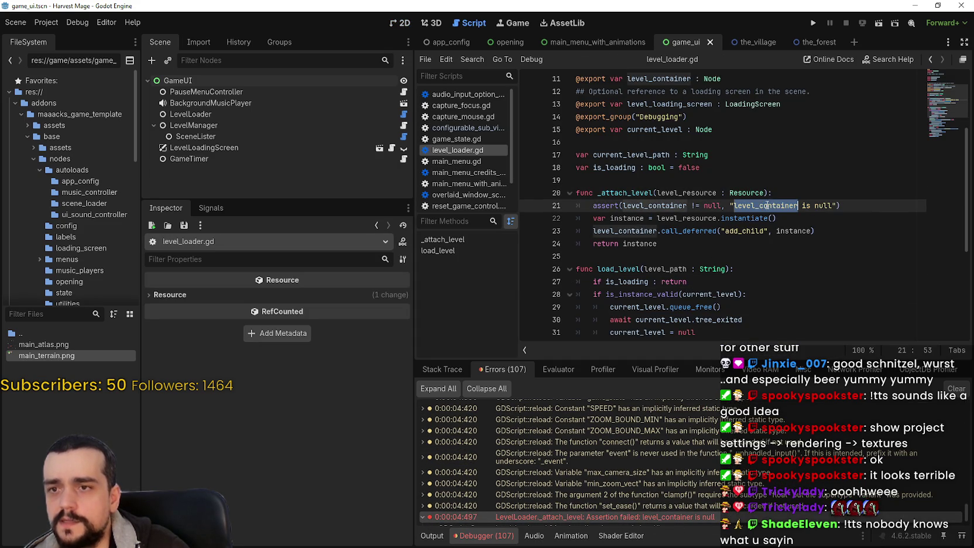
{"action": "scroll", "coordinate": [684, 127], "scroll_direction": "up", "scroll_amount": 1}
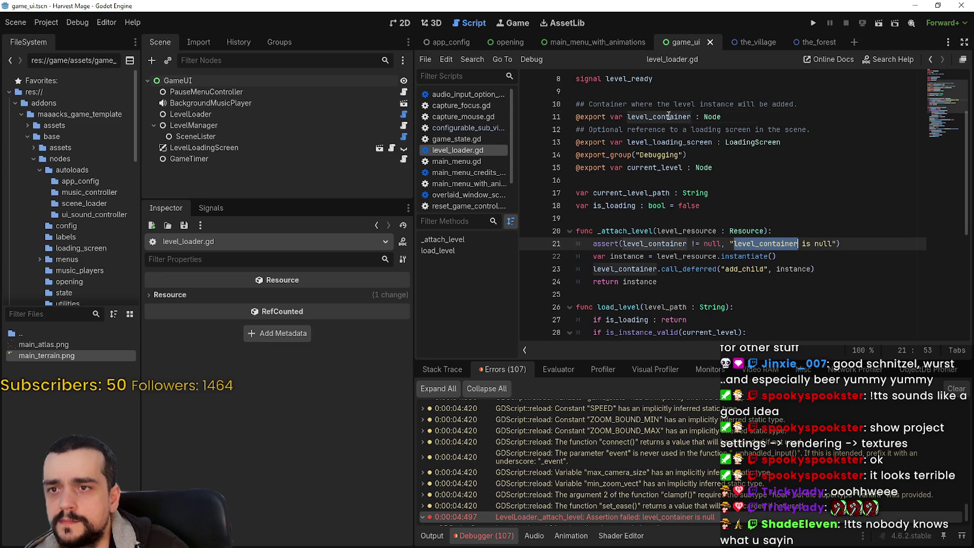
{"action": "double_click", "coordinate": [669, 115]}
{"action": "scroll", "coordinate": [772, 159], "scroll_direction": "up", "scroll_amount": 3}
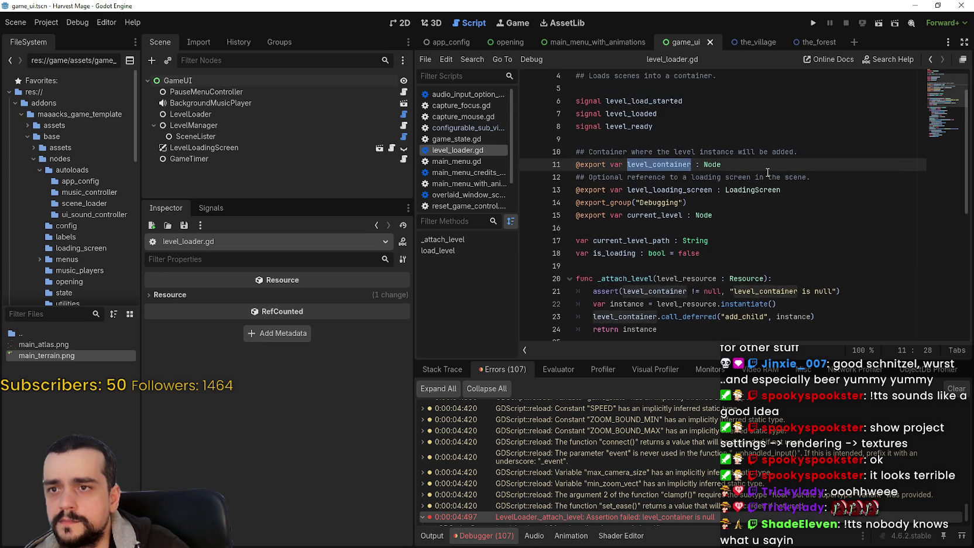
{"action": "right_click", "coordinate": [639, 91]}
{"action": "key", "text": "Escape"}
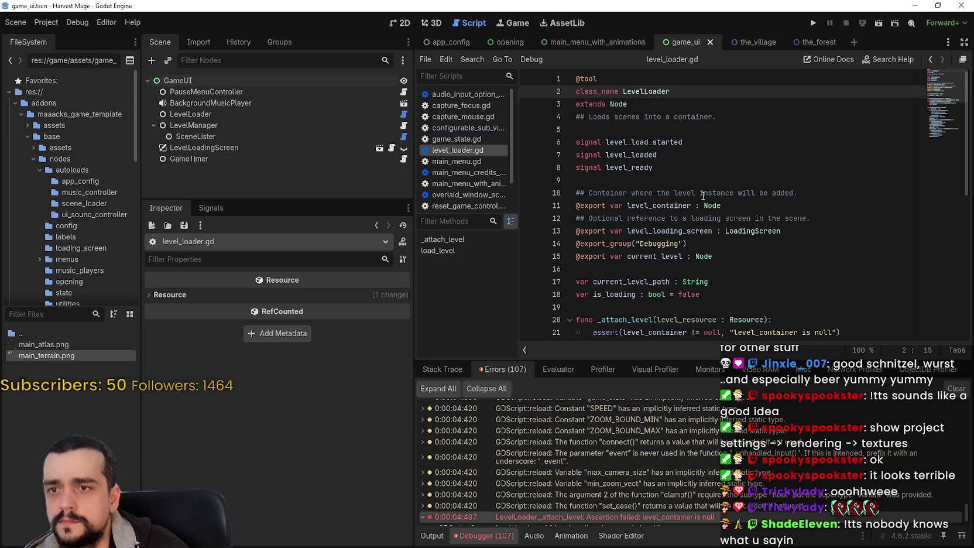
{"action": "double_click", "coordinate": [717, 194]}
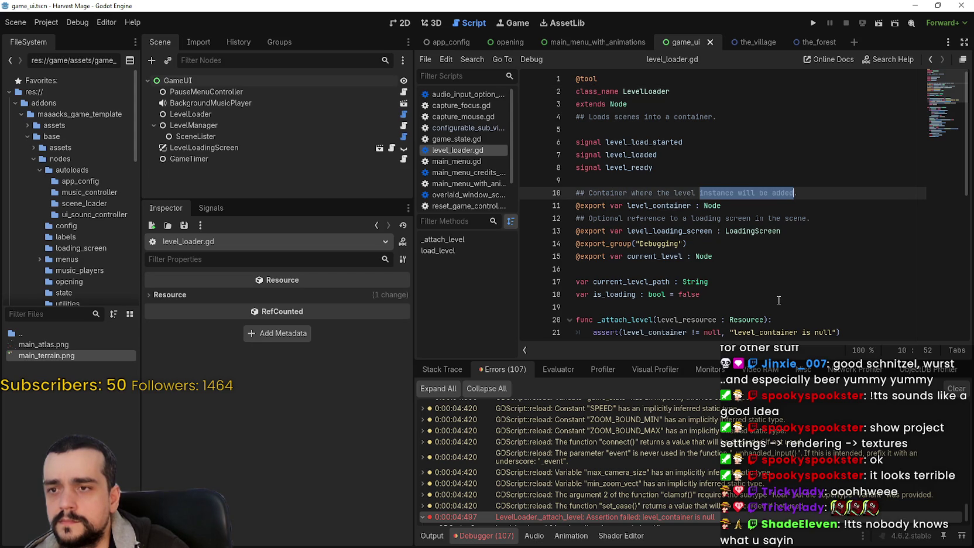
{"action": "left_click", "coordinate": [761, 271]}
{"action": "scroll", "coordinate": [761, 271], "scroll_direction": "down", "scroll_amount": 3}
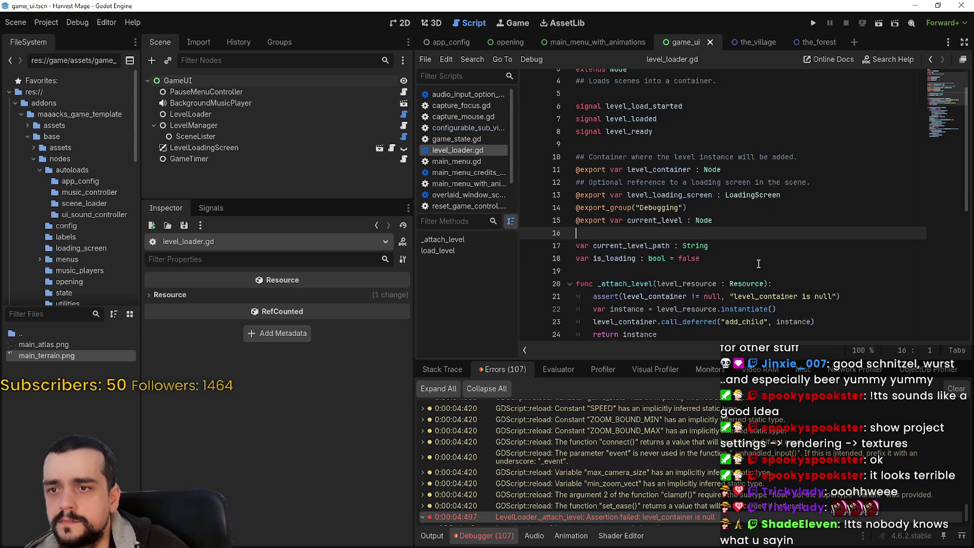
Step: After checking LevelLoadingScreen and SceneLister, undo to restore ViewportContainer and ConfigurableSubViewport, then save
{"action": "left_click", "coordinate": [221, 148]}
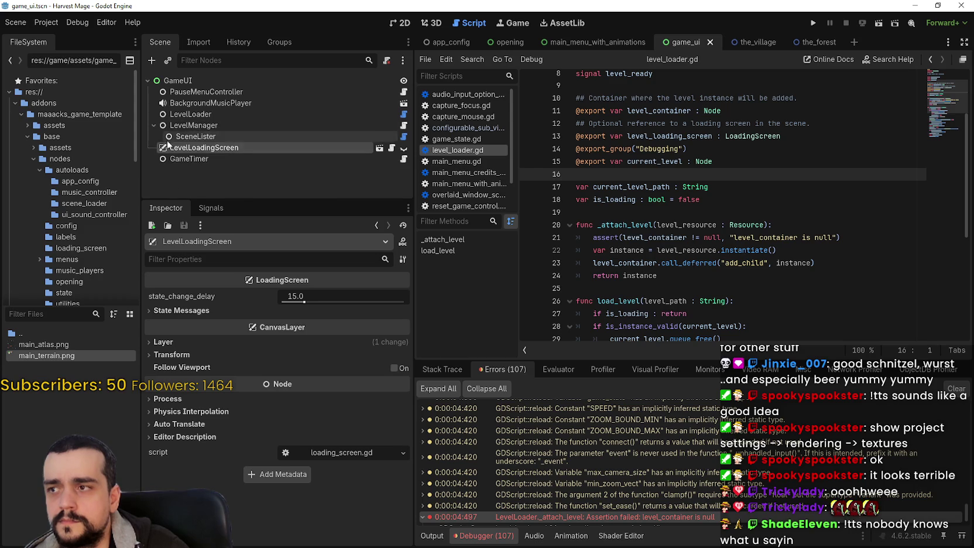
{"action": "left_click", "coordinate": [186, 136]}
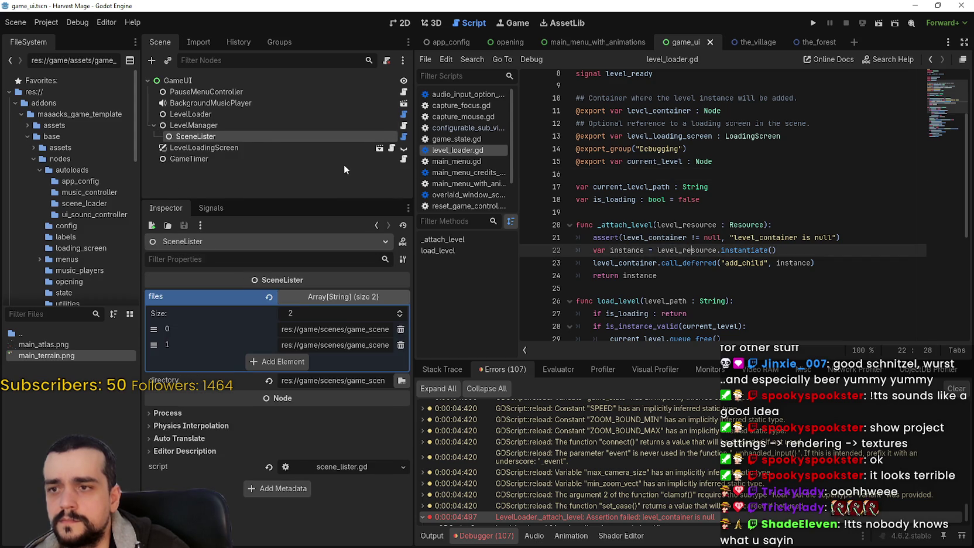
{"action": "key", "text": "ctrl+z"}
{"action": "key", "text": "ctrl+s"}
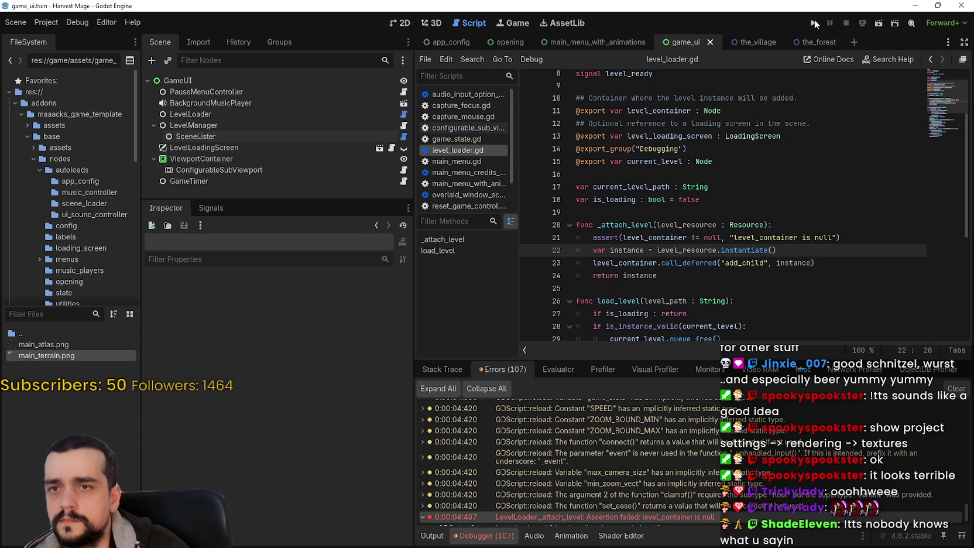
Step: Run the project and confirm starting a New Game
{"action": "left_click", "coordinate": [814, 22]}
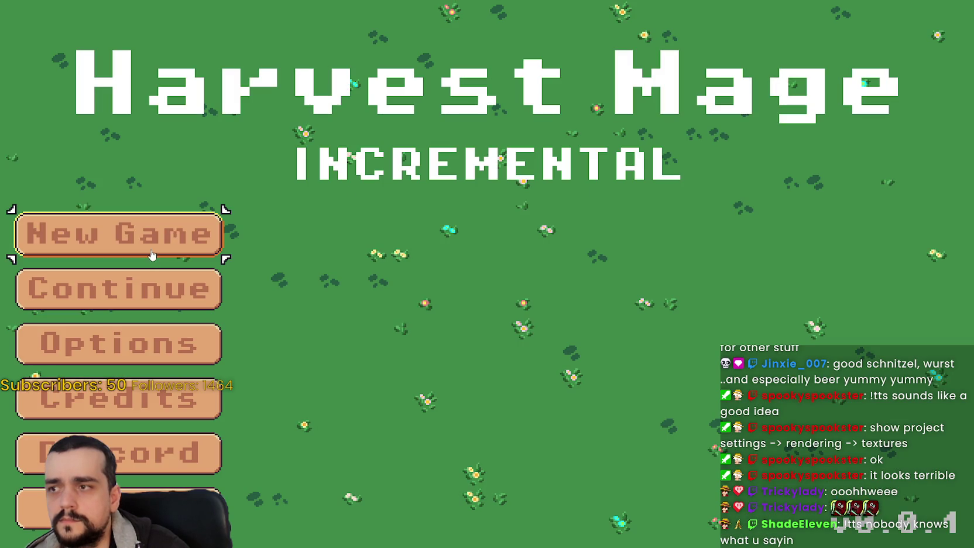
{"action": "left_click", "coordinate": [151, 254]}
{"action": "left_click", "coordinate": [150, 247]}
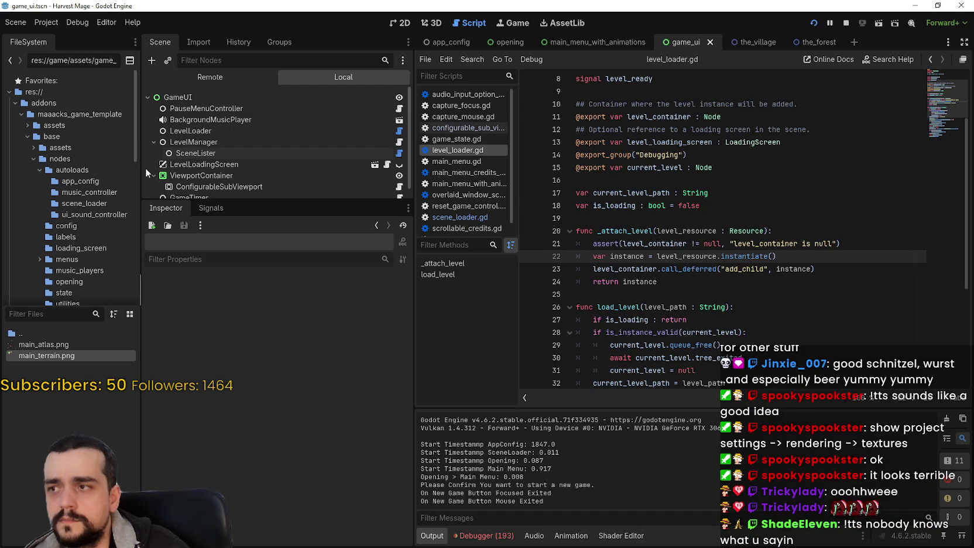
Step: Expand ConfigurableSubViewport in the Remote tree to check the_village node, then return to Local
{"action": "left_click", "coordinate": [197, 79]}
{"action": "scroll", "coordinate": [154, 156], "scroll_direction": "down", "scroll_amount": 3}
{"action": "left_click", "coordinate": [165, 165]}
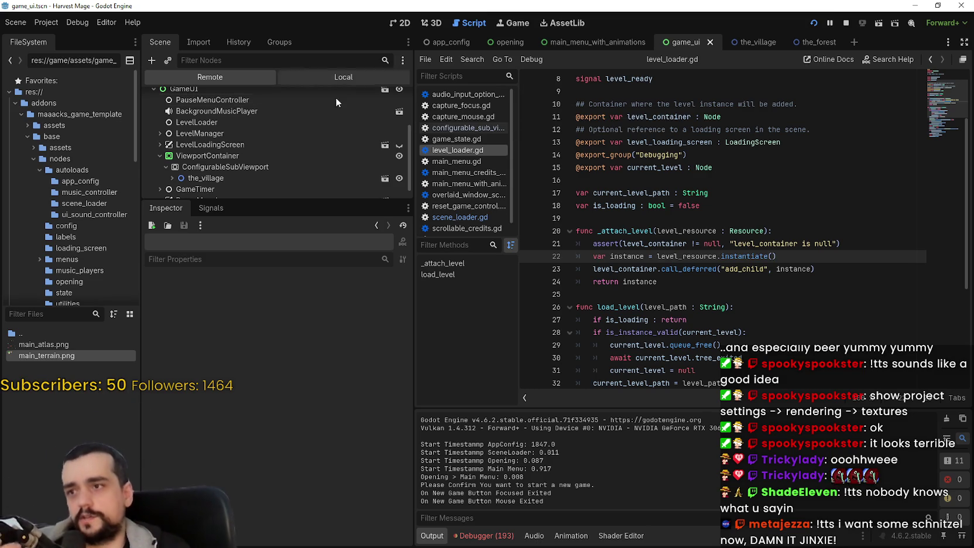
{"action": "left_click_drag", "start_coordinate": [271, 199], "coordinate": [275, 388]}
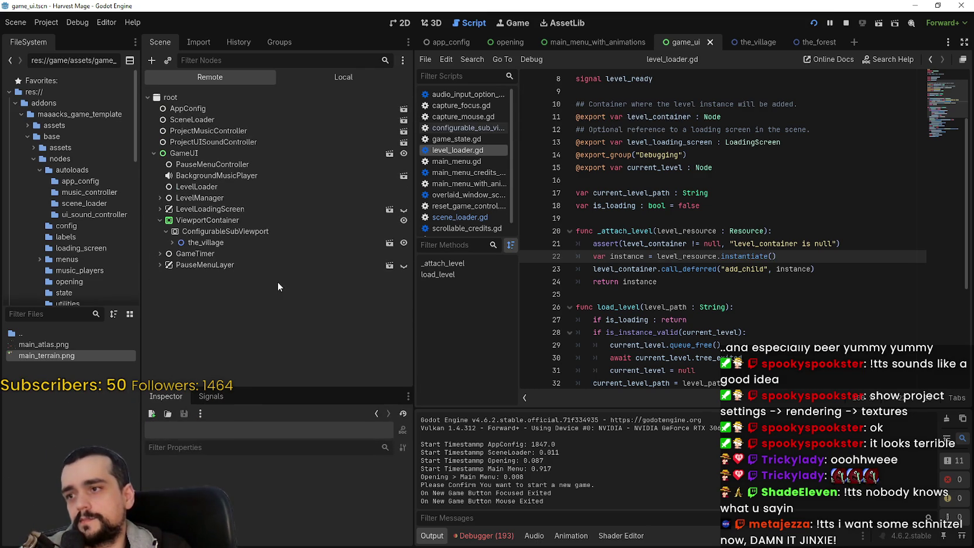
{"action": "double_click", "coordinate": [229, 240]}
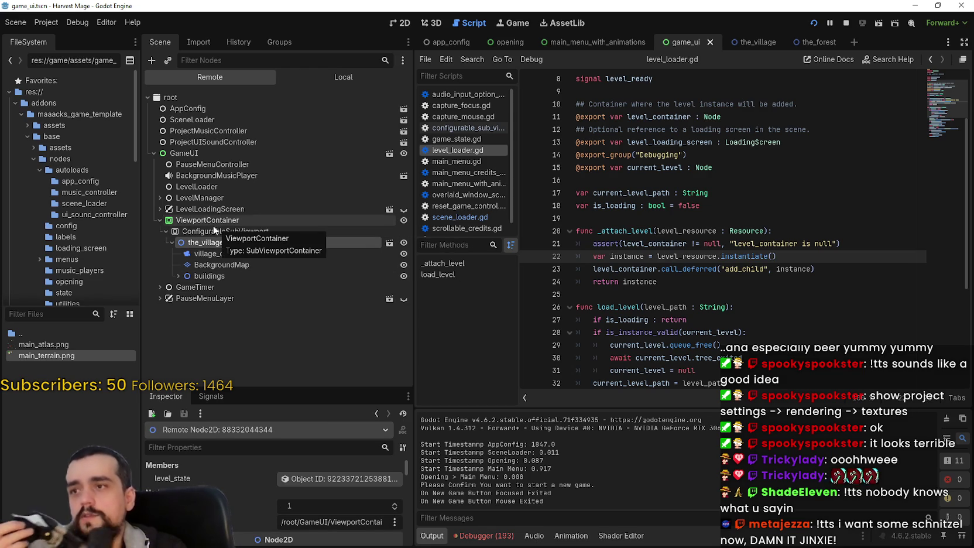
{"action": "left_click", "coordinate": [376, 73]}
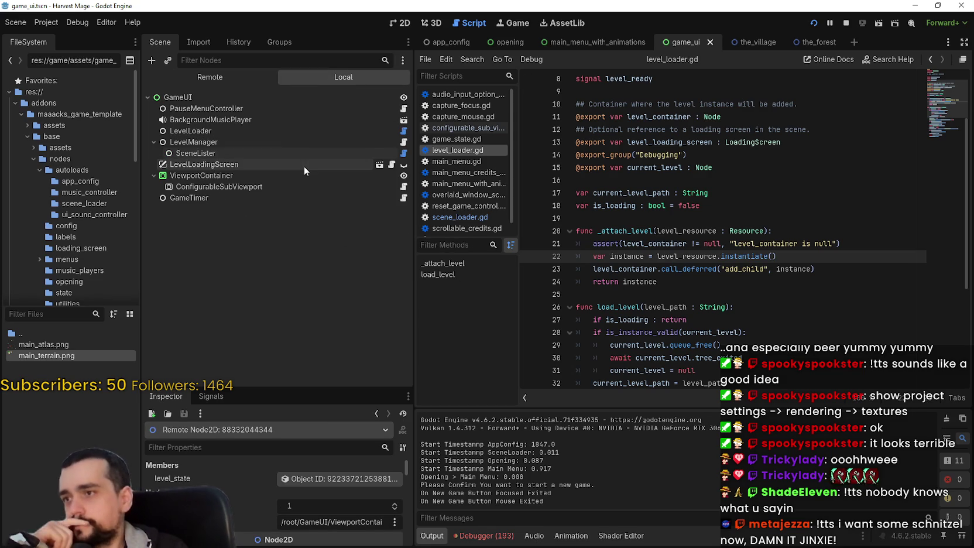
{"action": "left_click", "coordinate": [229, 143]}
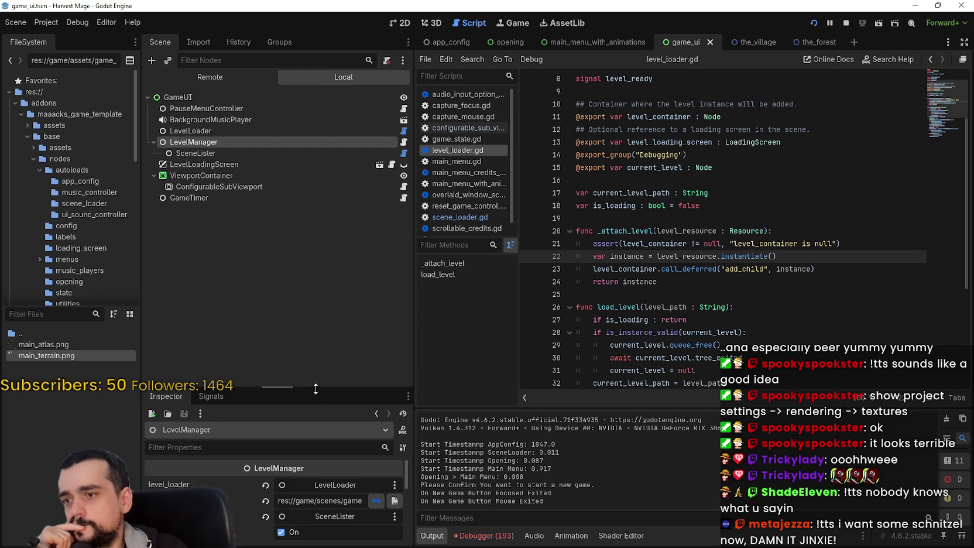
{"action": "left_click_drag", "start_coordinate": [316, 386], "coordinate": [338, 264]}
{"action": "left_click_drag", "start_coordinate": [414, 339], "coordinate": [679, 340]}
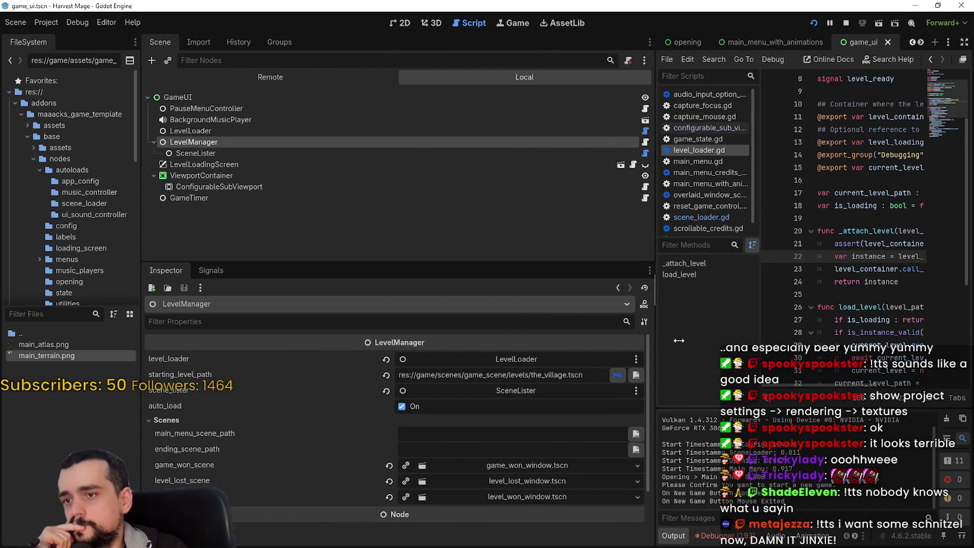
{"action": "left_click", "coordinate": [173, 153]}
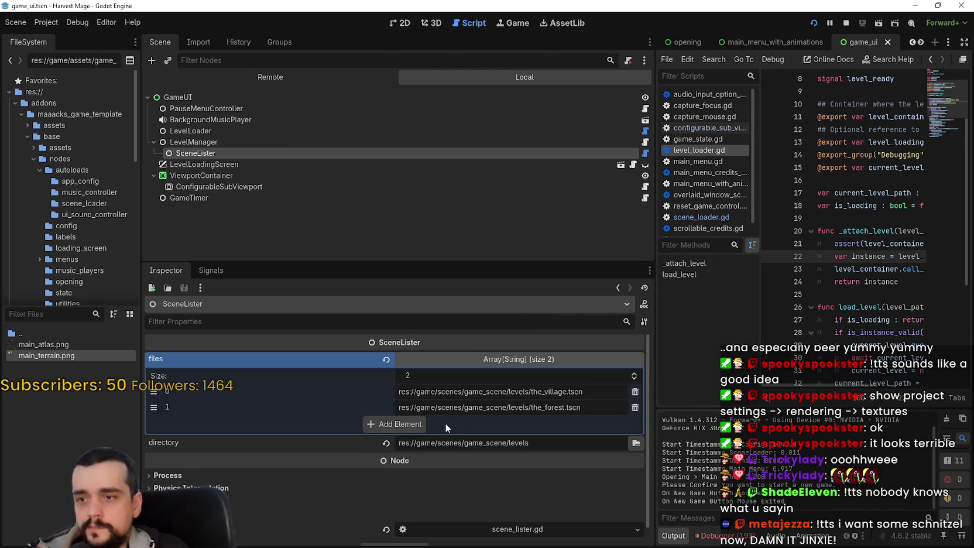
{"action": "left_click", "coordinate": [266, 166]}
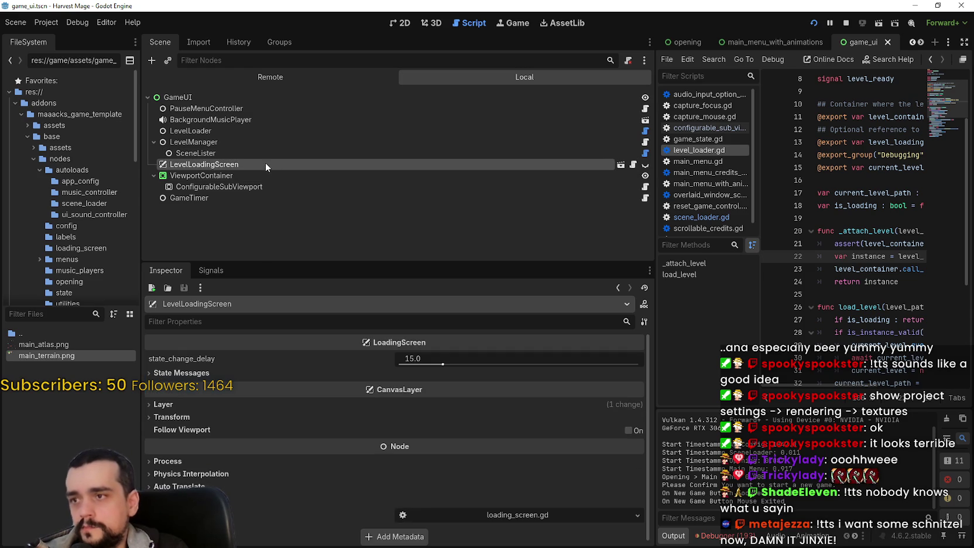
{"action": "left_click", "coordinate": [246, 176]}
{"action": "left_click", "coordinate": [245, 187]}
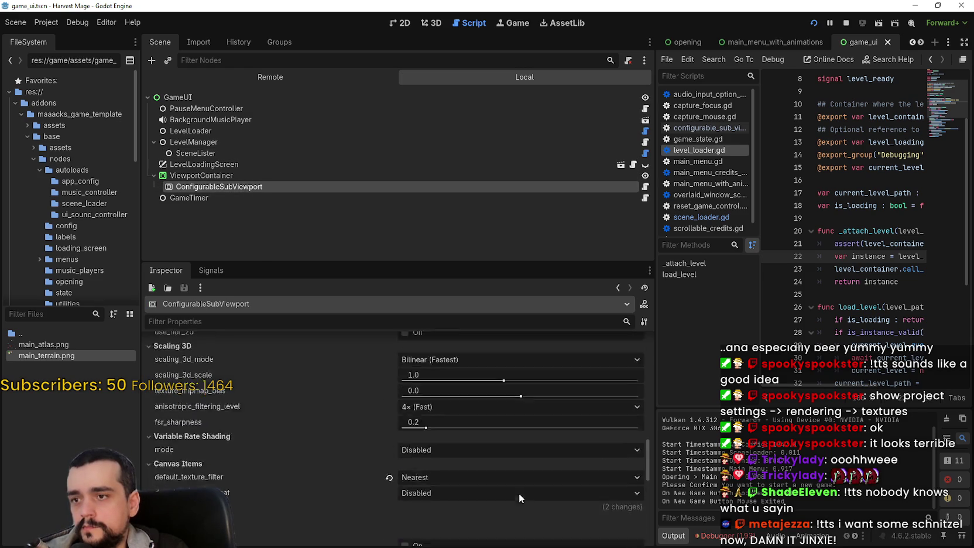
{"action": "scroll", "coordinate": [518, 487], "scroll_direction": "up", "scroll_amount": 10}
{"action": "scroll", "coordinate": [518, 486], "scroll_direction": "up", "scroll_amount": 5}
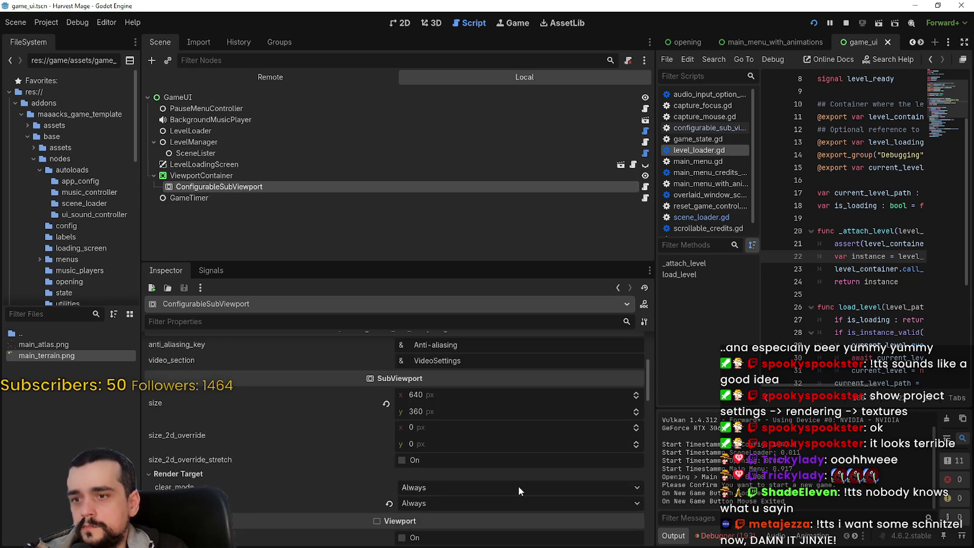
{"action": "left_click", "coordinate": [242, 175]}
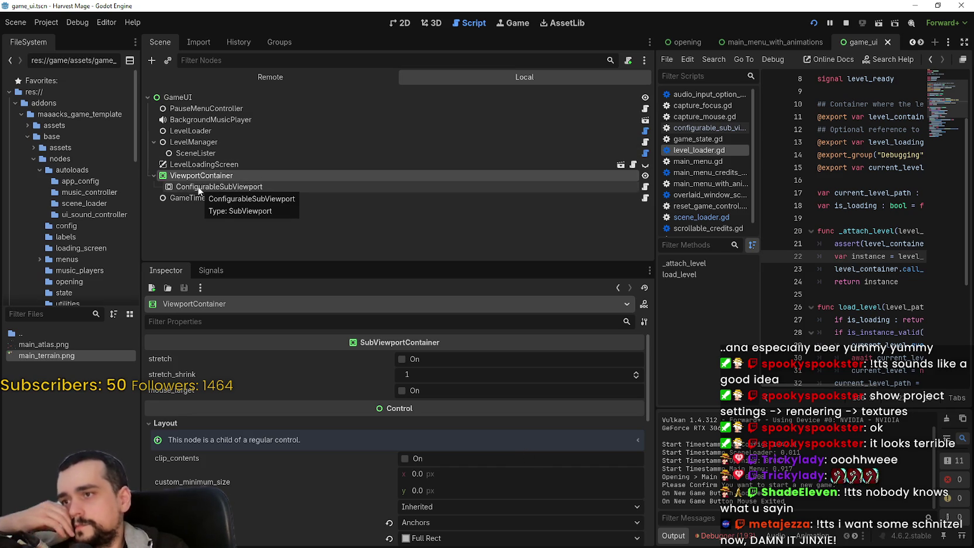
{"action": "left_click", "coordinate": [215, 164]}
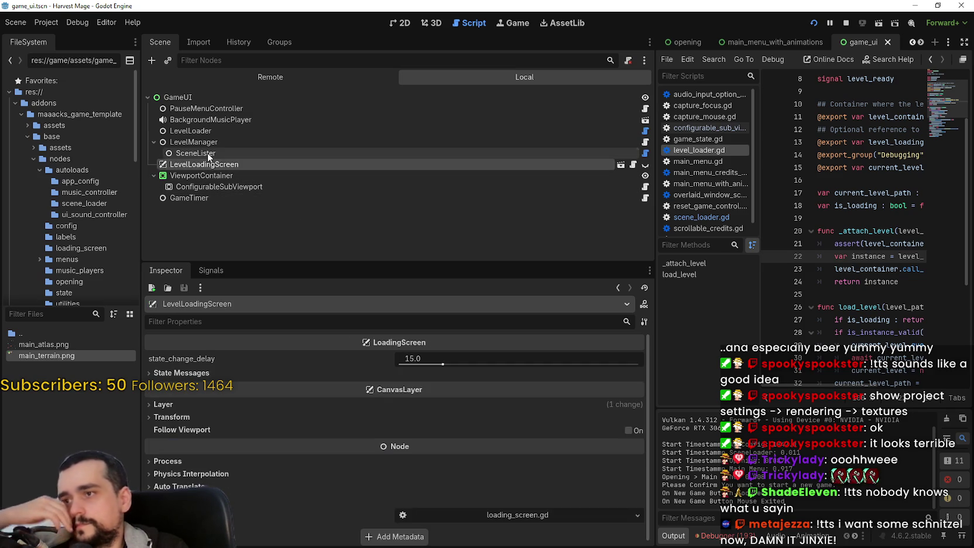
{"action": "left_click", "coordinate": [208, 152]}
{"action": "left_click", "coordinate": [196, 142]}
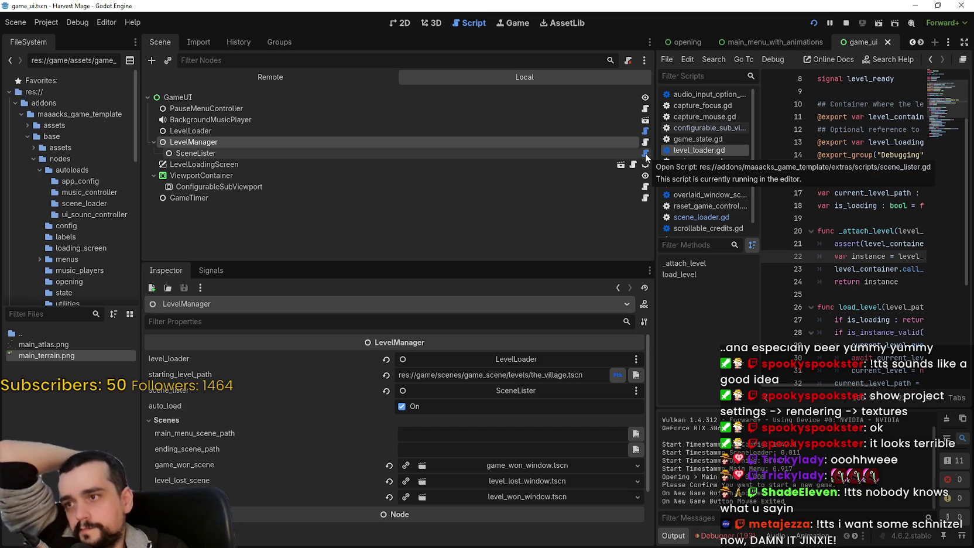
{"action": "left_click", "coordinate": [622, 131]}
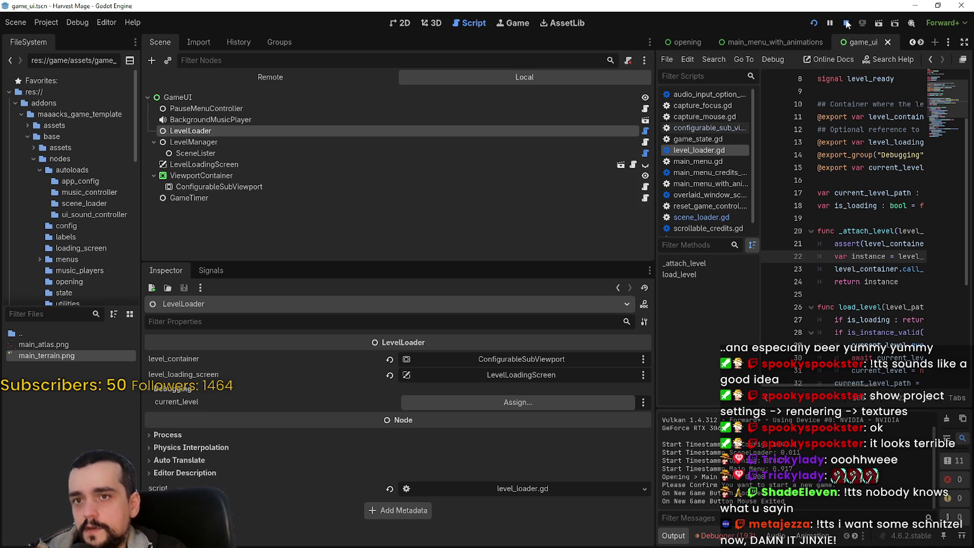
Step: Stop the project and delete the ConfigurableSubViewport node
{"action": "left_click", "coordinate": [847, 23]}
{"action": "right_click", "coordinate": [244, 169]}
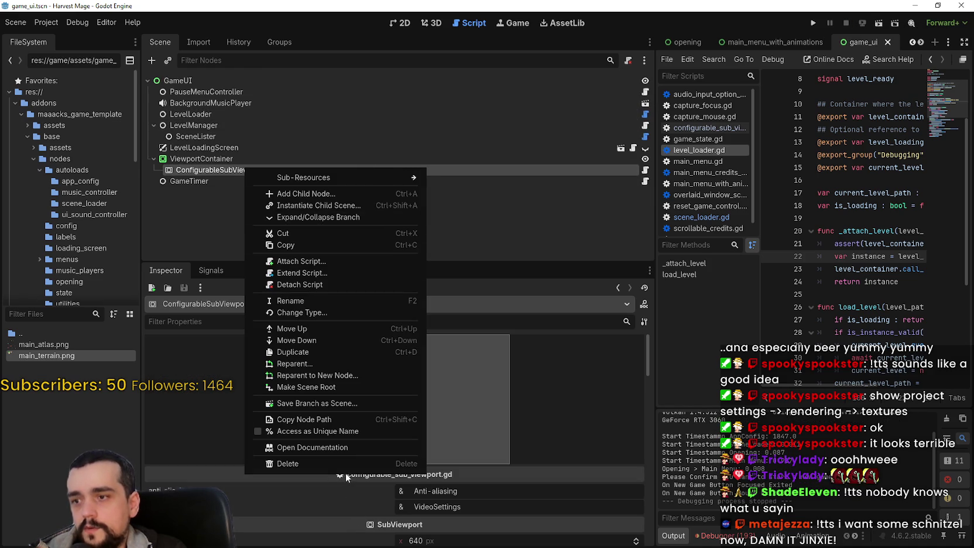
{"action": "left_click", "coordinate": [345, 463]}
{"action": "left_click", "coordinate": [465, 281]}
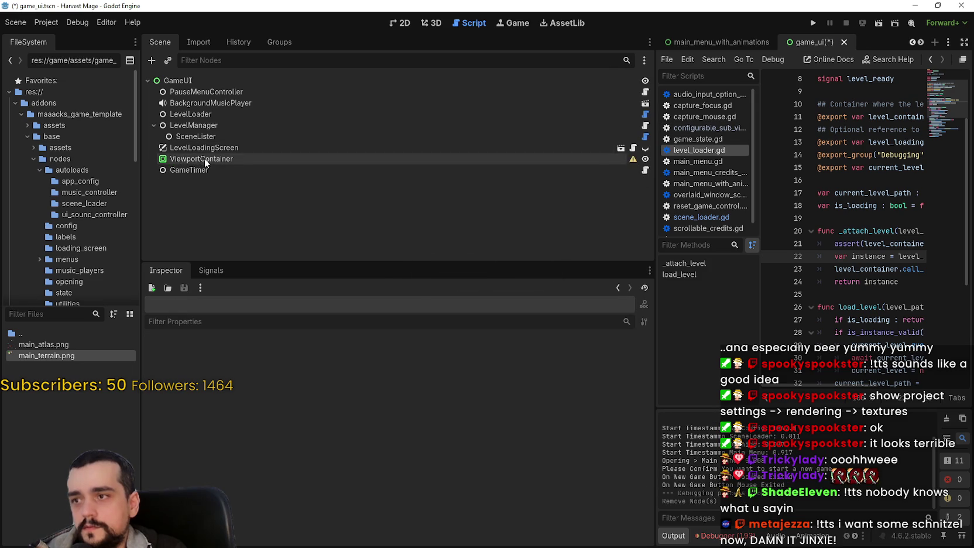
Step: Change ViewportContainer's type to Node2D and rename it GameContainer
{"action": "right_click", "coordinate": [206, 164]}
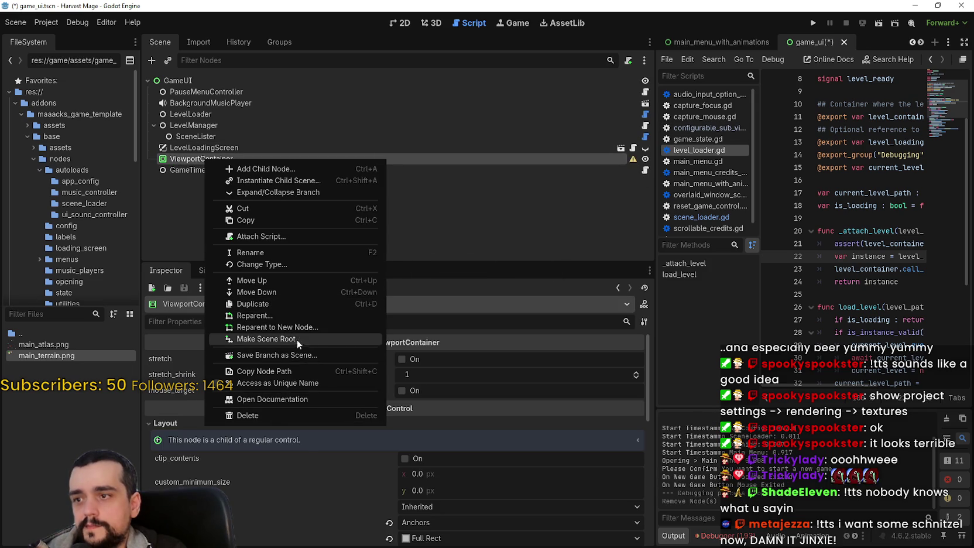
{"action": "left_click", "coordinate": [283, 264]}
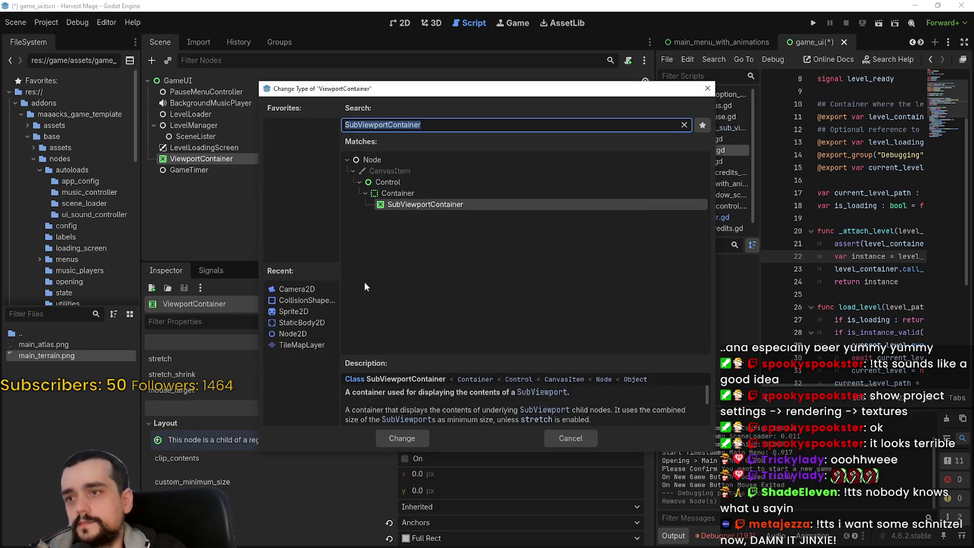
{"action": "type", "text": "node"}
{"action": "left_click", "coordinate": [384, 181]}
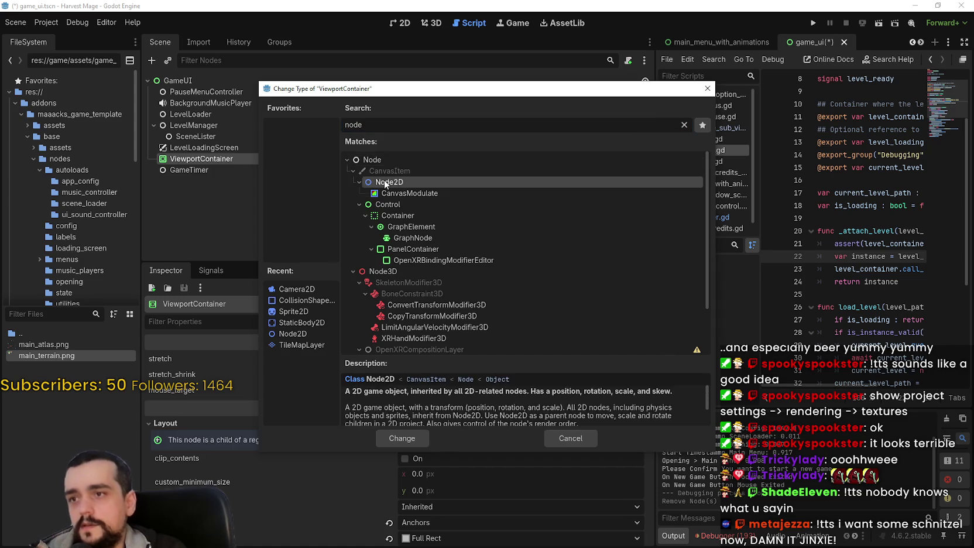
{"action": "double_click", "coordinate": [381, 178]}
{"action": "double_click", "coordinate": [230, 159]}
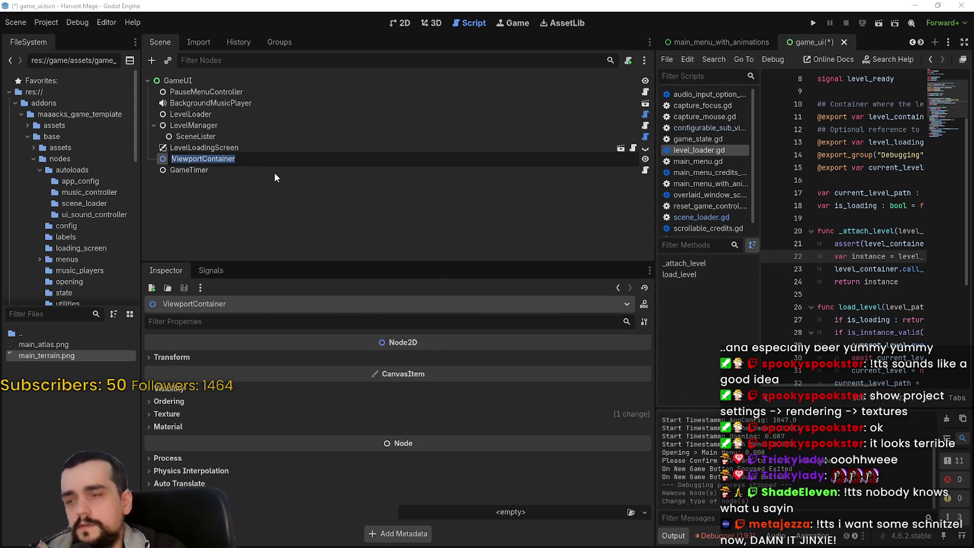
{"action": "type", "text": "GameContainer"}
{"action": "key", "text": "Return"}
Step: Assign GameContainer as LevelLoader's level_container and save game_ui
{"action": "left_click", "coordinate": [267, 114]}
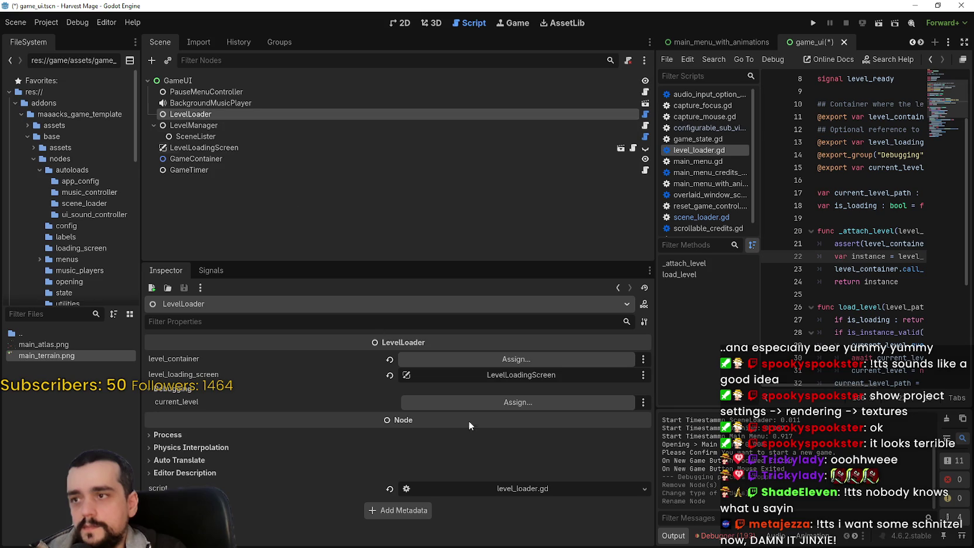
{"action": "left_click", "coordinate": [484, 358]}
{"action": "double_click", "coordinate": [484, 218]}
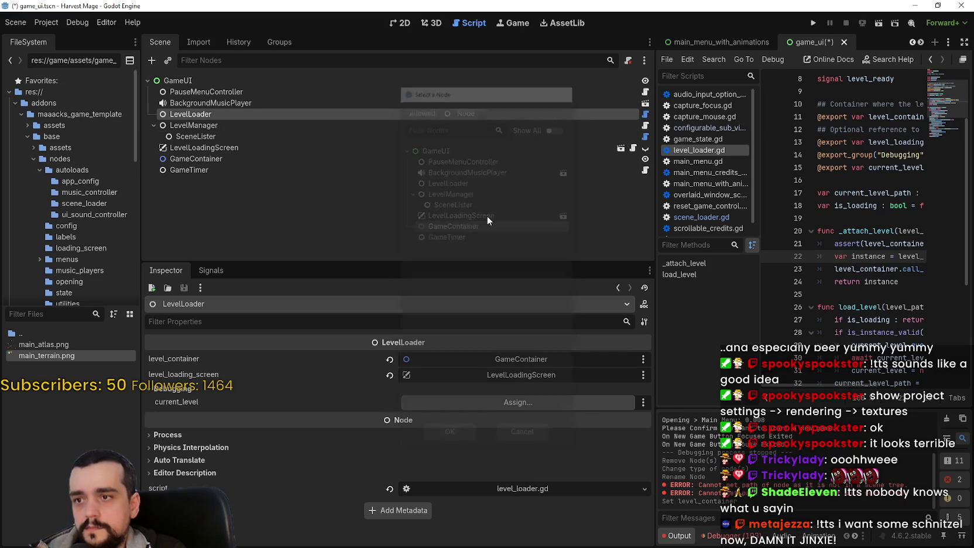
{"action": "key", "text": "ctrl+s"}
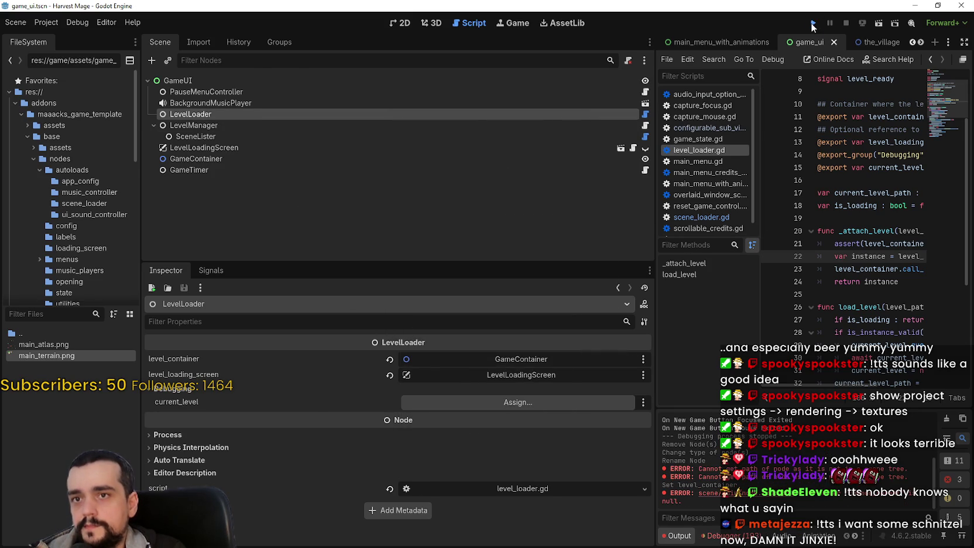
Step: Run the project and confirm starting a New Game
{"action": "left_click", "coordinate": [812, 24]}
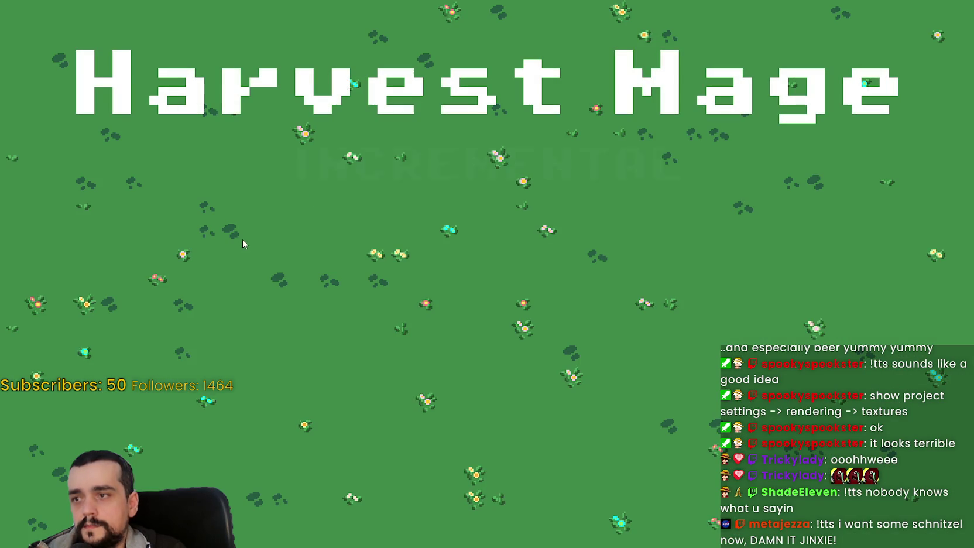
{"action": "left_click", "coordinate": [214, 240]}
{"action": "left_click", "coordinate": [214, 240]}
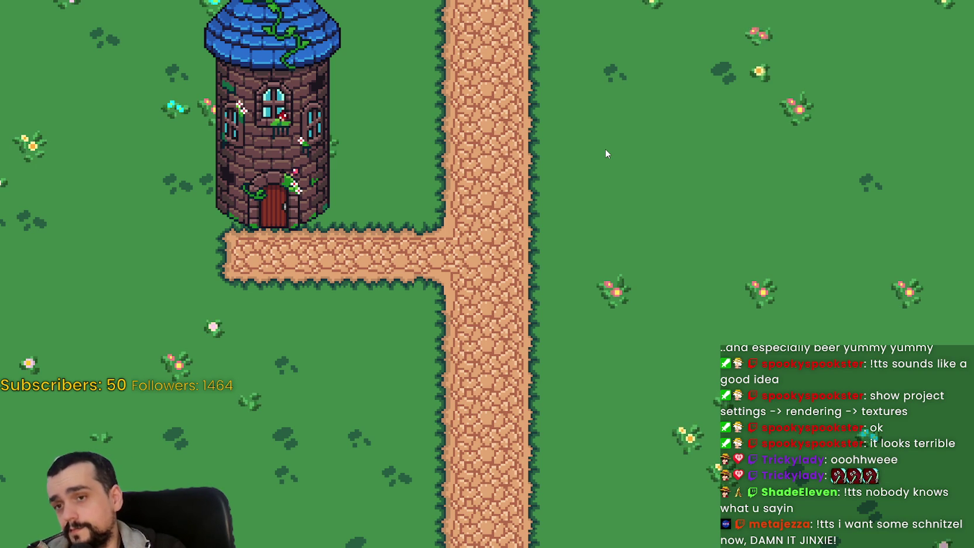
{"action": "key", "text": "F8"}
{"action": "key", "text": "alt+Tab"}
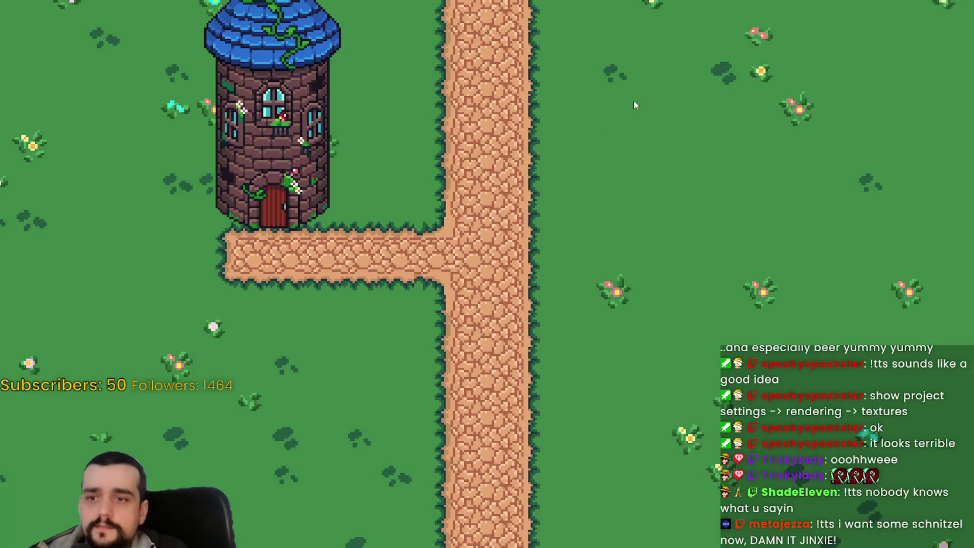
Step: In the pause menu's video options, turn off Fullscreen, pick 1280 x 720, and resume
{"action": "key", "text": "Escape"}
{"action": "left_click", "coordinate": [518, 304]}
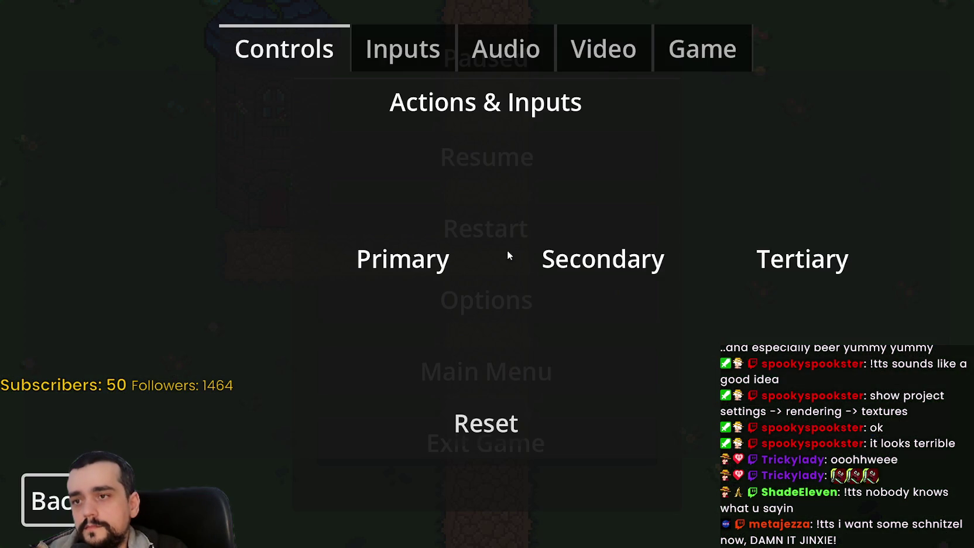
{"action": "left_click", "coordinate": [600, 53]}
{"action": "left_click", "coordinate": [749, 173]}
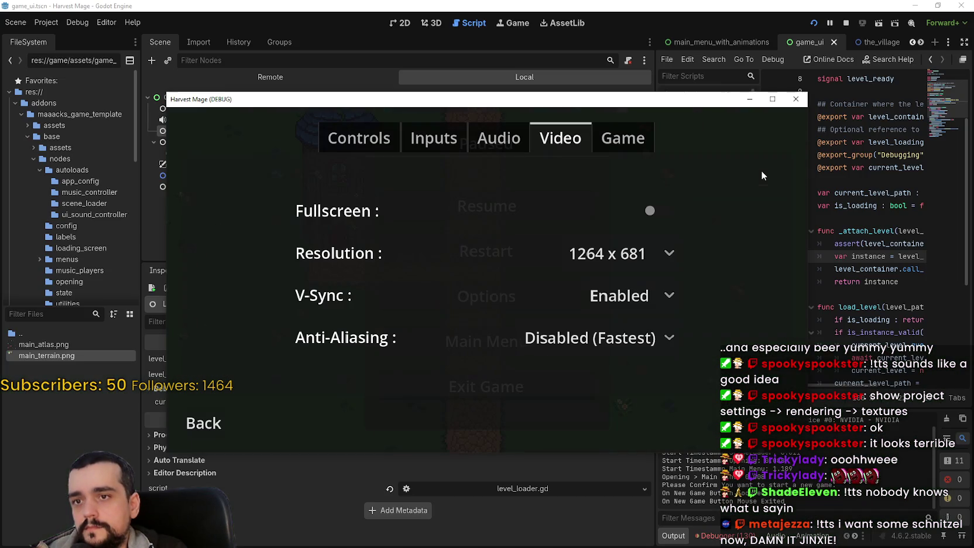
{"action": "left_click", "coordinate": [621, 255]}
{"action": "left_click", "coordinate": [633, 281]}
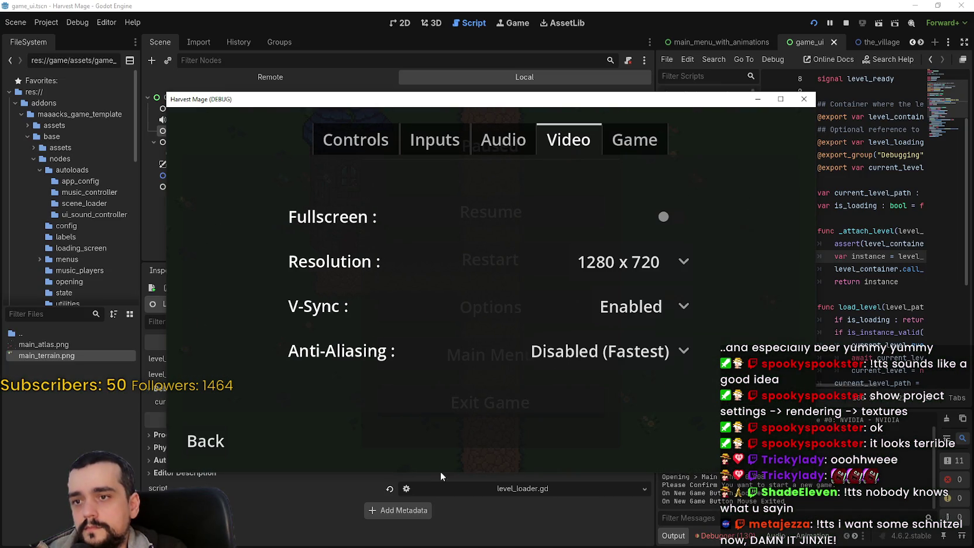
{"action": "left_click", "coordinate": [220, 459]}
{"action": "left_click", "coordinate": [505, 209]}
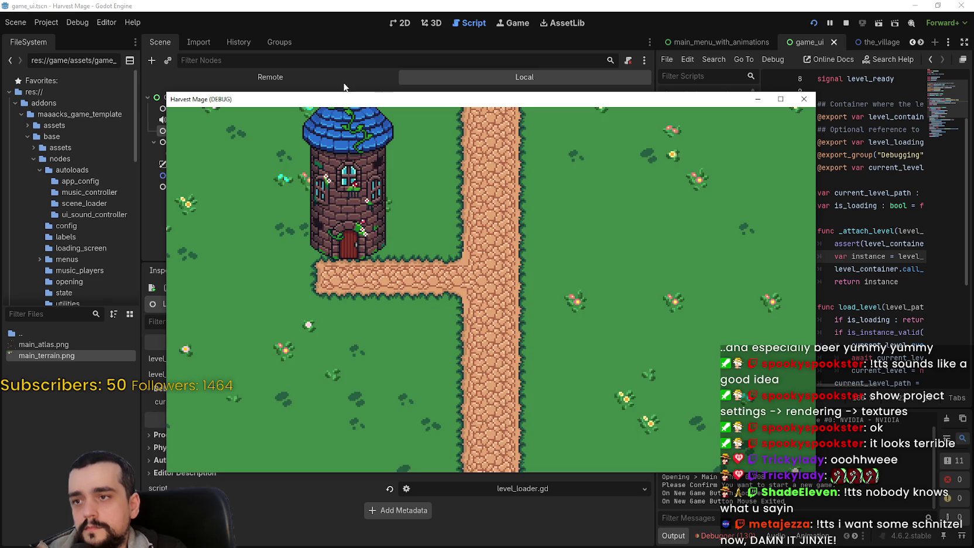
{"action": "left_click_drag", "start_coordinate": [343, 101], "coordinate": [245, 29]}
Step: Enlarge the game window, walk the player left, right and back onto the path, then shrink it
{"action": "mouse_move", "coordinate": [716, 398]}
{"action": "left_mouse_down"}
{"action": "mouse_move", "coordinate": [973, 507]}
{"action": "mouse_move", "coordinate": [973, 371]}
{"action": "mouse_move", "coordinate": [652, 193]}
{"action": "mouse_move", "coordinate": [717, 110]}
{"action": "mouse_move", "coordinate": [716, 425]}
{"action": "mouse_move", "coordinate": [402, 381]}
{"action": "mouse_move", "coordinate": [167, 384]}
{"action": "mouse_move", "coordinate": [970, 545]}
{"action": "mouse_move", "coordinate": [691, 445]}
{"action": "mouse_move", "coordinate": [652, 223]}
{"action": "mouse_move", "coordinate": [531, 126]}
{"action": "mouse_move", "coordinate": [120, 100]}
{"action": "mouse_move", "coordinate": [891, 544]}
{"action": "mouse_move", "coordinate": [973, 497]}
{"action": "mouse_move", "coordinate": [973, 431]}
{"action": "left_mouse_up"}
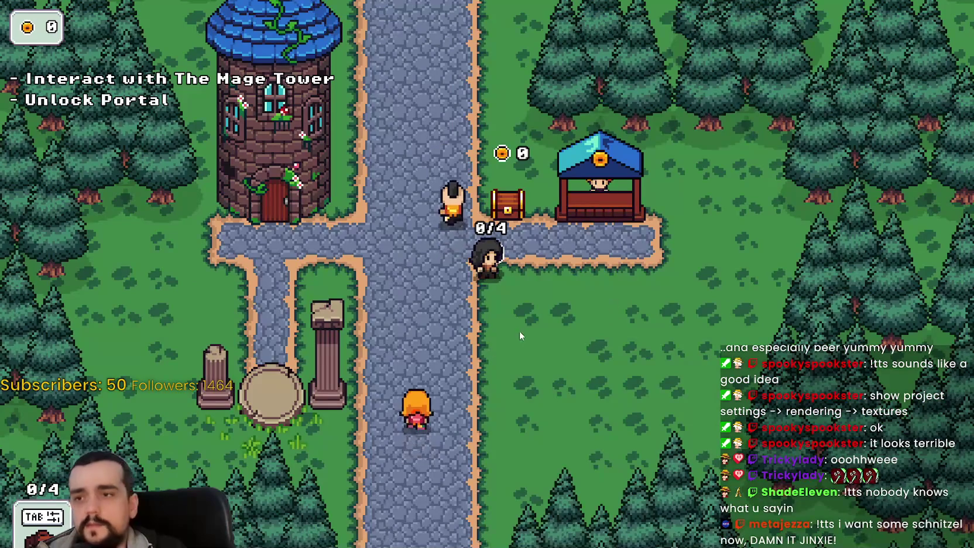
{"action": "key", "text": "a"}
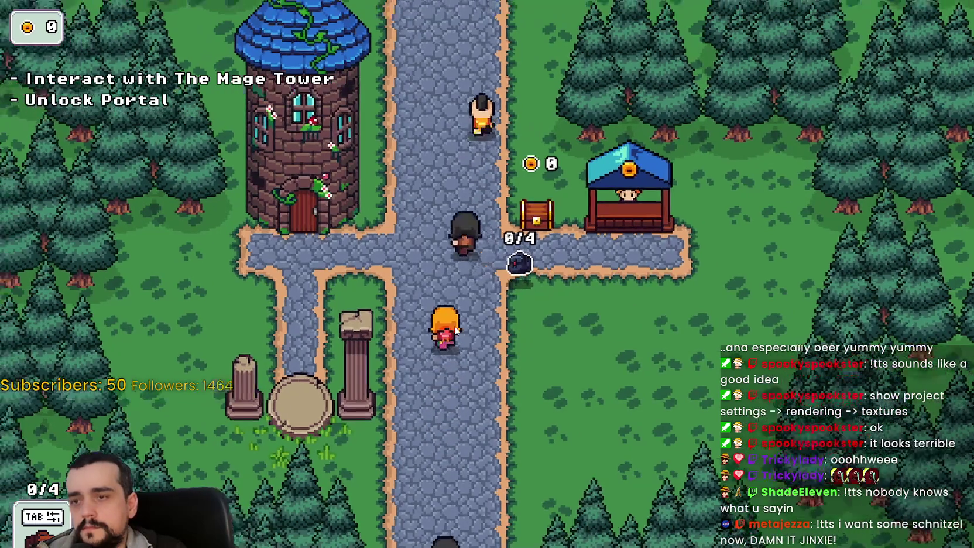
{"action": "key", "text": "a"}
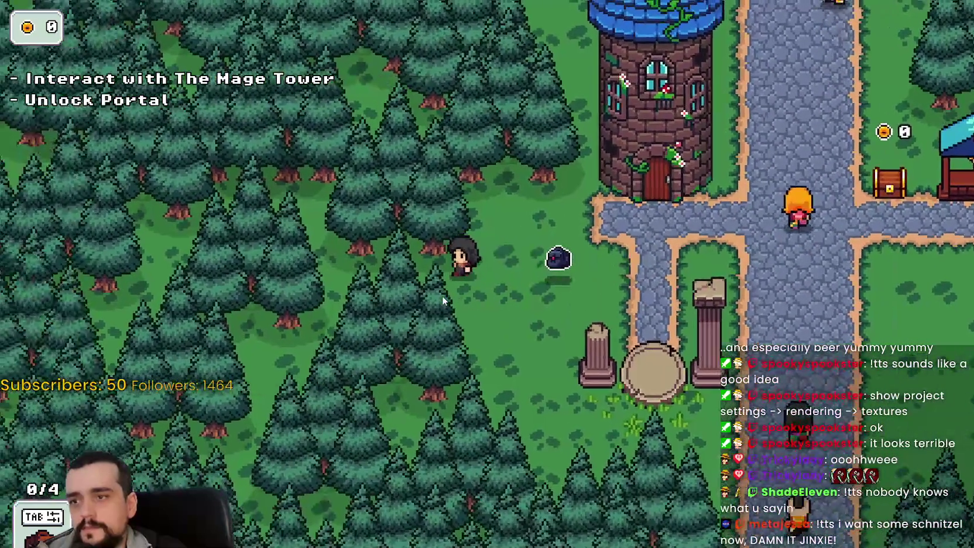
{"action": "key", "text": "d"}
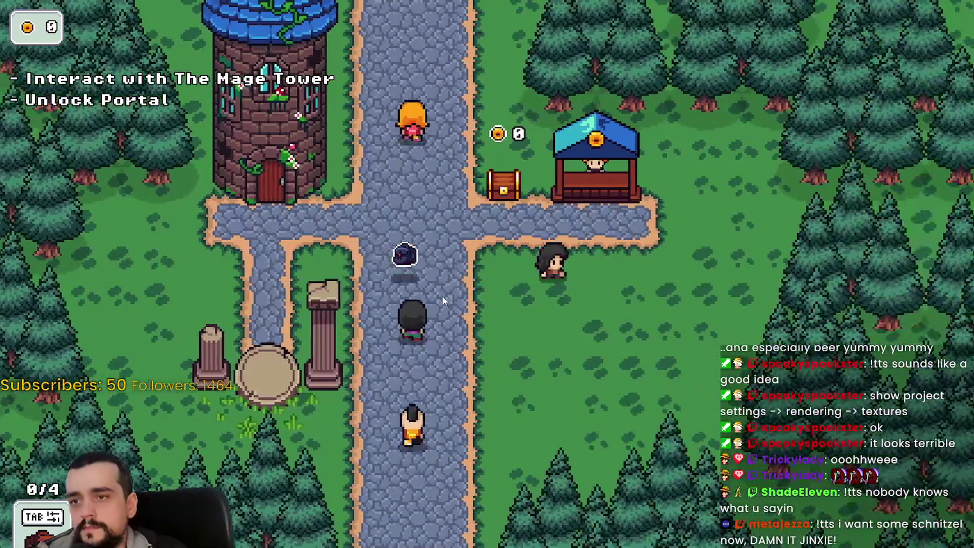
{"action": "key", "text": "a"}
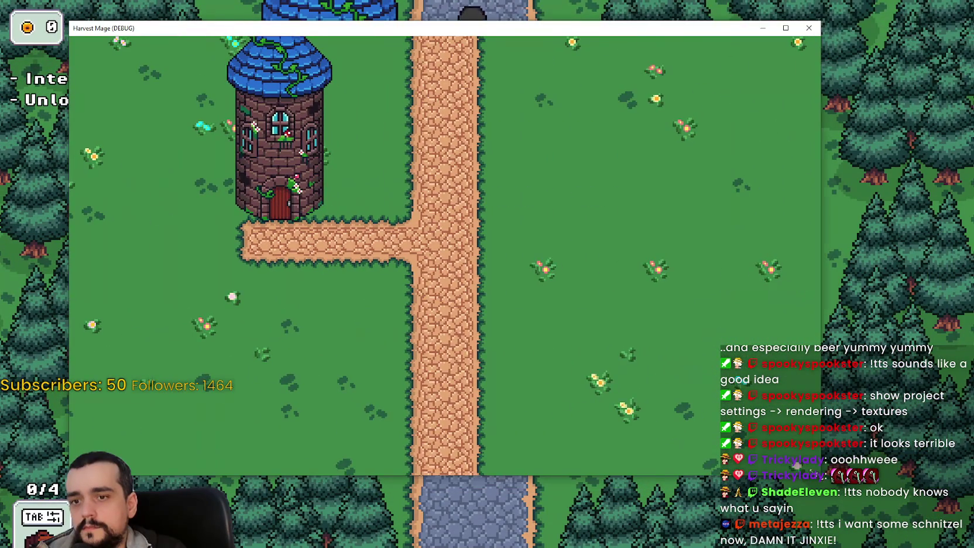
{"action": "mouse_move", "coordinate": [821, 475]}
{"action": "left_mouse_down"}
{"action": "mouse_move", "coordinate": [237, 295]}
{"action": "mouse_move", "coordinate": [818, 307]}
{"action": "left_mouse_up"}
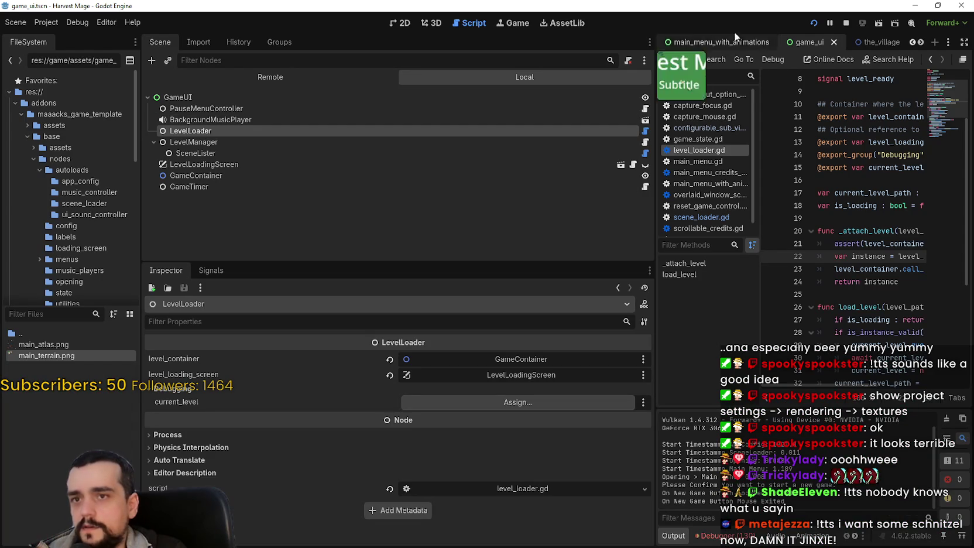
Step: Stop the game and return to the the_village scene in the 2D view
{"action": "left_click", "coordinate": [847, 23]}
{"action": "left_click", "coordinate": [890, 45]}
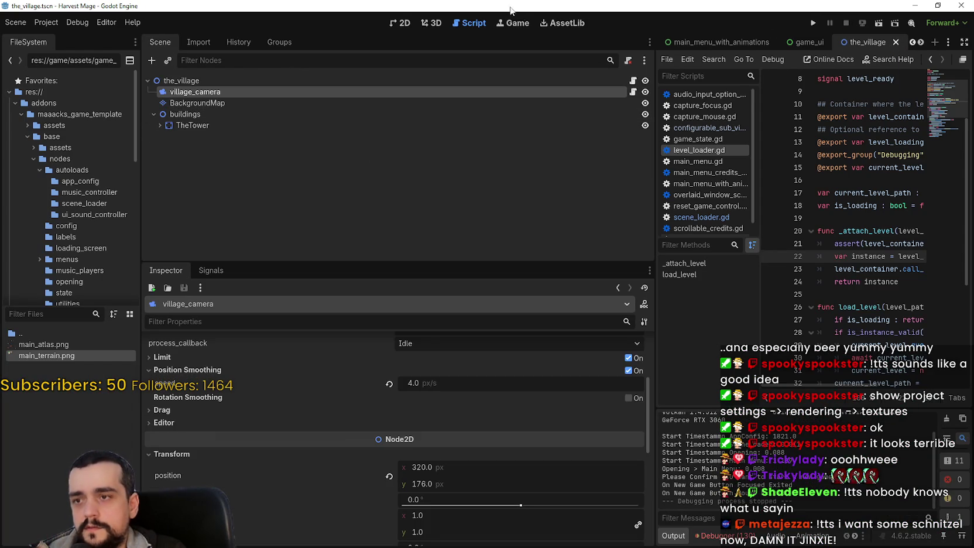
{"action": "left_click", "coordinate": [402, 23]}
{"action": "scroll", "coordinate": [786, 252], "scroll_direction": "down", "scroll_amount": 4}
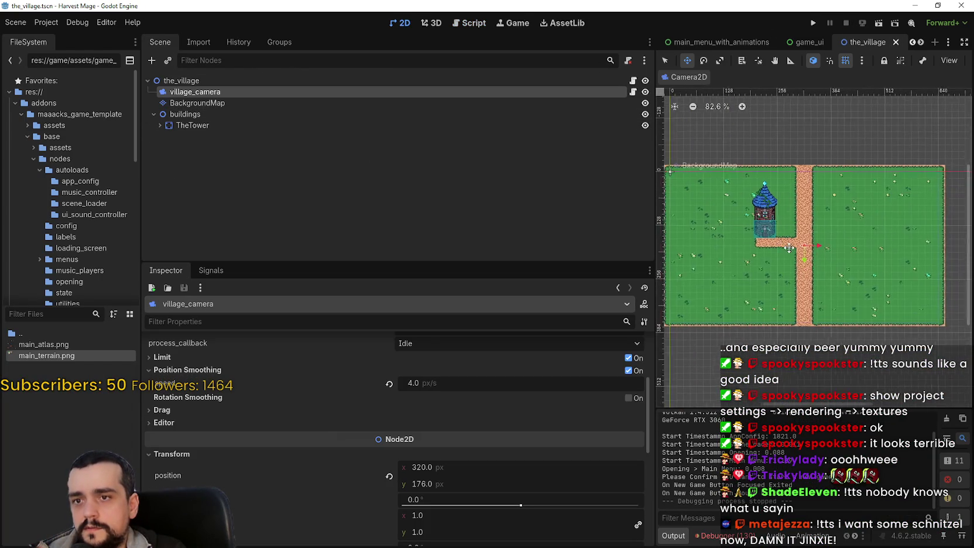
{"action": "scroll", "coordinate": [787, 252], "scroll_direction": "up", "scroll_amount": 1}
Step: Select village_camera and expand its Limit section in the Inspector
{"action": "left_click", "coordinate": [197, 102]}
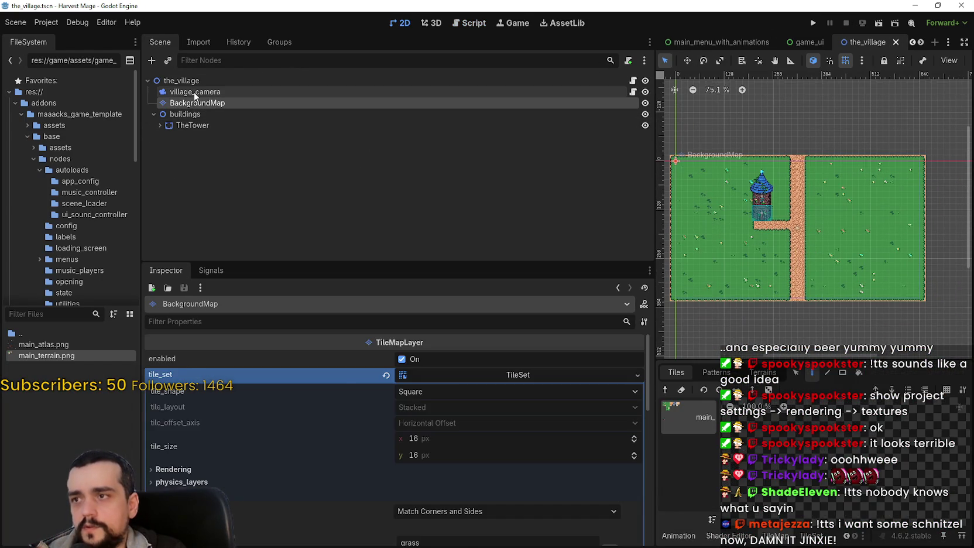
{"action": "left_click", "coordinate": [195, 91]}
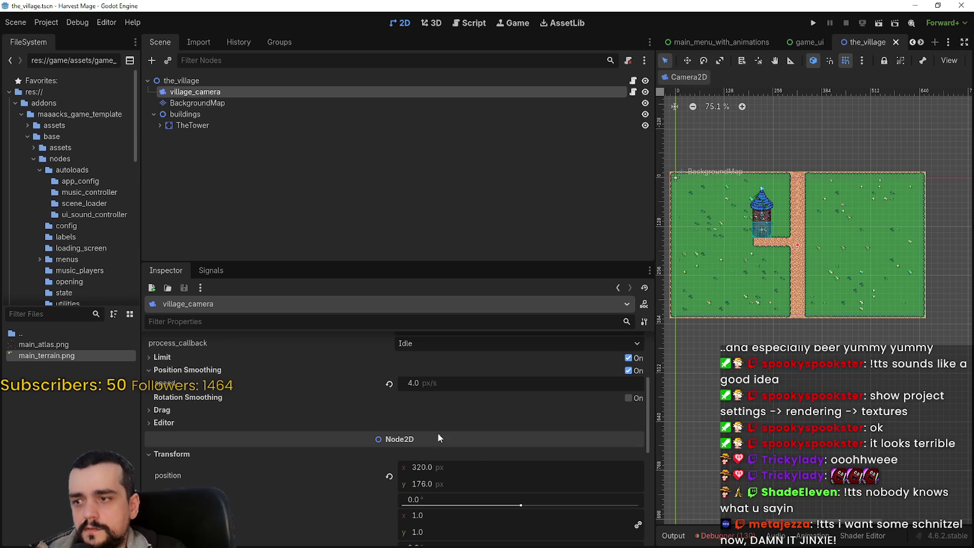
{"action": "scroll", "coordinate": [210, 395], "scroll_direction": "up", "scroll_amount": 3}
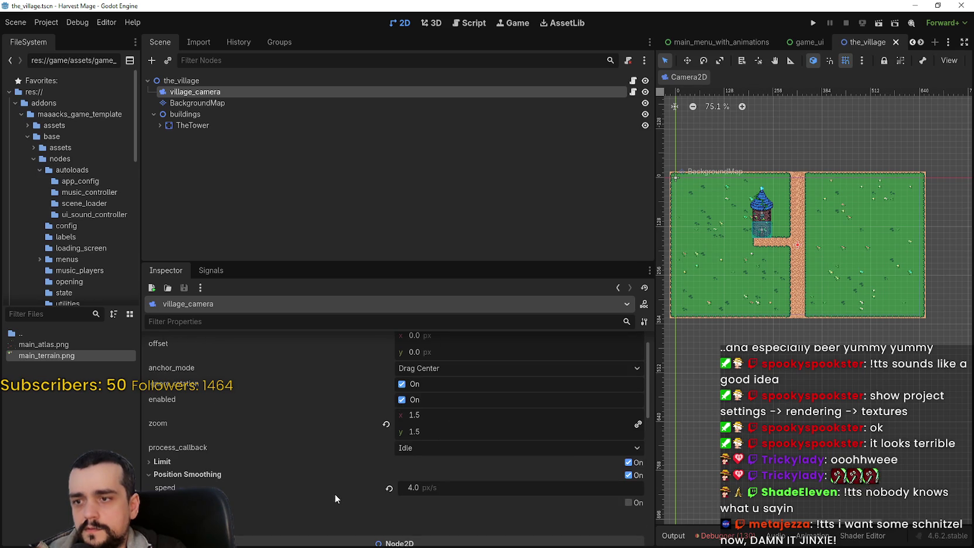
{"action": "scroll", "coordinate": [319, 472], "scroll_direction": "down", "scroll_amount": 2}
{"action": "left_click", "coordinate": [246, 412]}
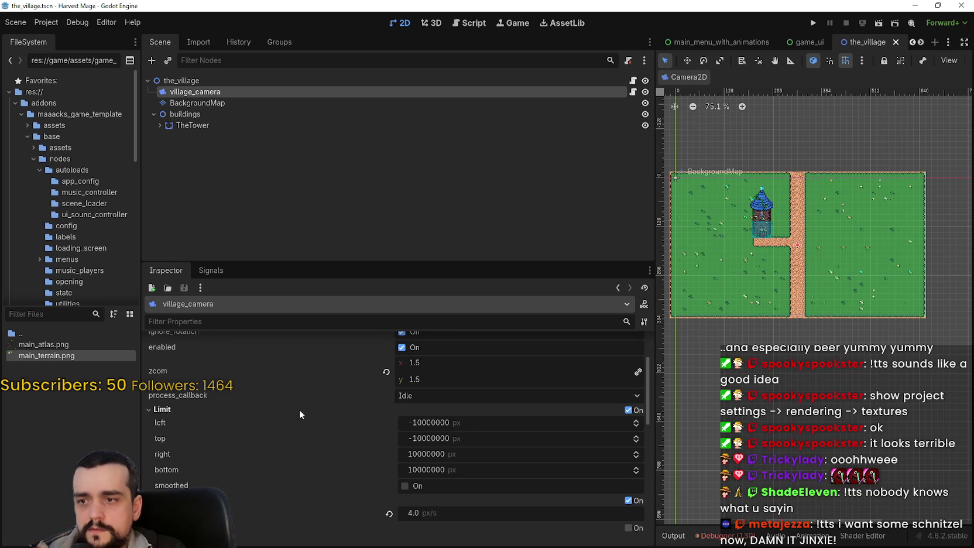
Step: Set village_camera's left limit to 0 after trying 1000 and 100
{"action": "left_click", "coordinate": [472, 424]}
{"action": "type", "text": "1000"}
{"action": "key", "text": "Return"}
{"action": "left_click", "coordinate": [472, 428]}
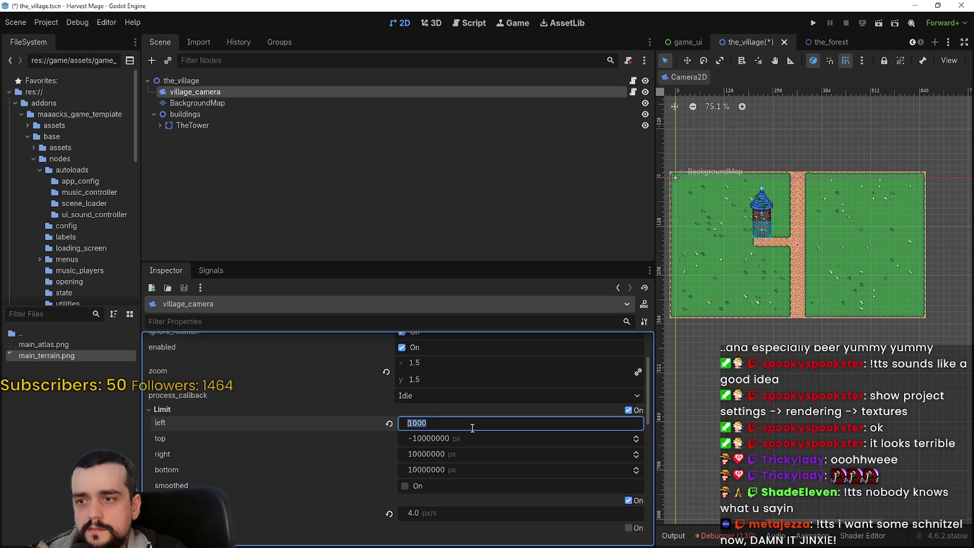
{"action": "type", "text": "100"}
{"action": "key", "text": "Return"}
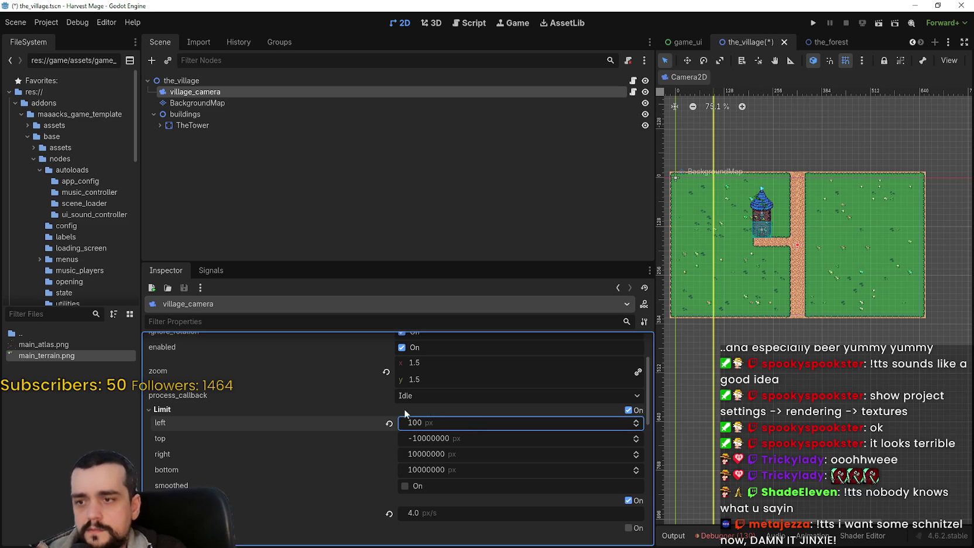
{"action": "left_click_drag", "start_coordinate": [418, 426], "coordinate": [429, 424]}
{"action": "left_click", "coordinate": [428, 425]}
{"action": "type", "text": "0"}
{"action": "key", "text": "Return"}
{"action": "scroll", "coordinate": [760, 203], "scroll_direction": "up", "scroll_amount": 1}
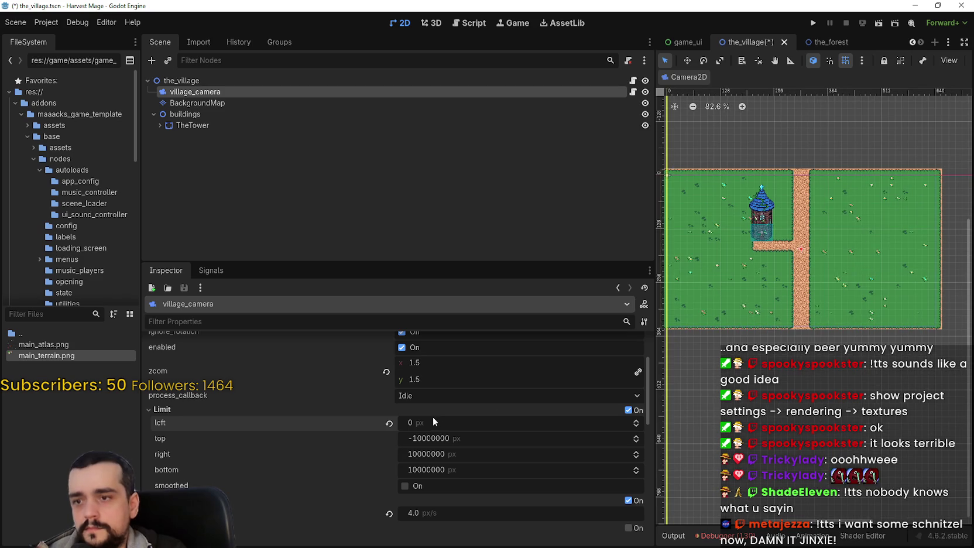
Step: Set the top limit to 0 and enter 200 for the right and bottom limits
{"action": "left_click", "coordinate": [462, 438]}
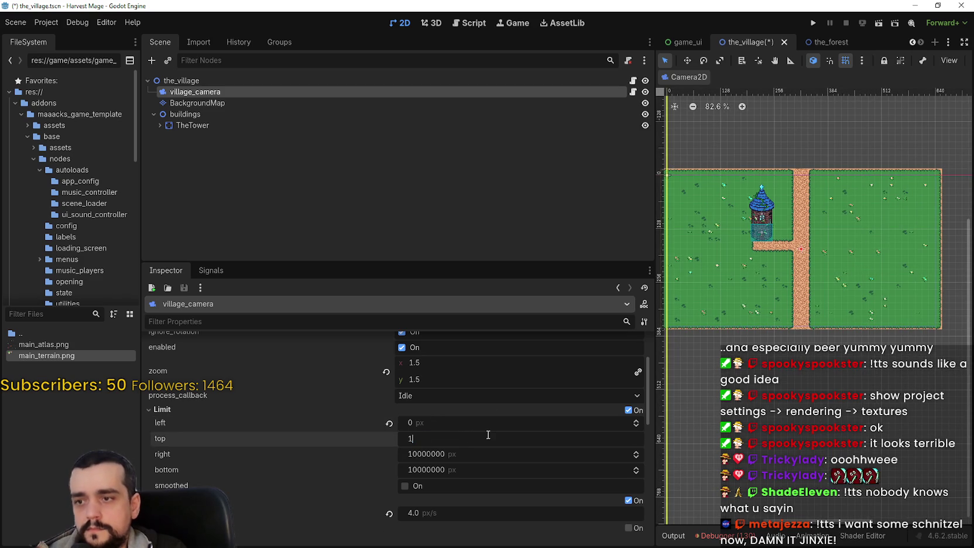
{"action": "type", "text": "00"}
{"action": "key", "text": "Return"}
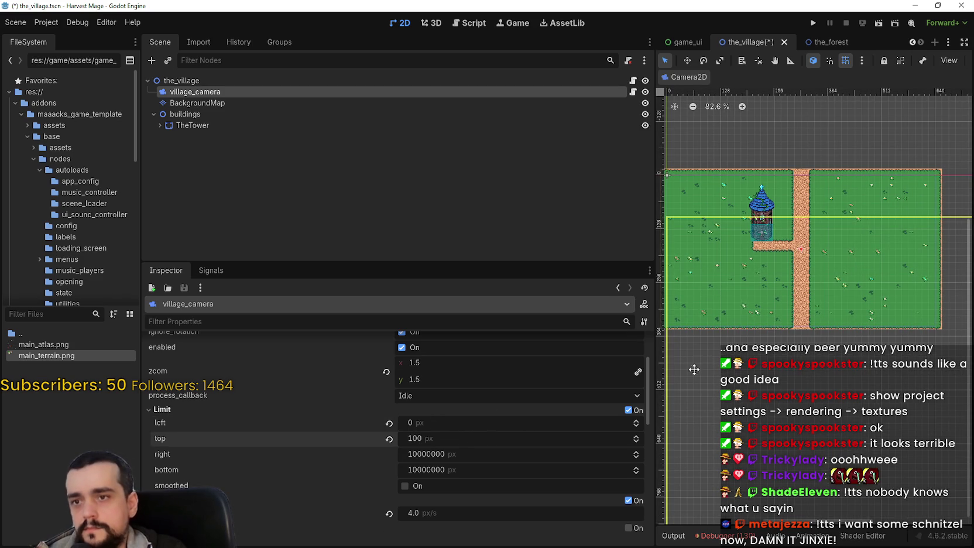
{"action": "scroll", "coordinate": [697, 363], "scroll_direction": "down", "scroll_amount": 4}
{"action": "key", "text": "Return"}
{"action": "left_click", "coordinate": [438, 456]}
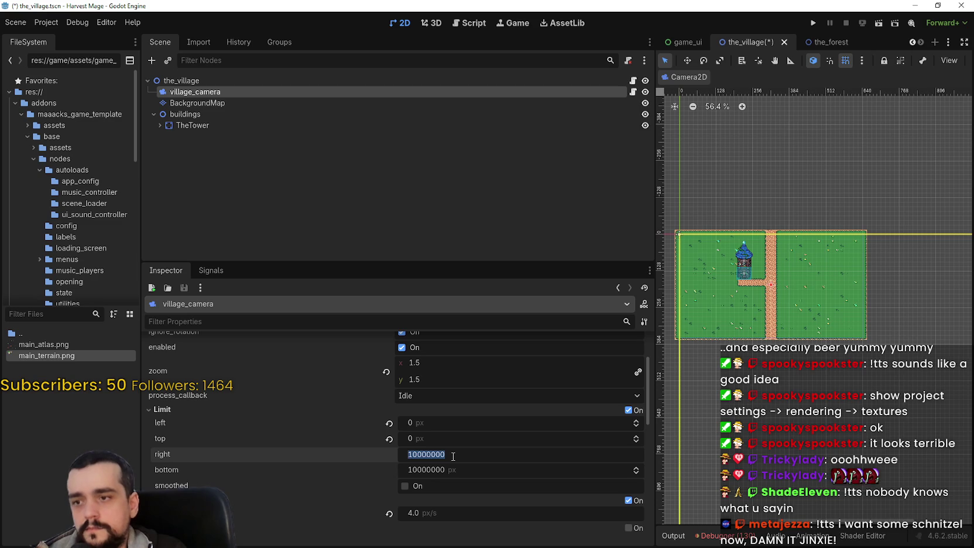
{"action": "type", "text": "20"}
{"action": "key", "text": "Return"}
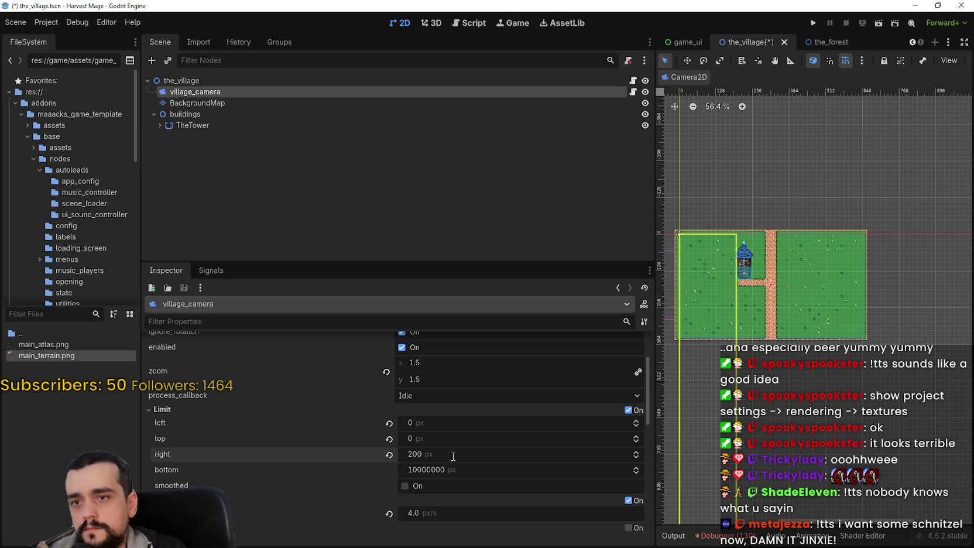
{"action": "left_click", "coordinate": [448, 470]}
{"action": "type", "text": "0"}
{"action": "key", "text": "Return"}
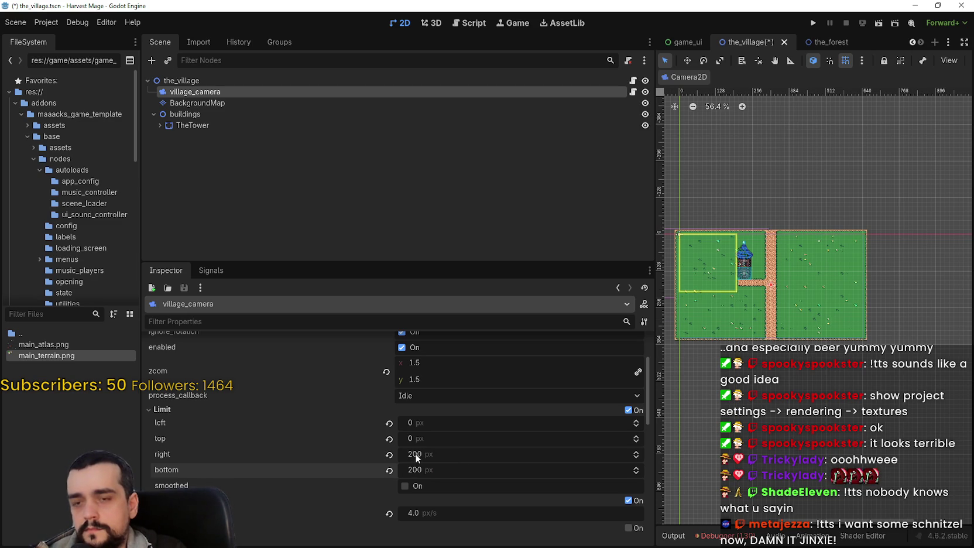
Step: Change the right limit to 640 and the bottom limit to 360
{"action": "left_click_drag", "start_coordinate": [412, 453], "coordinate": [463, 453]}
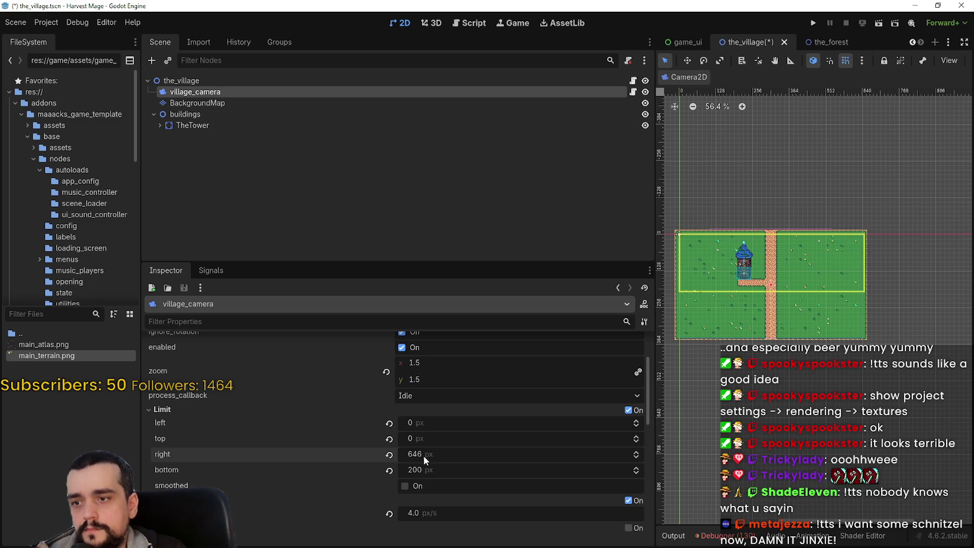
{"action": "type", "text": "640"}
{"action": "key", "text": "Return"}
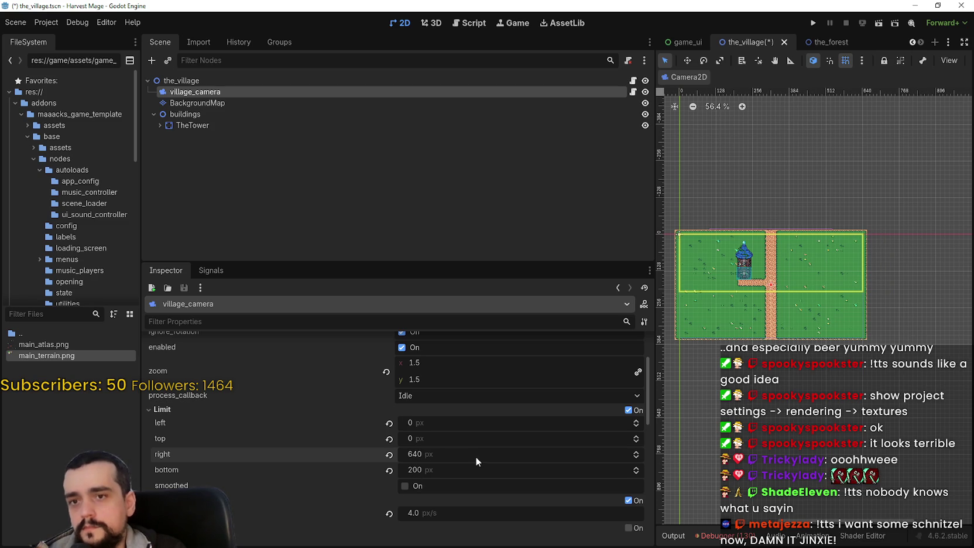
{"action": "left_click", "coordinate": [452, 469]}
{"action": "type", "text": "360"}
{"action": "key", "text": "Return"}
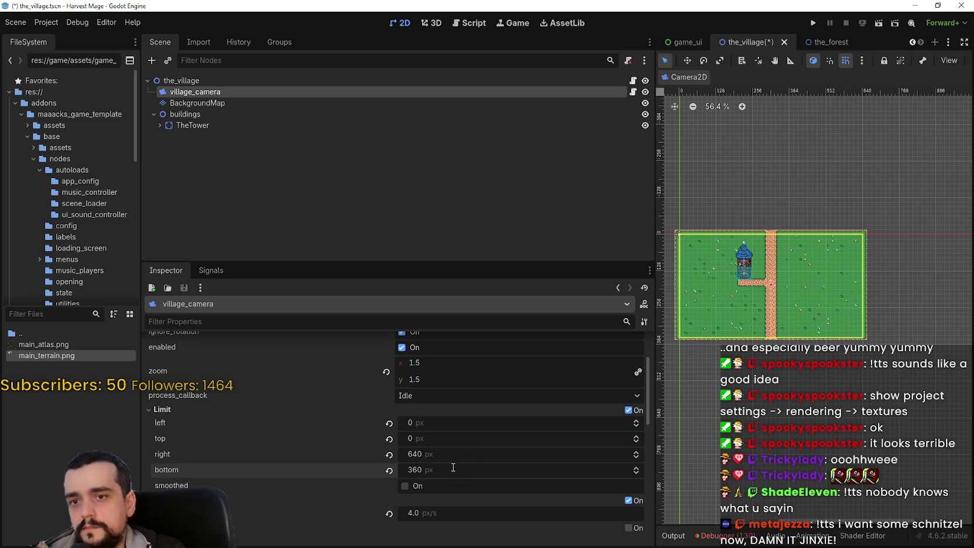
{"action": "scroll", "coordinate": [785, 251], "scroll_direction": "up", "scroll_amount": 4}
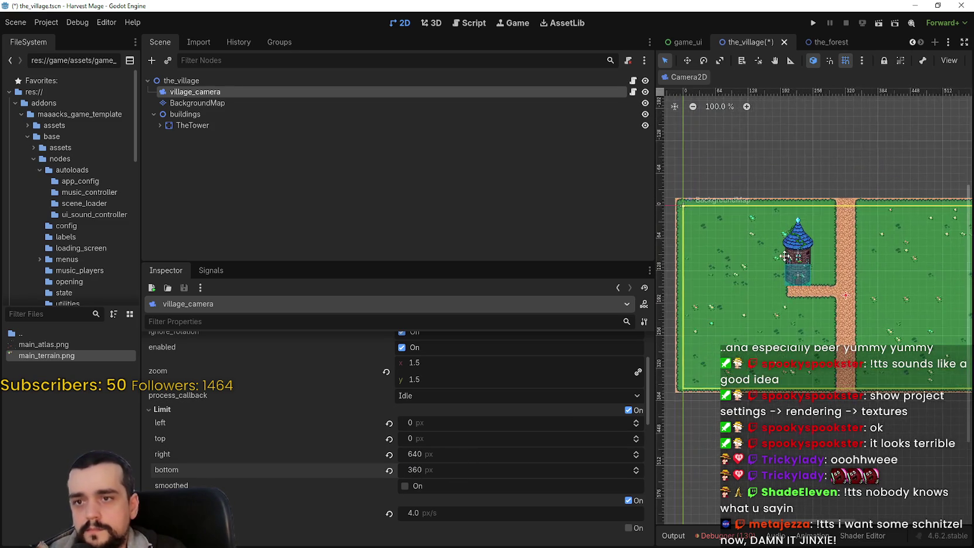
Step: Pan and zoom the 2D viewport to compare the camera limits with the map edges
{"action": "scroll", "coordinate": [785, 252], "scroll_direction": "left", "scroll_amount": 3}
{"action": "scroll", "coordinate": [808, 240], "scroll_direction": "down", "scroll_amount": 3}
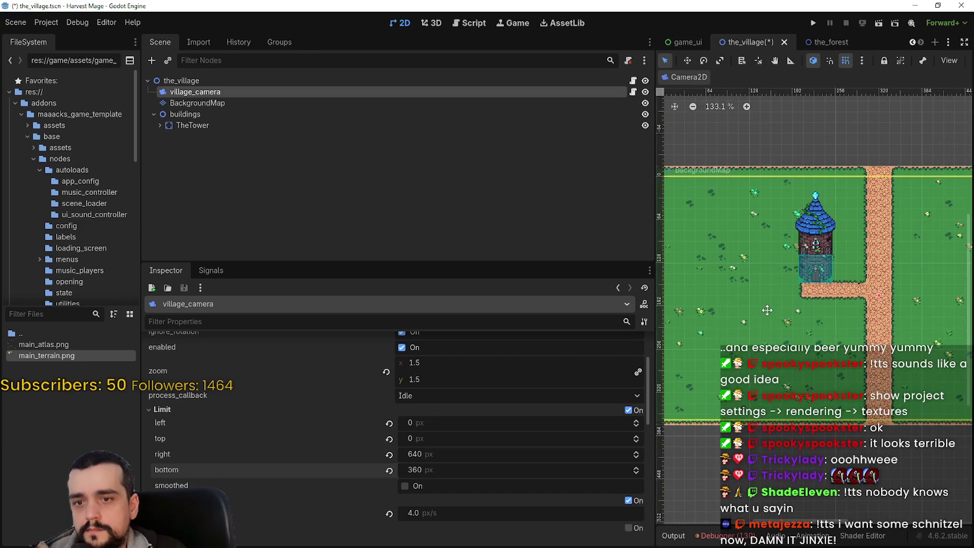
{"action": "scroll", "coordinate": [823, 235], "scroll_direction": "up", "scroll_amount": 2}
{"action": "scroll", "coordinate": [710, 356], "scroll_direction": "up", "scroll_amount": 4}
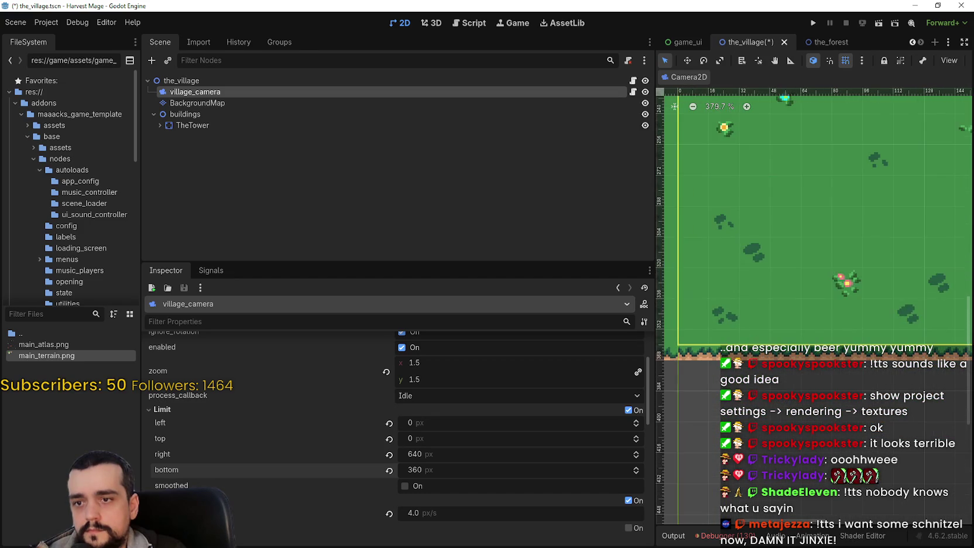
{"action": "scroll", "coordinate": [710, 356], "scroll_direction": "down", "scroll_amount": 3}
{"action": "scroll", "coordinate": [711, 375], "scroll_direction": "up", "scroll_amount": 5}
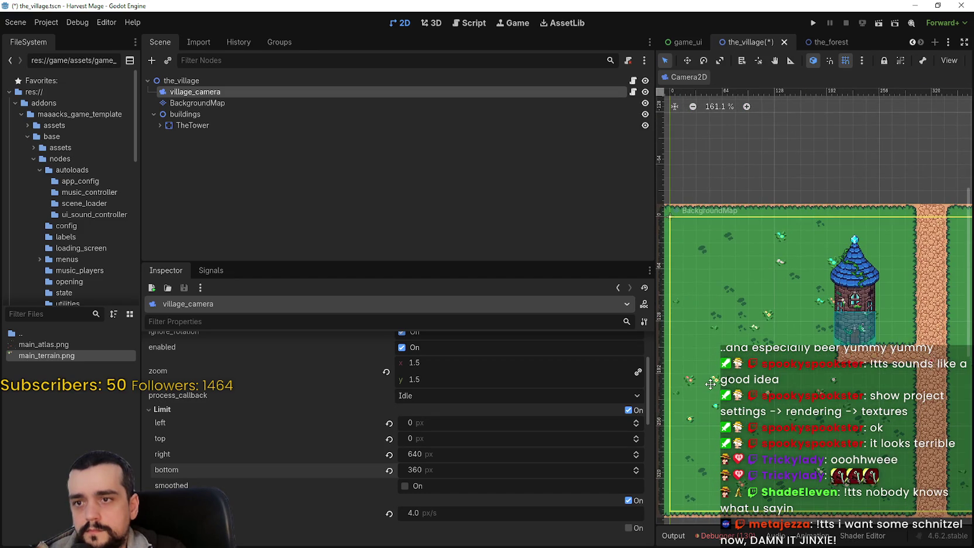
{"action": "scroll", "coordinate": [816, 336], "scroll_direction": "up", "scroll_amount": 2}
{"action": "scroll", "coordinate": [815, 336], "scroll_direction": "right", "scroll_amount": 8}
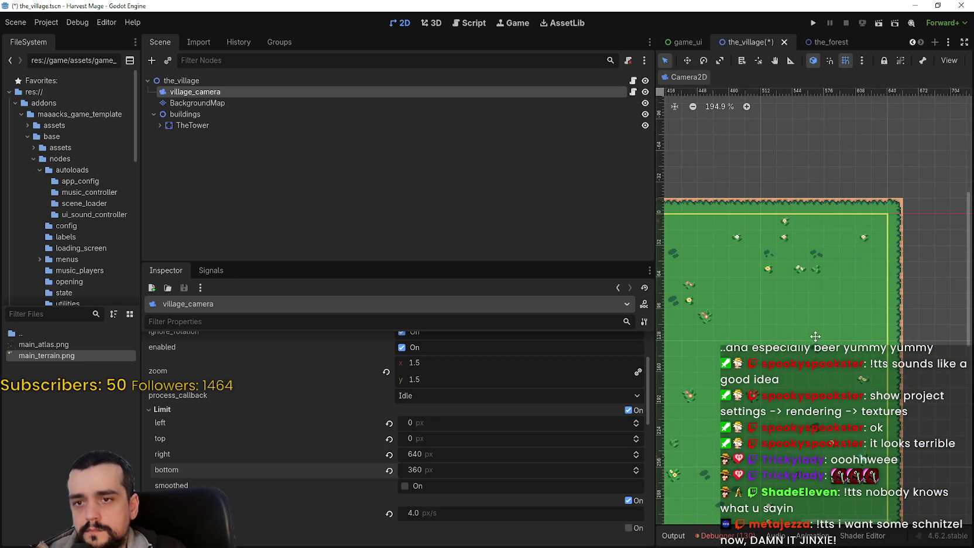
{"action": "scroll", "coordinate": [894, 447], "scroll_direction": "down", "scroll_amount": 5}
{"action": "scroll", "coordinate": [770, 431], "scroll_direction": "right", "scroll_amount": 3}
{"action": "scroll", "coordinate": [779, 352], "scroll_direction": "left", "scroll_amount": 10}
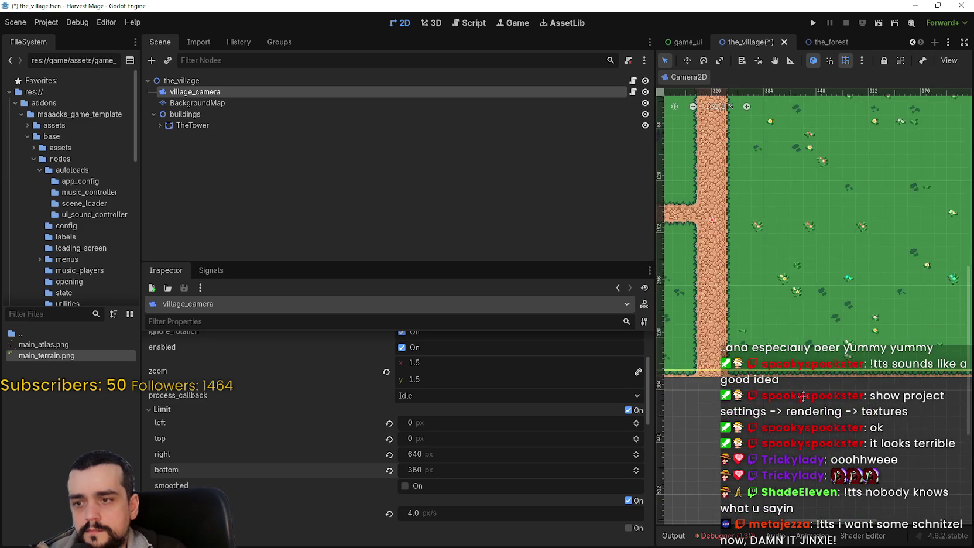
{"action": "scroll", "coordinate": [741, 438], "scroll_direction": "up", "scroll_amount": 5}
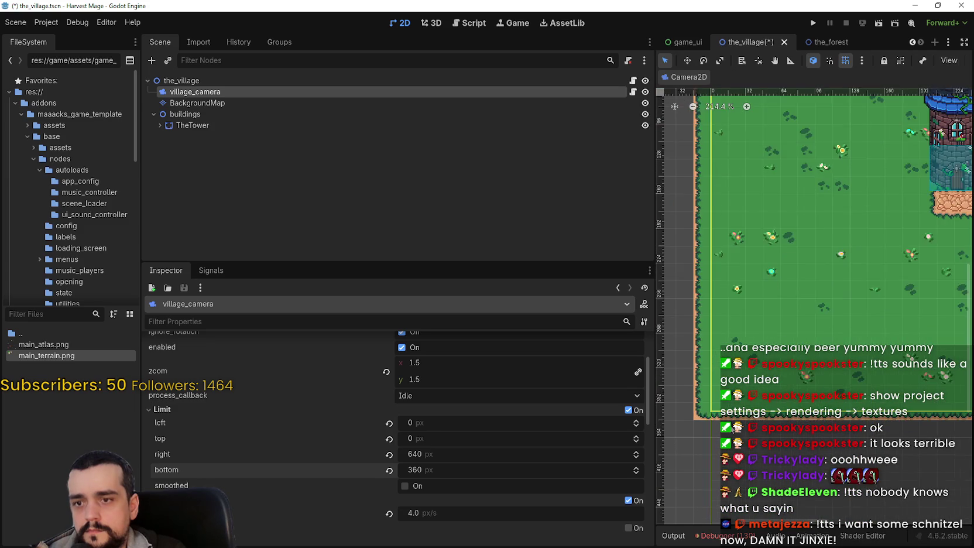
Step: Lower the bottom limit from 360, trying 340 and 350, to fit the map's height
{"action": "type", "text": "340"}
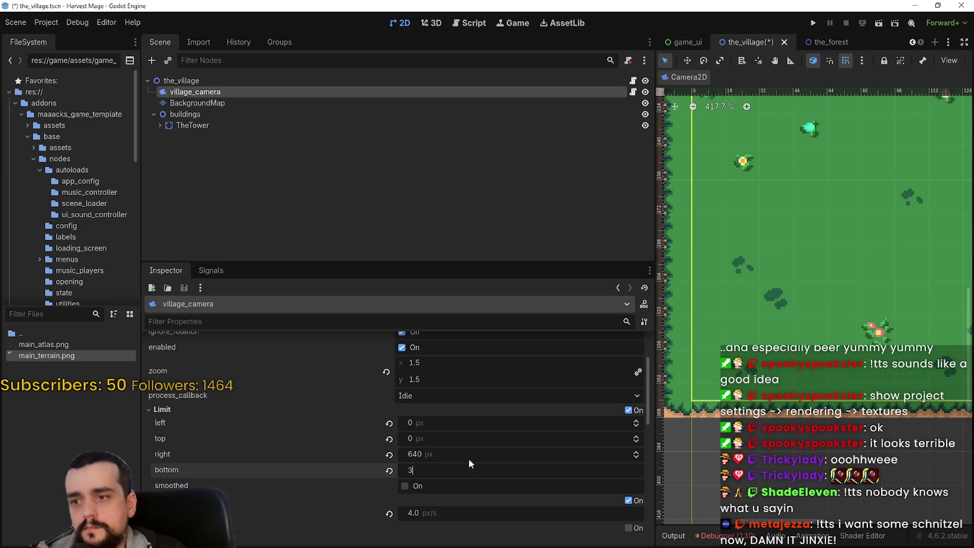
{"action": "key", "text": "Return"}
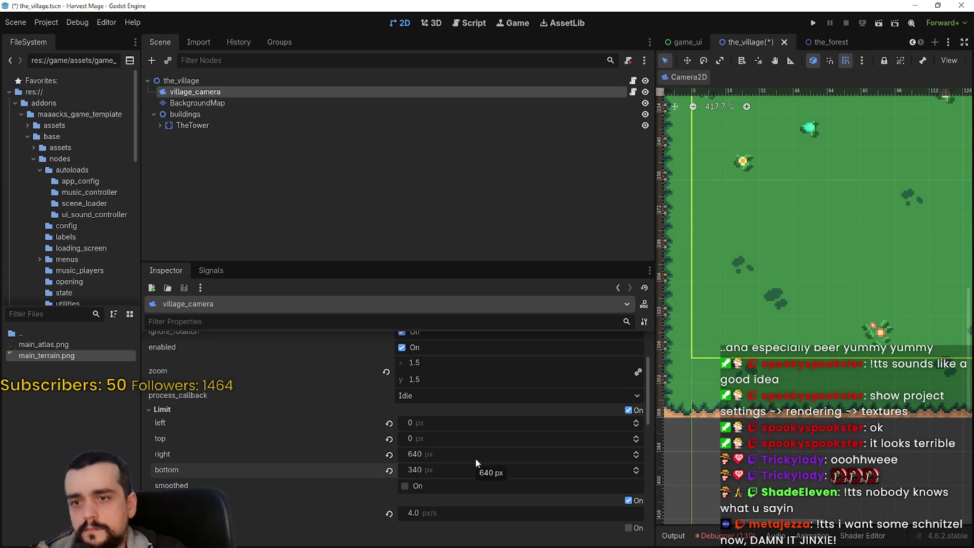
{"action": "left_click_drag", "start_coordinate": [424, 472], "coordinate": [443, 471]}
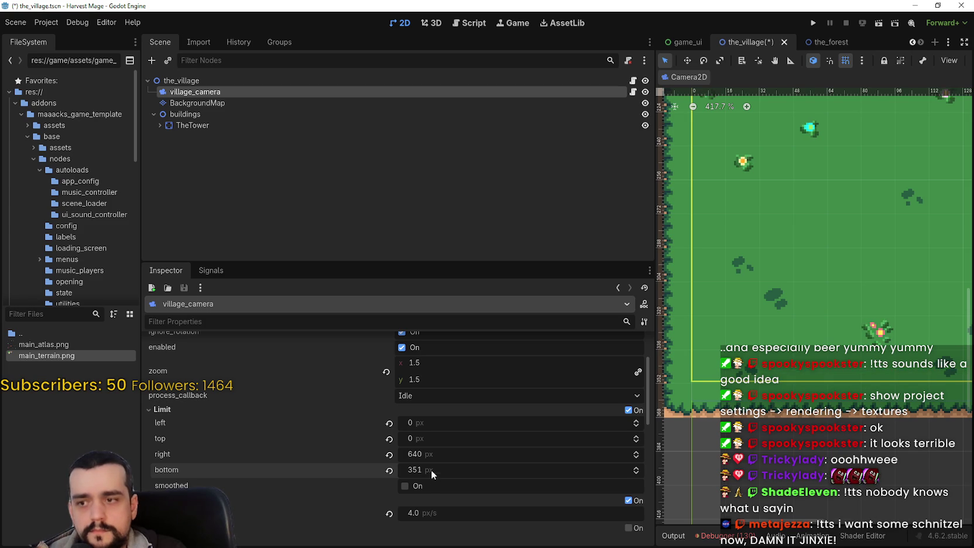
{"action": "type", "text": "350"}
{"action": "key", "text": "Return"}
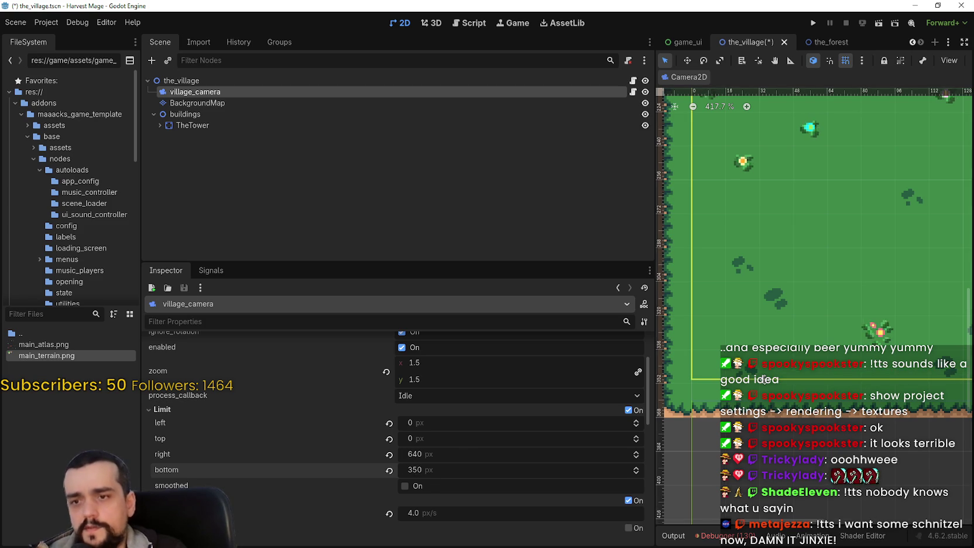
{"action": "scroll", "coordinate": [732, 403], "scroll_direction": "up", "scroll_amount": 3}
{"action": "scroll", "coordinate": [731, 403], "scroll_direction": "up", "scroll_amount": 3}
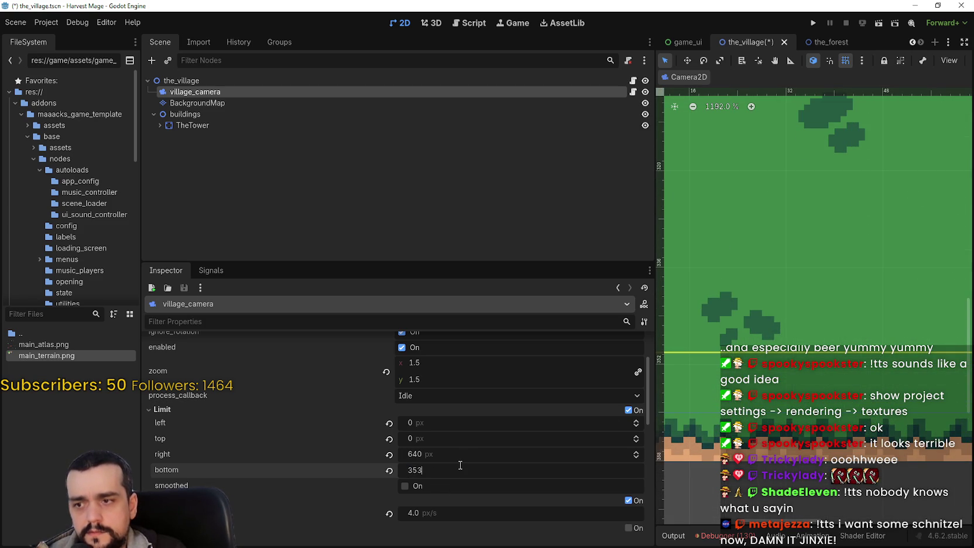
{"action": "scroll", "coordinate": [726, 287], "scroll_direction": "down", "scroll_amount": 10}
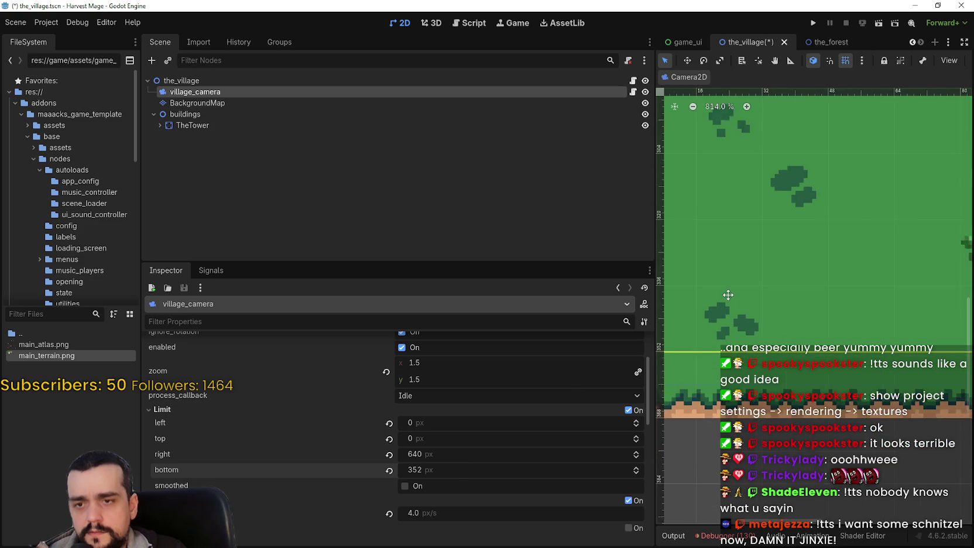
{"action": "scroll", "coordinate": [709, 284], "scroll_direction": "up", "scroll_amount": 5}
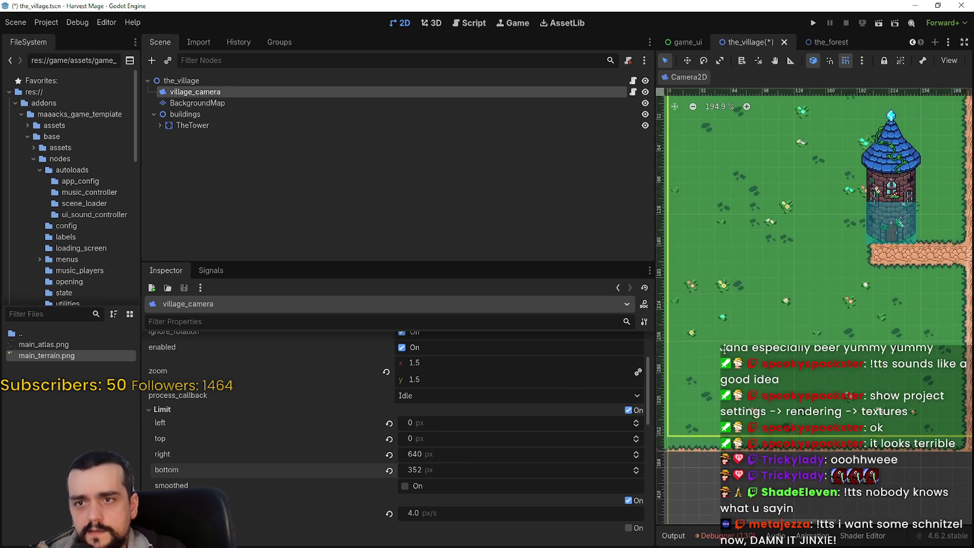
{"action": "scroll", "coordinate": [710, 283], "scroll_direction": "down", "scroll_amount": 1}
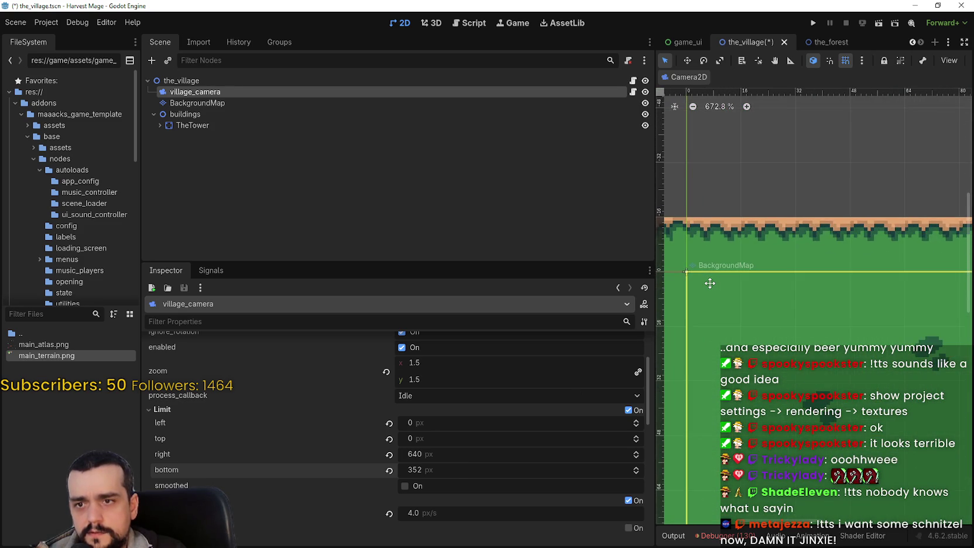
{"action": "scroll", "coordinate": [863, 313], "scroll_direction": "down", "scroll_amount": 6}
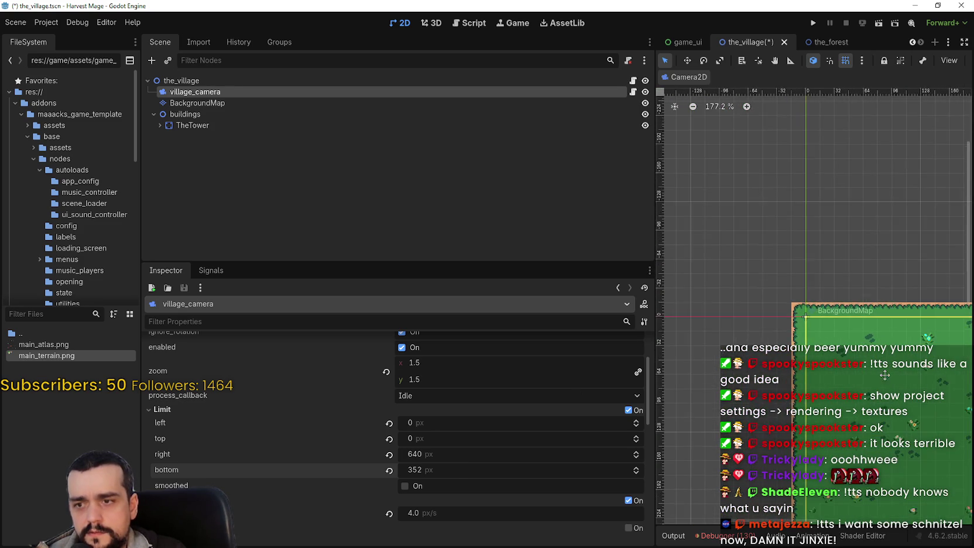
{"action": "scroll", "coordinate": [817, 358], "scroll_direction": "down", "scroll_amount": 2}
Step: Save and run the project, start a New Game, and resize the window to several shapes
{"action": "left_click", "coordinate": [807, 22]}
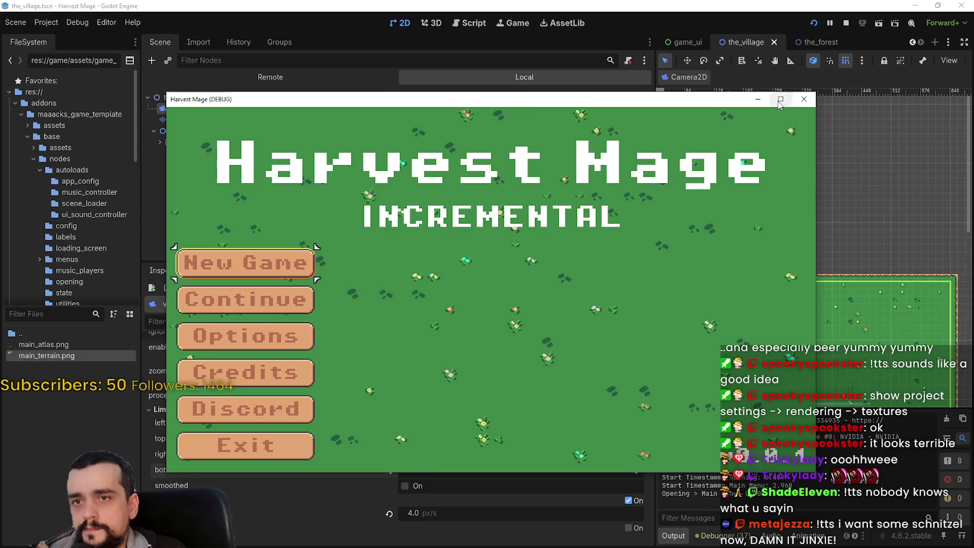
{"action": "left_click", "coordinate": [781, 99]}
{"action": "left_click", "coordinate": [107, 245]}
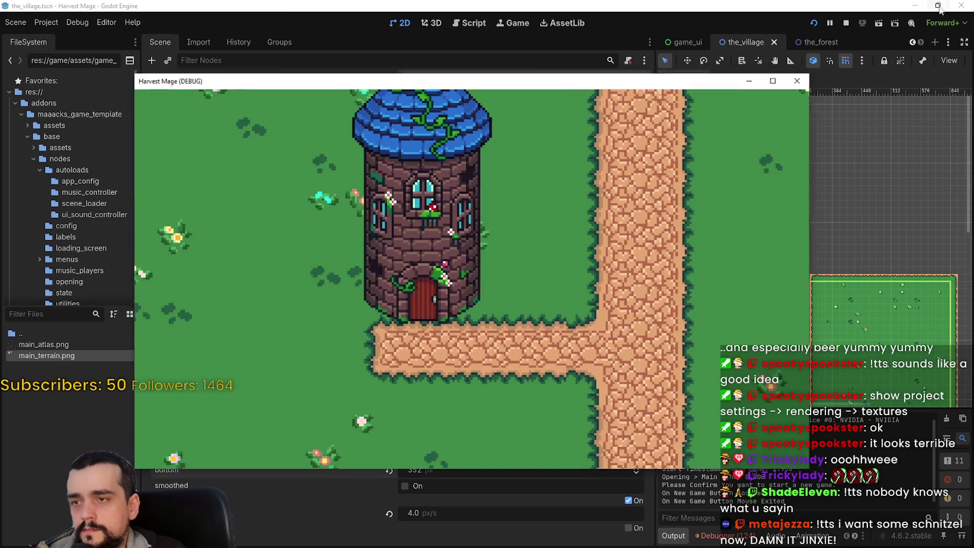
{"action": "left_click", "coordinate": [938, 6]}
{"action": "mouse_move", "coordinate": [816, 473]}
{"action": "left_mouse_down"}
{"action": "mouse_move", "coordinate": [674, 474]}
{"action": "mouse_move", "coordinate": [518, 505]}
{"action": "mouse_move", "coordinate": [325, 512]}
{"action": "left_mouse_up"}
{"action": "mouse_move", "coordinate": [263, 497]}
{"action": "left_mouse_down"}
{"action": "mouse_move", "coordinate": [298, 285]}
{"action": "mouse_move", "coordinate": [420, 150]}
{"action": "mouse_move", "coordinate": [580, 148]}
{"action": "mouse_move", "coordinate": [942, 460]}
{"action": "mouse_move", "coordinate": [972, 541]}
{"action": "mouse_move", "coordinate": [972, 336]}
{"action": "left_mouse_up"}
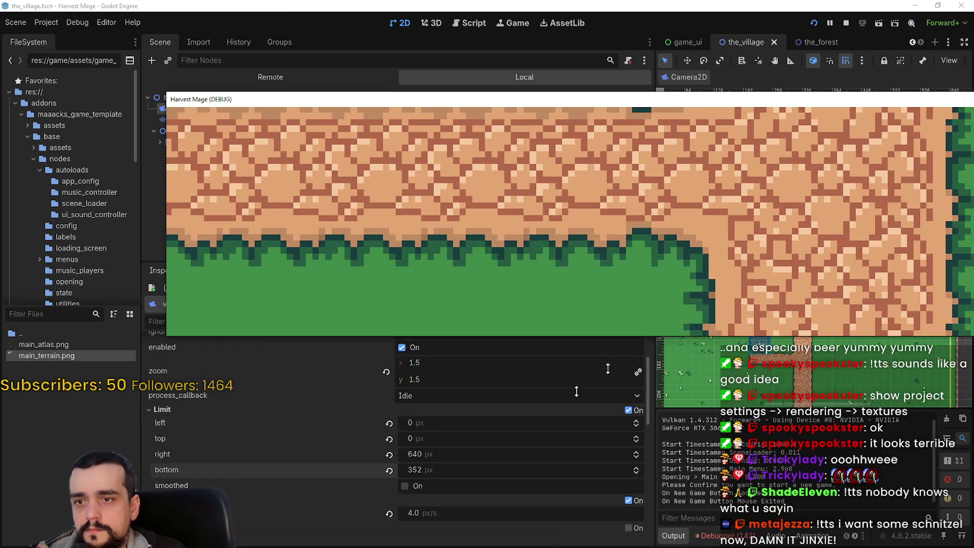
{"action": "left_click_drag", "start_coordinate": [649, 341], "coordinate": [649, 544]}
Step: Switch the video resolution through 1600 x 900, 1024 x 576 and 1280 x 720, then resume and stop
{"action": "key", "text": "Escape"}
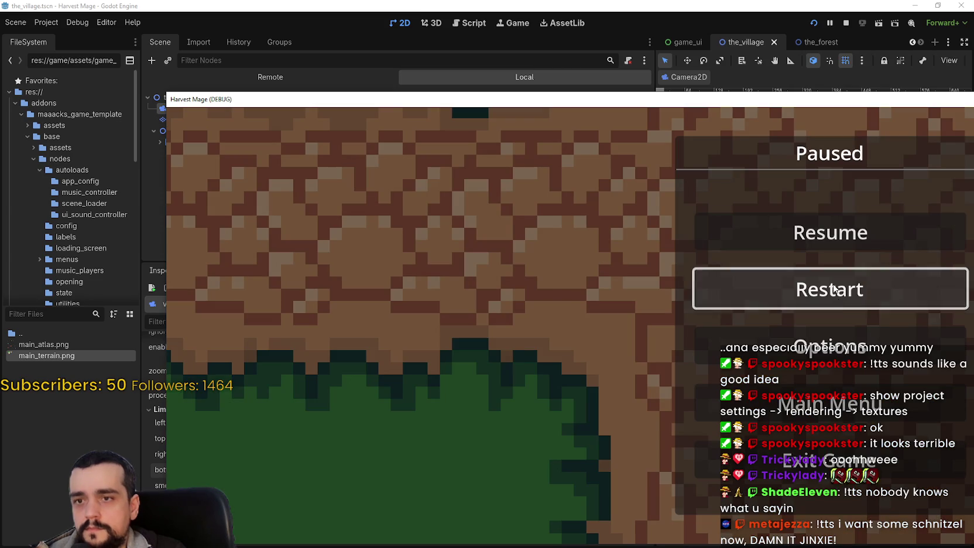
{"action": "left_click", "coordinate": [831, 347]}
{"action": "left_click", "coordinate": [918, 156]}
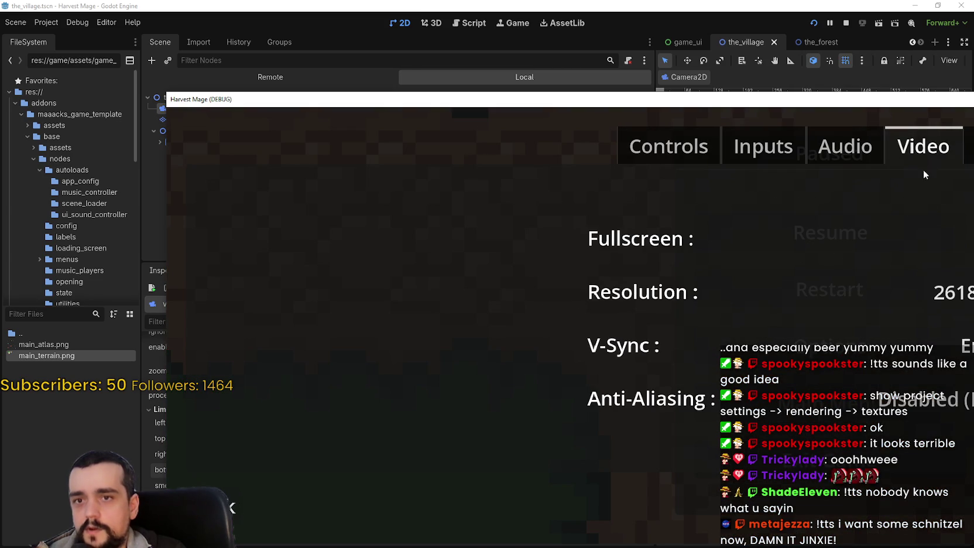
{"action": "left_click", "coordinate": [955, 291]}
{"action": "left_click", "coordinate": [959, 325]}
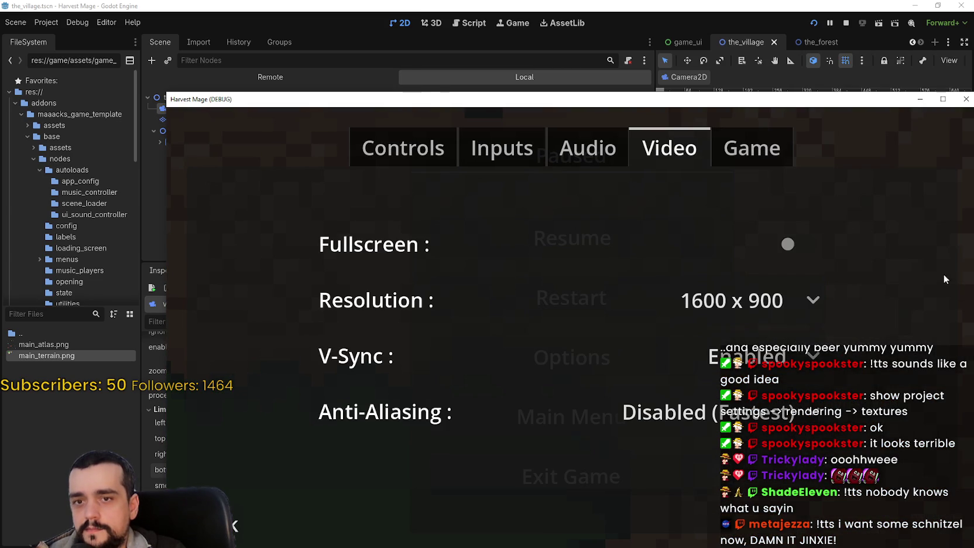
{"action": "left_click", "coordinate": [813, 300]}
{"action": "left_click", "coordinate": [765, 292]}
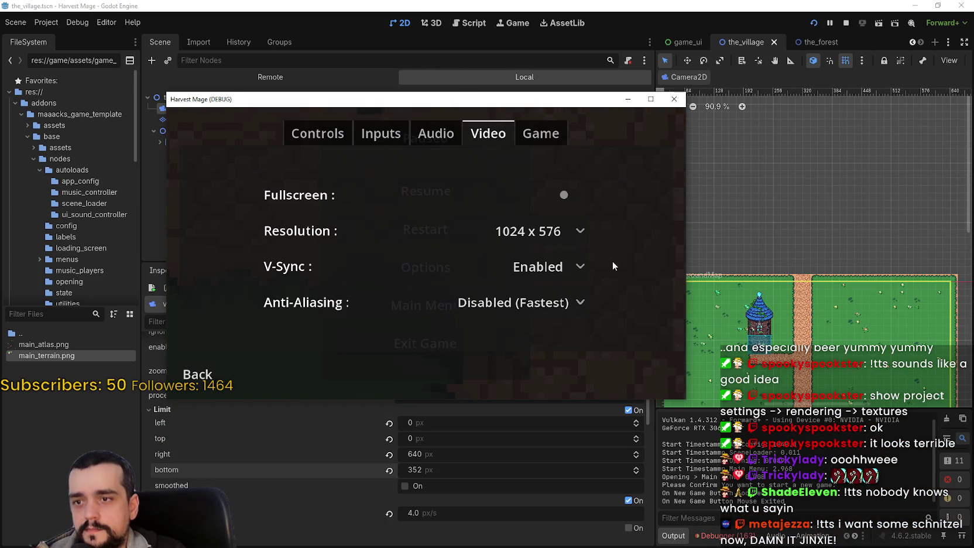
{"action": "left_click", "coordinate": [539, 234]}
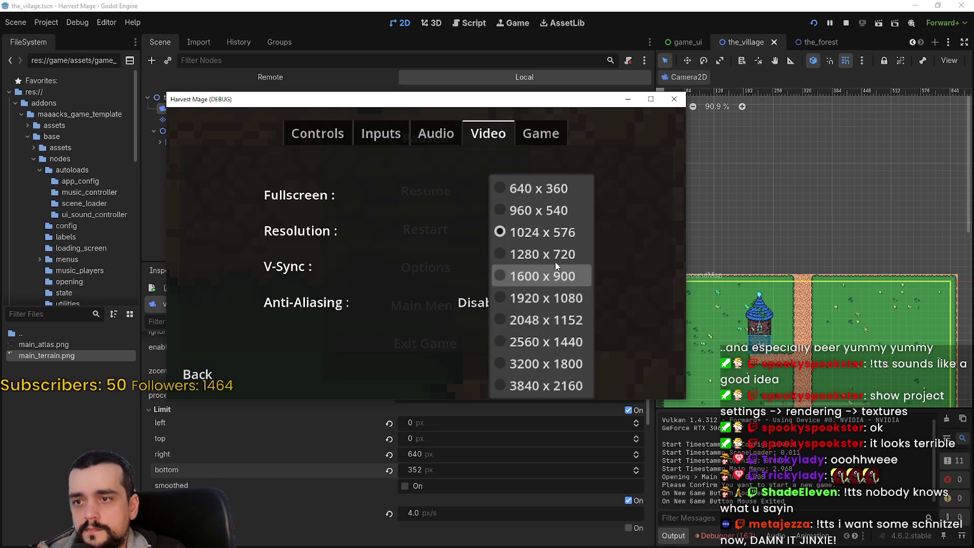
{"action": "left_click", "coordinate": [555, 258]}
{"action": "key", "text": "Escape"}
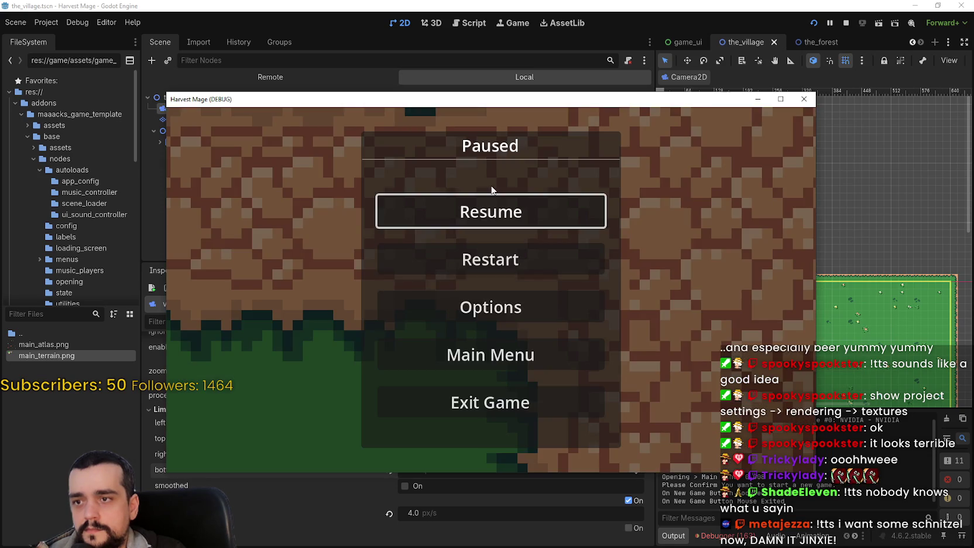
{"action": "key", "text": "Escape"}
{"action": "left_click", "coordinate": [805, 99]}
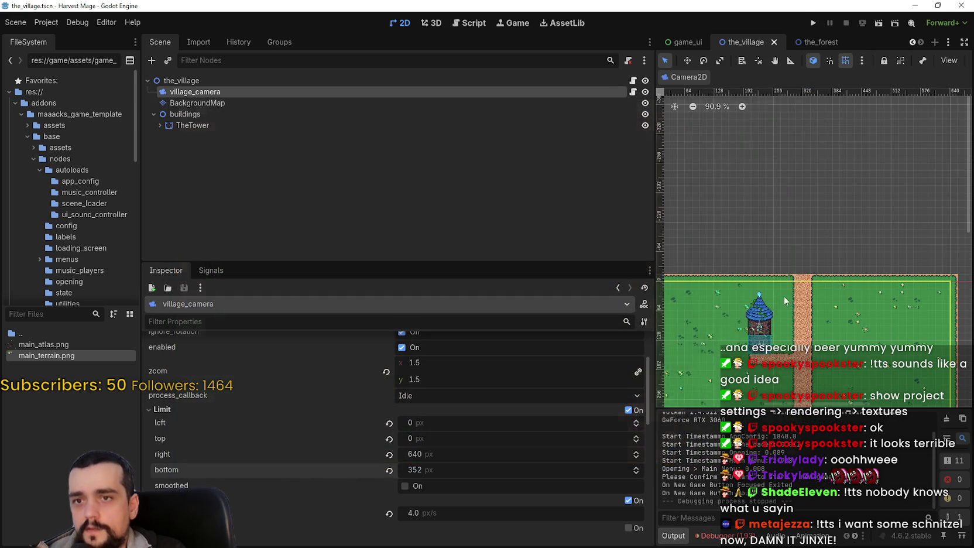
Step: Save the village scene and open village_camera.gd from the camera node's script icon
{"action": "scroll", "coordinate": [787, 277], "scroll_direction": "down", "scroll_amount": 3}
{"action": "key", "text": "ctrl+s"}
{"action": "scroll", "coordinate": [788, 278], "scroll_direction": "up", "scroll_amount": 2}
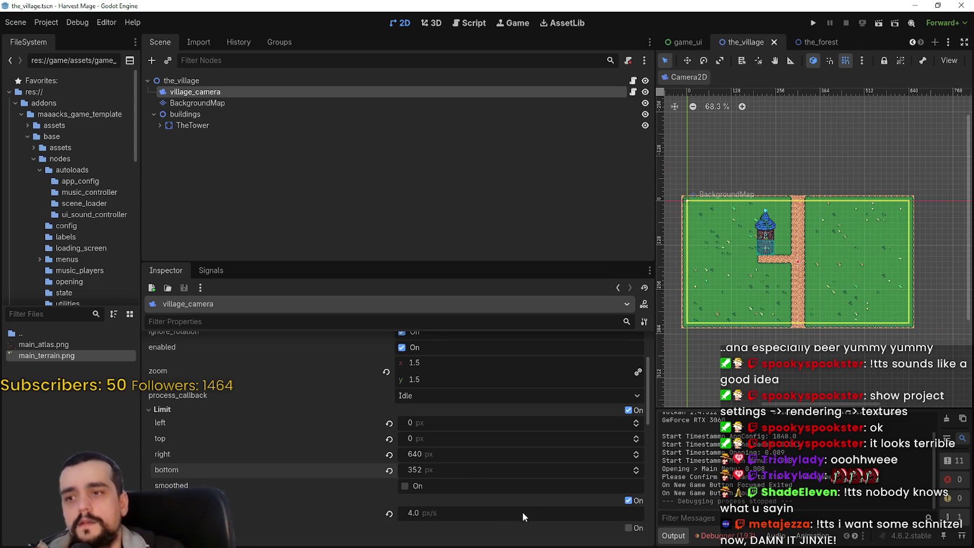
{"action": "scroll", "coordinate": [521, 492], "scroll_direction": "up", "scroll_amount": 2}
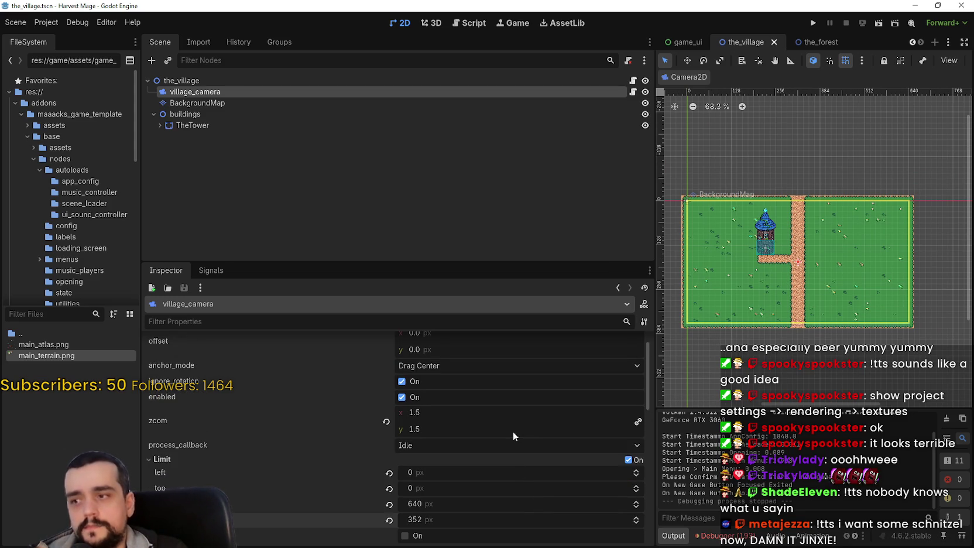
{"action": "left_click", "coordinate": [633, 92]}
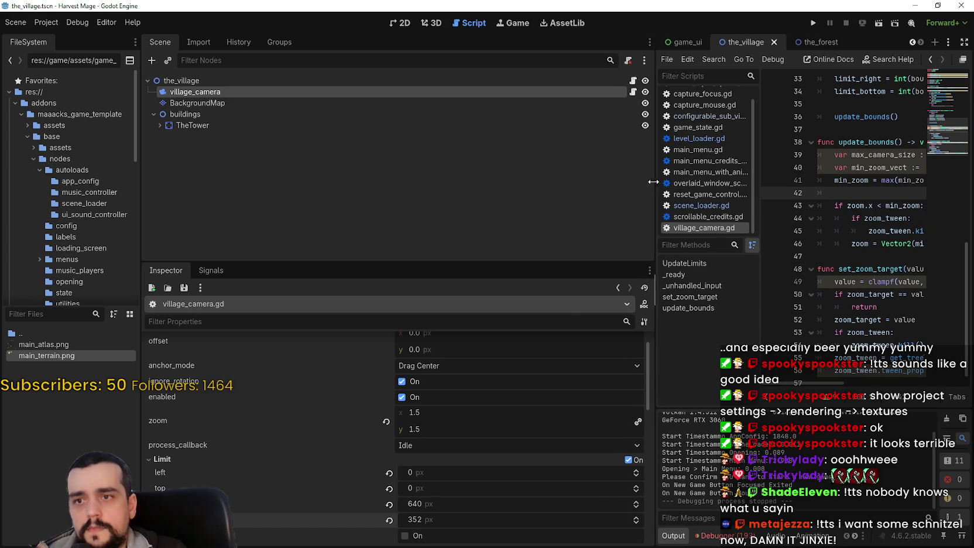
Step: Widen the Script editor and browse village_camera.gd around the update_bounds call
{"action": "left_click_drag", "start_coordinate": [656, 183], "coordinate": [339, 183]}
{"action": "double_click", "coordinate": [576, 143]}
{"action": "scroll", "coordinate": [574, 152], "scroll_direction": "up", "scroll_amount": 3}
{"action": "double_click", "coordinate": [571, 231]}
{"action": "scroll", "coordinate": [571, 227], "scroll_direction": "up", "scroll_amount": 3}
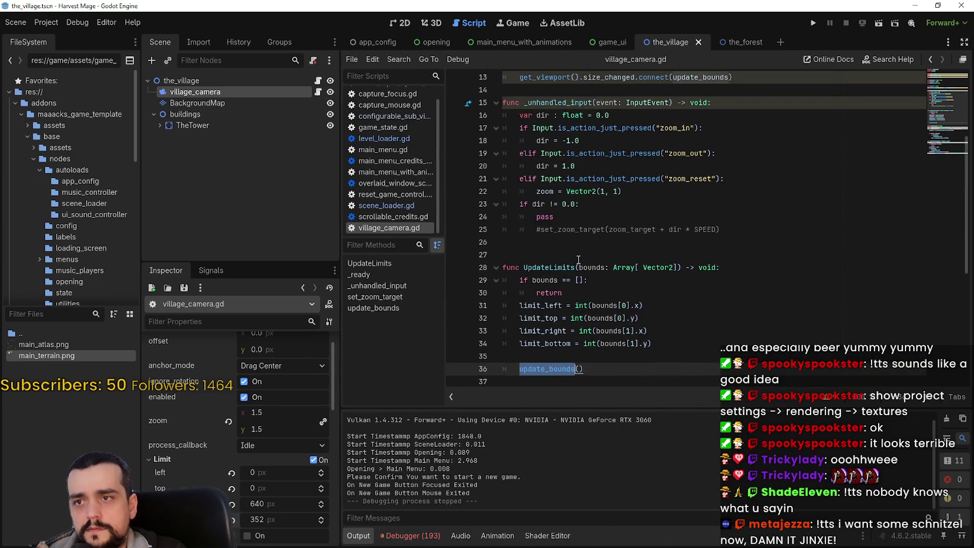
{"action": "scroll", "coordinate": [576, 246], "scroll_direction": "up", "scroll_amount": 5}
{"action": "scroll", "coordinate": [581, 256], "scroll_direction": "down", "scroll_amount": 10}
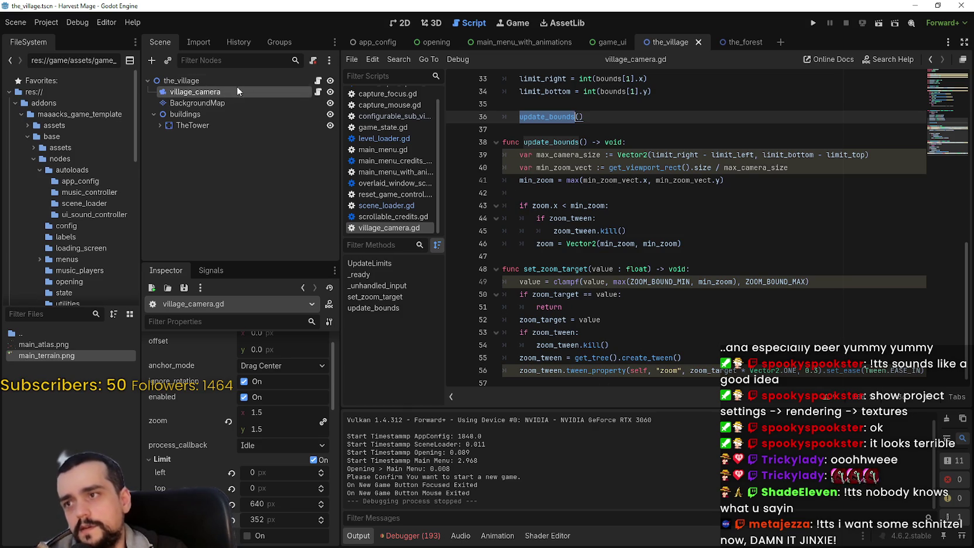
{"action": "left_click", "coordinate": [616, 378]}
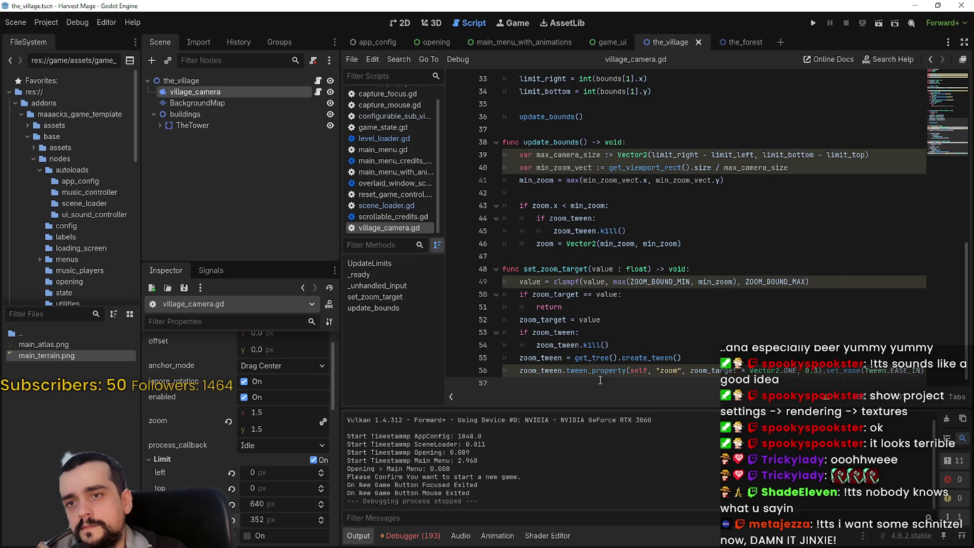
{"action": "mouse_move", "coordinate": [549, 379]}
{"action": "left_mouse_down"}
{"action": "mouse_move", "coordinate": [562, 176]}
{"action": "mouse_move", "coordinate": [567, 283]}
{"action": "mouse_move", "coordinate": [527, 193]}
{"action": "mouse_move", "coordinate": [504, 97]}
{"action": "mouse_move", "coordinate": [556, 170]}
{"action": "mouse_move", "coordinate": [618, 336]}
{"action": "left_mouse_up"}
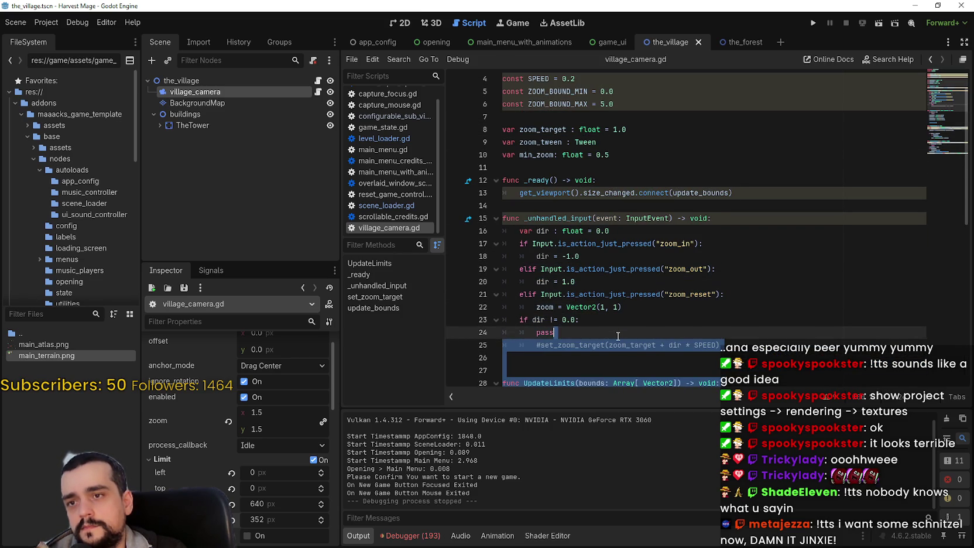
Step: Jump to the update_bounds definition and read the documentation for zoom
{"action": "double_click", "coordinate": [716, 192]}
{"action": "right_click", "coordinate": [709, 193]}
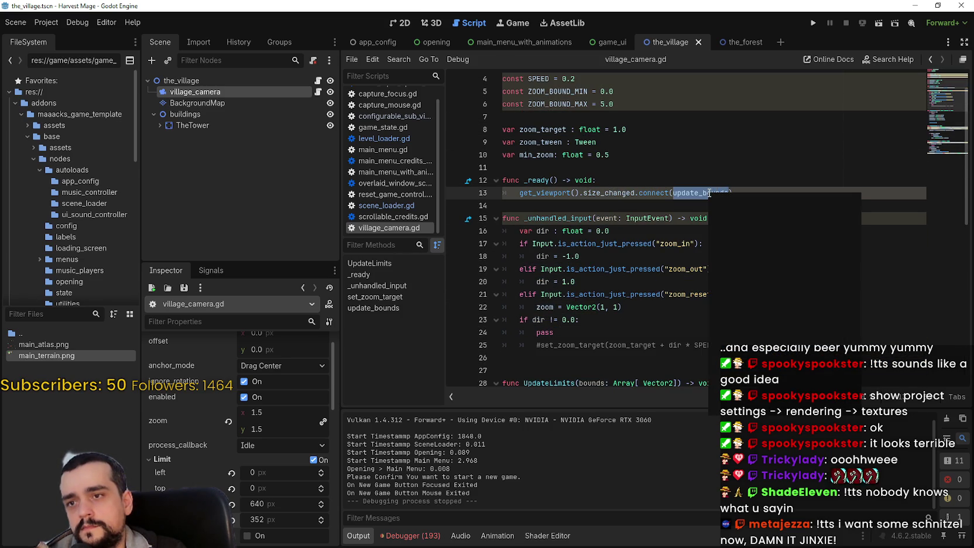
{"action": "left_click", "coordinate": [726, 200]}
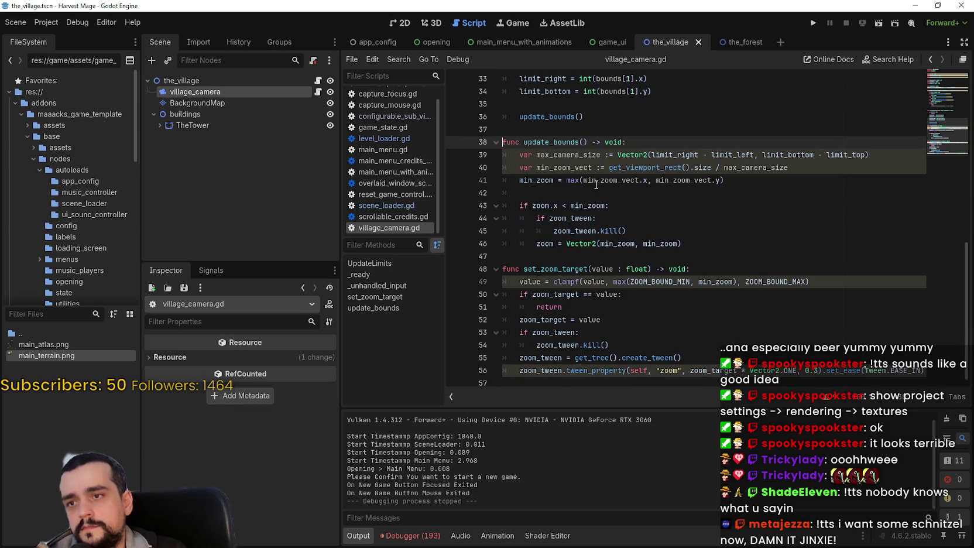
{"action": "left_click", "coordinate": [571, 191]}
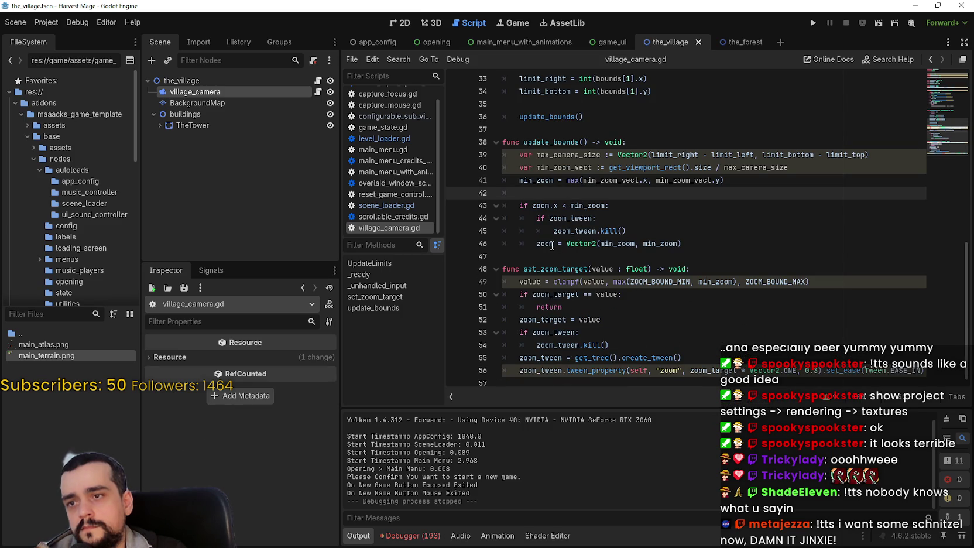
{"action": "double_click", "coordinate": [551, 244]}
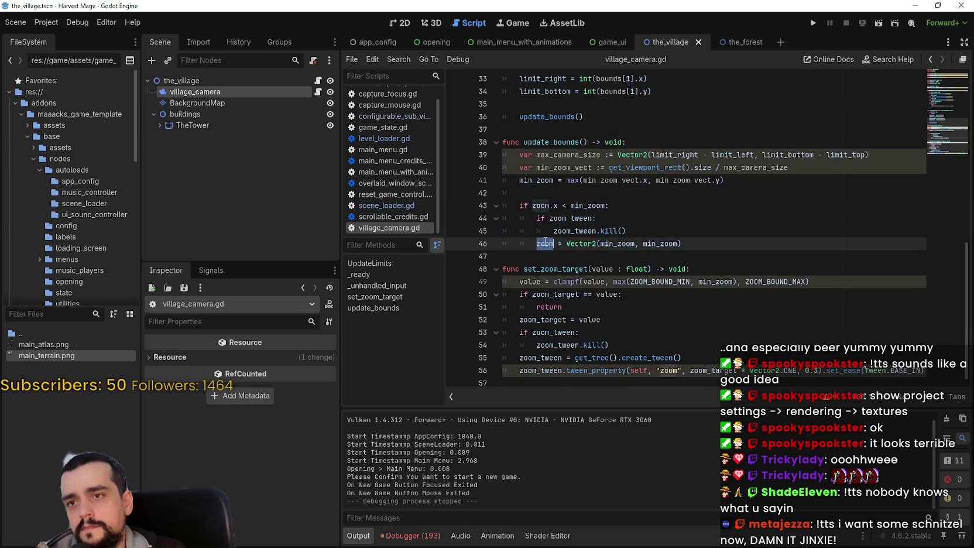
{"action": "mouse_move", "coordinate": [538, 241]}
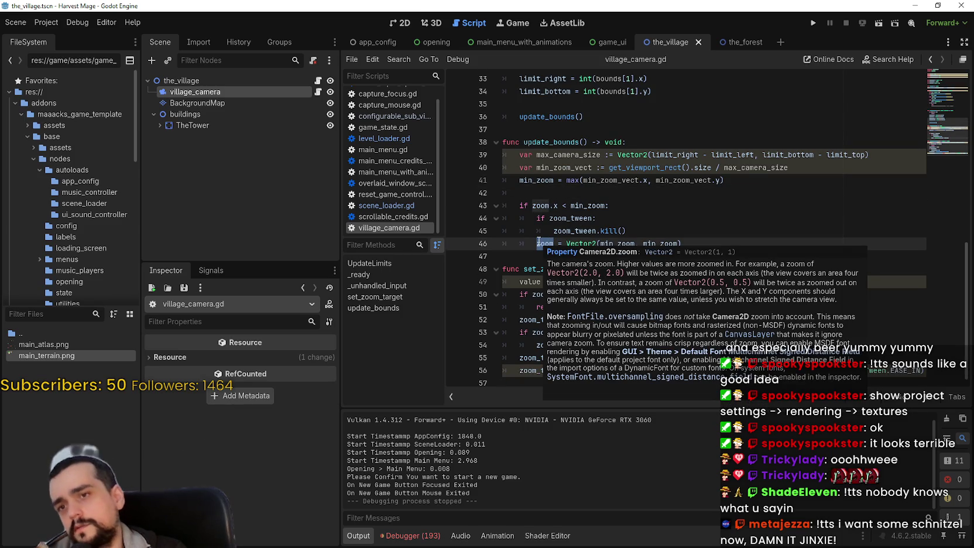
{"action": "left_click", "coordinate": [556, 192]}
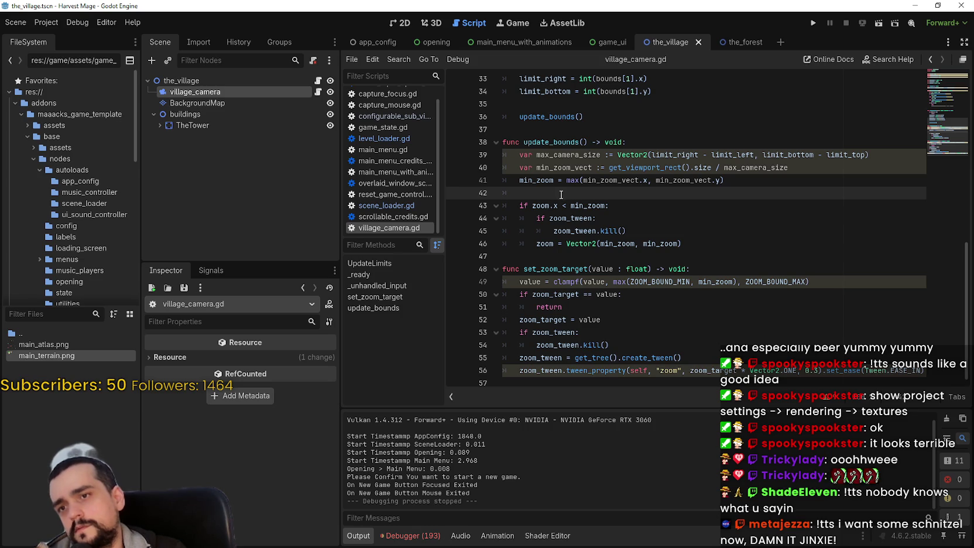
{"action": "right_click", "coordinate": [234, 92]}
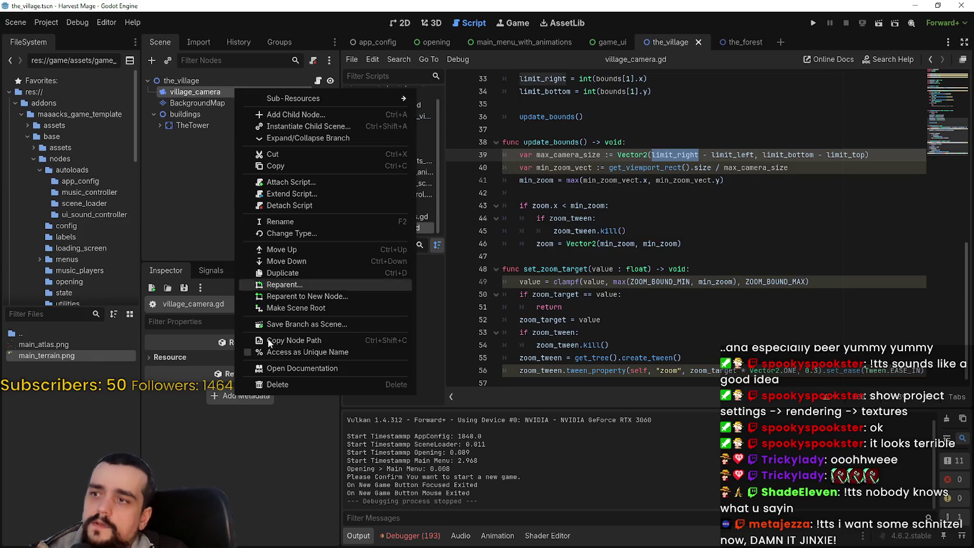
Step: Detach the script from village_camera and launch a New Game of Harvest Mage
{"action": "left_click", "coordinate": [314, 195]}
{"action": "left_click", "coordinate": [736, 179]}
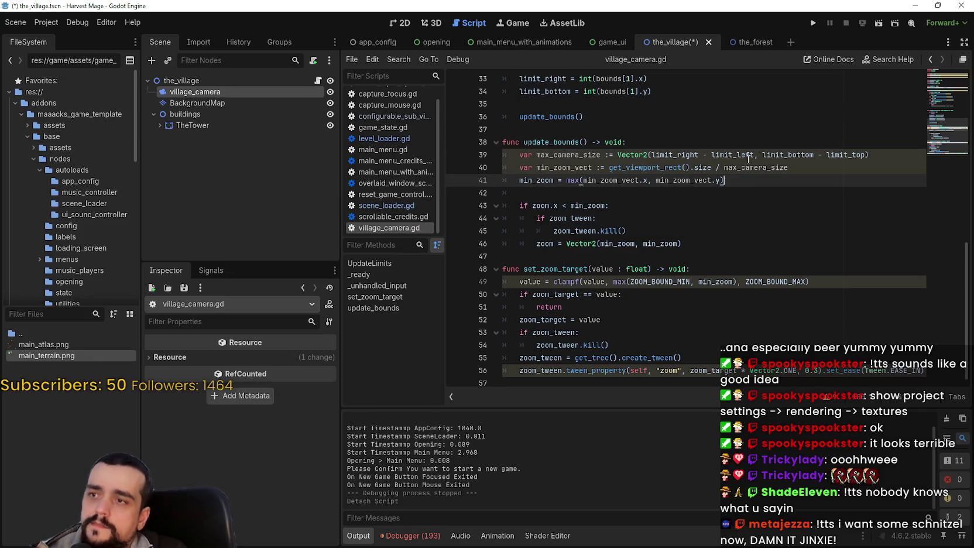
{"action": "left_click", "coordinate": [813, 22]}
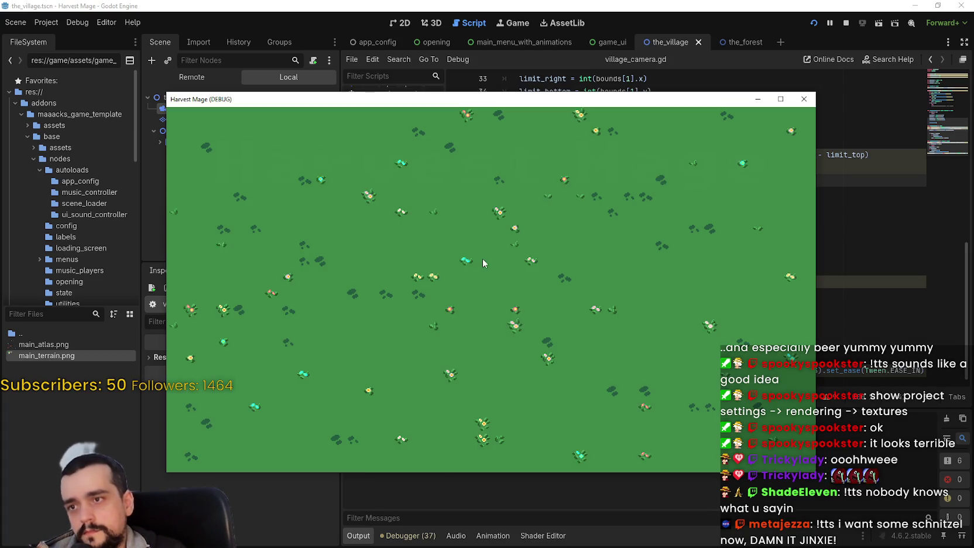
{"action": "left_click", "coordinate": [246, 264]}
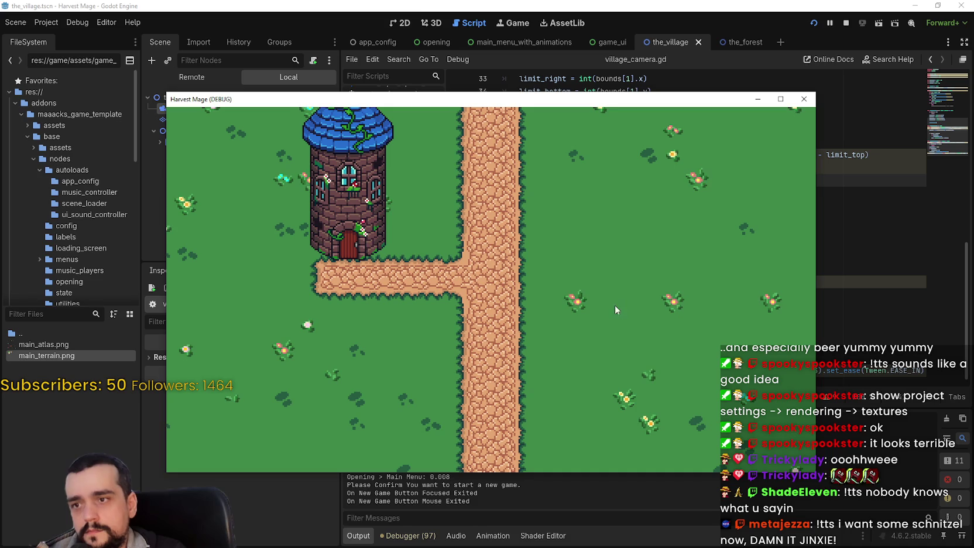
Step: Resize the game window smaller, maximized, then small again, and stop the run
{"action": "mouse_move", "coordinate": [815, 472]}
{"action": "left_mouse_down"}
{"action": "mouse_move", "coordinate": [652, 436]}
{"action": "mouse_move", "coordinate": [333, 436]}
{"action": "mouse_move", "coordinate": [363, 439]}
{"action": "mouse_move", "coordinate": [820, 252]}
{"action": "mouse_move", "coordinate": [948, 226]}
{"action": "mouse_move", "coordinate": [967, 92]}
{"action": "mouse_move", "coordinate": [872, 231]}
{"action": "mouse_move", "coordinate": [849, 419]}
{"action": "mouse_move", "coordinate": [861, 504]}
{"action": "mouse_move", "coordinate": [972, 502]}
{"action": "mouse_move", "coordinate": [878, 489]}
{"action": "mouse_move", "coordinate": [794, 352]}
{"action": "mouse_move", "coordinate": [826, 369]}
{"action": "left_mouse_up"}
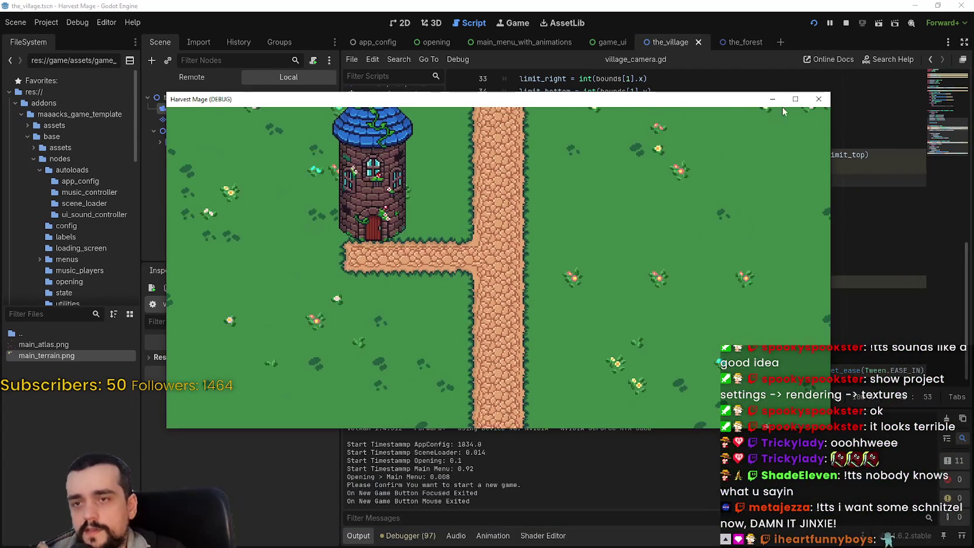
{"action": "double_click", "coordinate": [785, 99]}
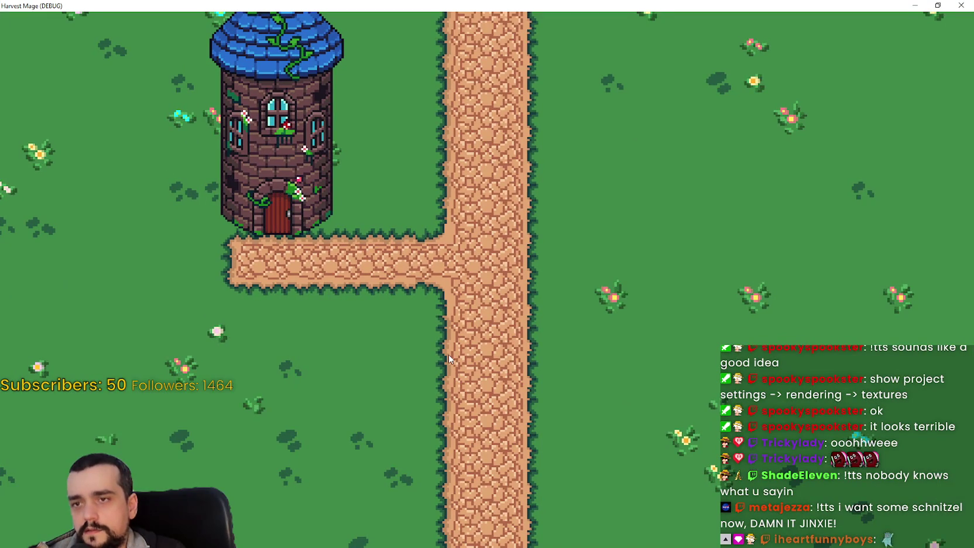
{"action": "left_click", "coordinate": [937, 5]}
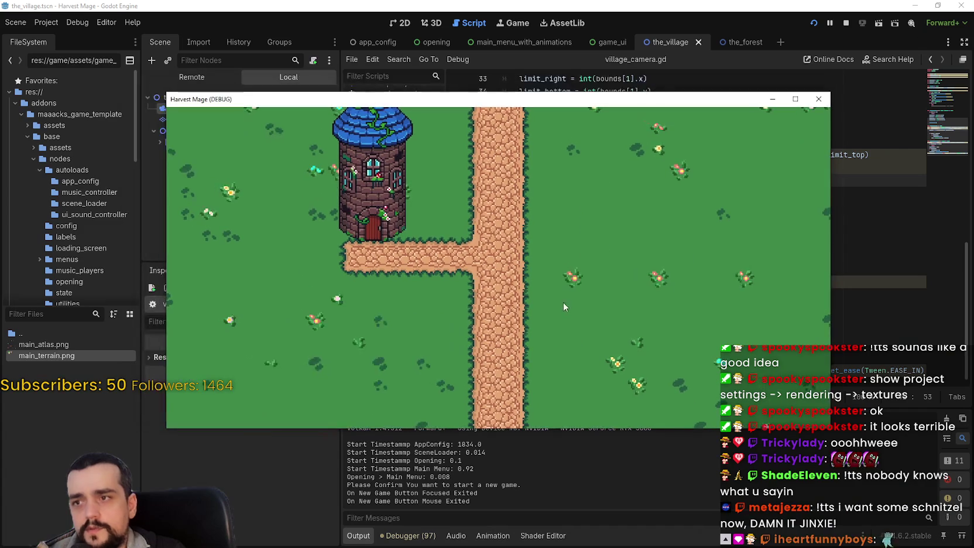
{"action": "left_click", "coordinate": [847, 22]}
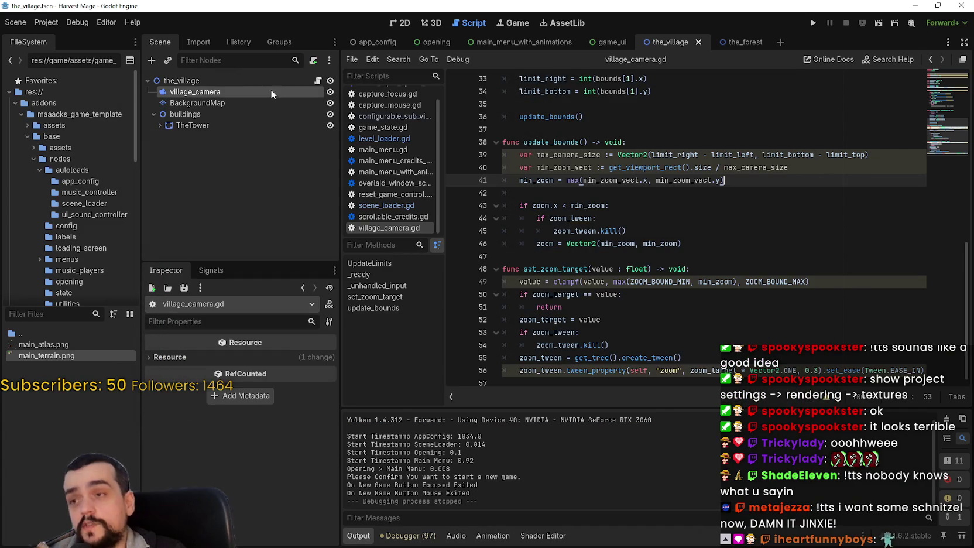
Step: Switch to the 2D view of the_village and select village_camera to show its zoom and limits
{"action": "left_click", "coordinate": [400, 22]}
{"action": "scroll", "coordinate": [579, 242], "scroll_direction": "up", "scroll_amount": 4}
{"action": "scroll", "coordinate": [571, 240], "scroll_direction": "down", "scroll_amount": 1}
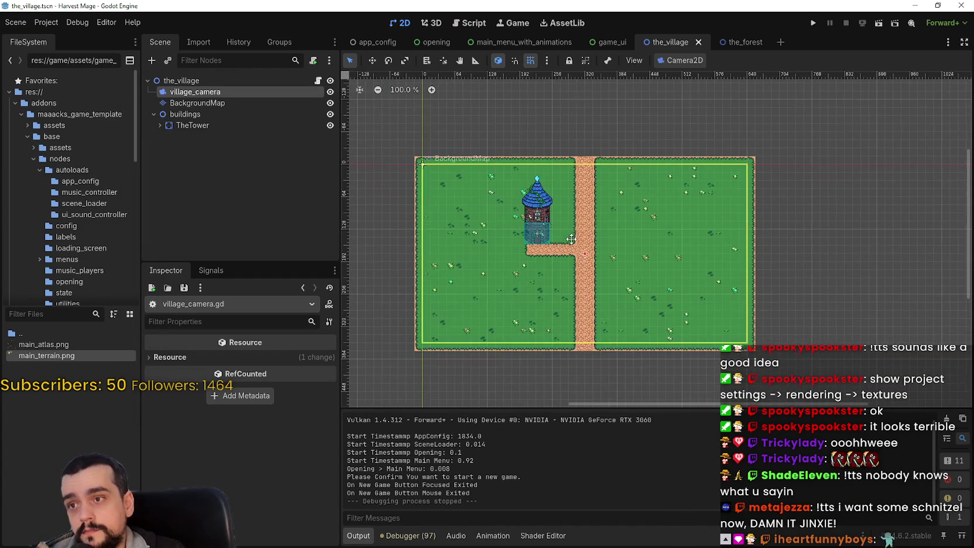
{"action": "left_click", "coordinate": [227, 104]}
{"action": "left_click", "coordinate": [195, 91]}
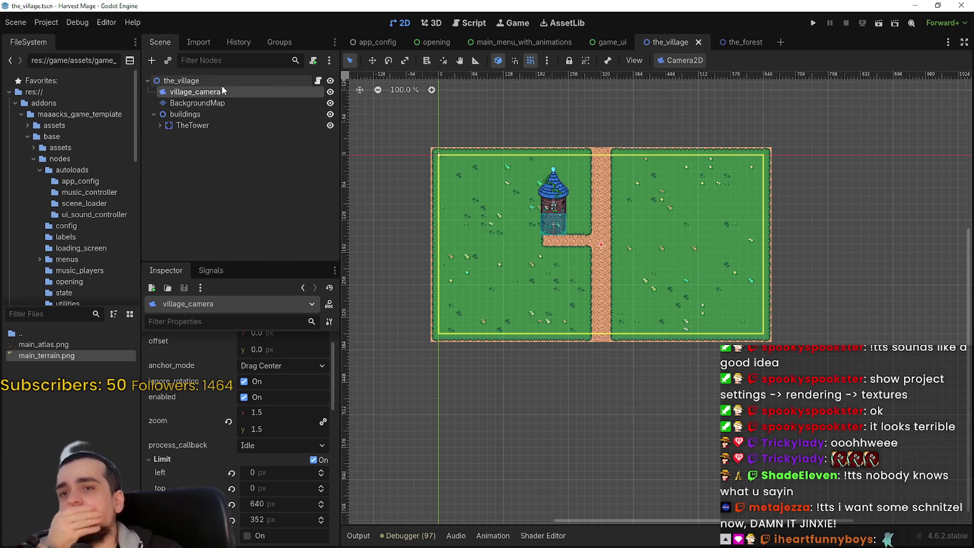
Step: Add a CharacterBody2D child to the_village and rename it ThePlayer
{"action": "right_click", "coordinate": [218, 81]}
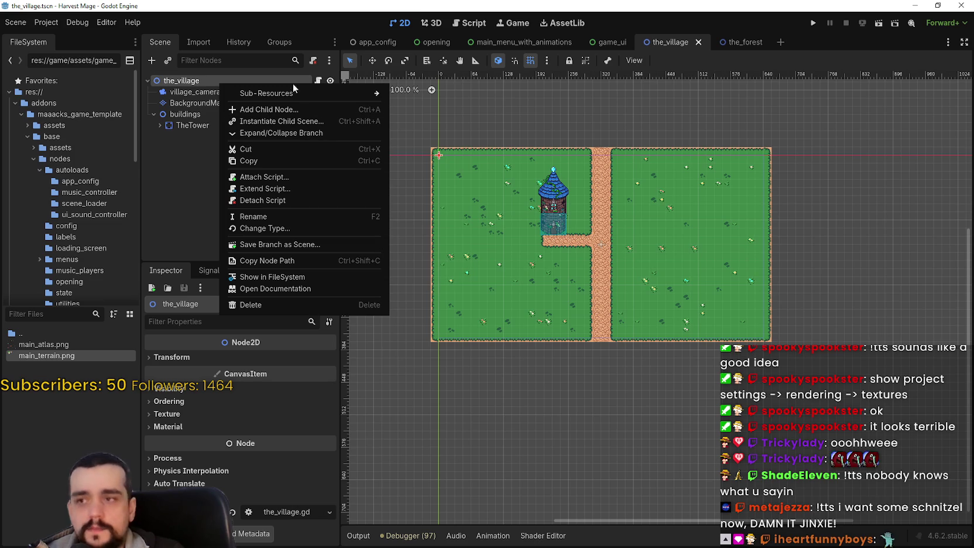
{"action": "left_click", "coordinate": [281, 110]}
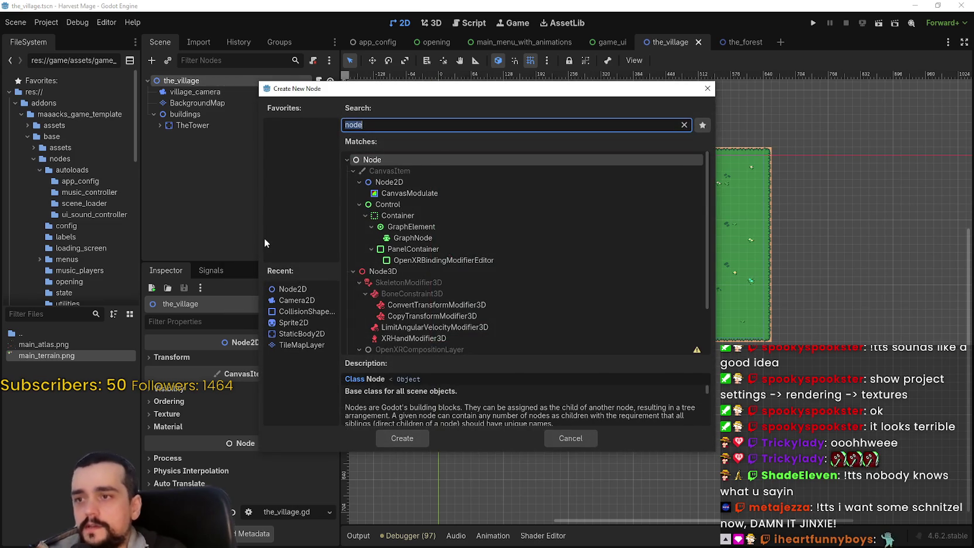
{"action": "type", "text": "character"}
{"action": "key", "text": "Return"}
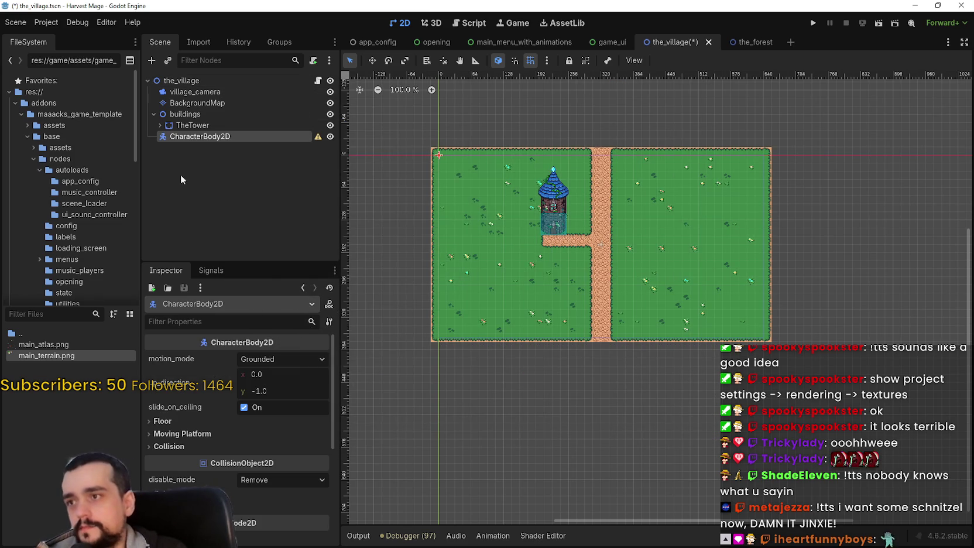
{"action": "double_click", "coordinate": [273, 137]}
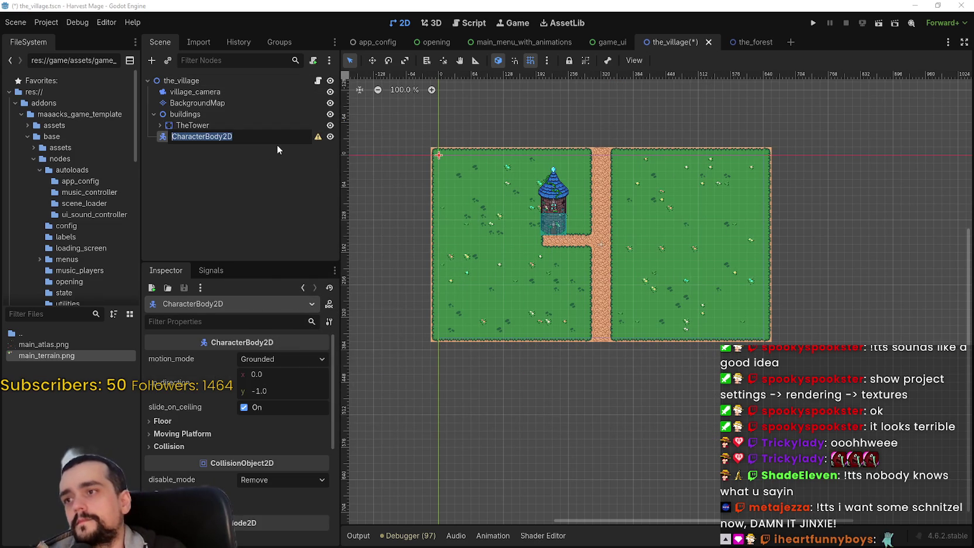
{"action": "type", "text": "ThePlayer"}
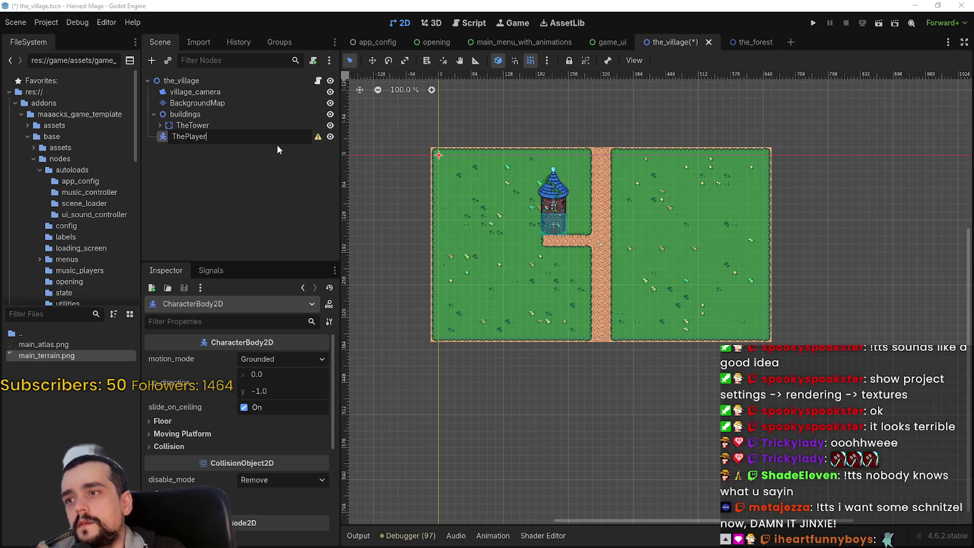
{"action": "key", "text": "Return"}
Step: Move village_camera under ThePlayer, set its motion mode to Floating, and save
{"action": "mouse_move", "coordinate": [247, 133]}
{"action": "left_mouse_down"}
{"action": "mouse_move", "coordinate": [243, 85]}
{"action": "mouse_move", "coordinate": [193, 89]}
{"action": "mouse_move", "coordinate": [204, 92]}
{"action": "left_mouse_up"}
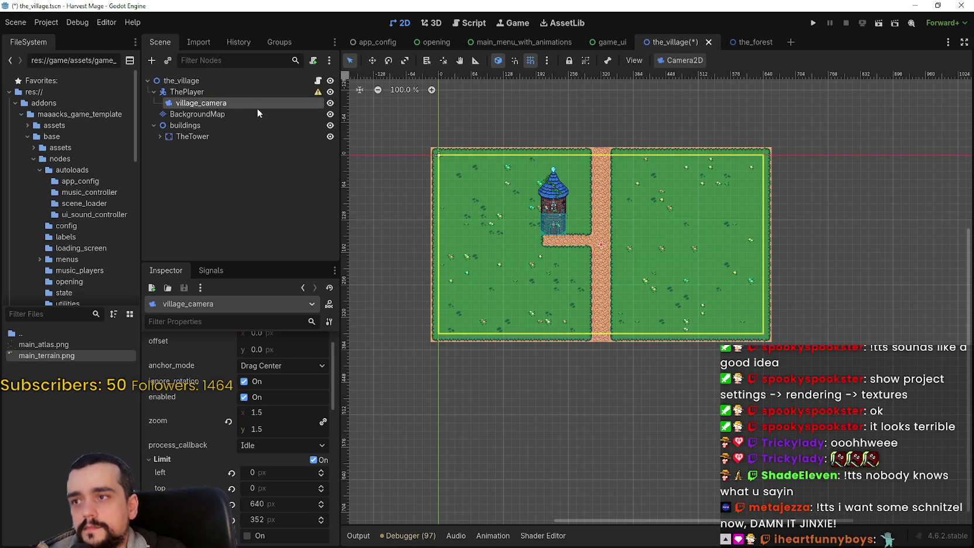
{"action": "scroll", "coordinate": [557, 252], "scroll_direction": "up", "scroll_amount": 2}
{"action": "left_click", "coordinate": [167, 92]}
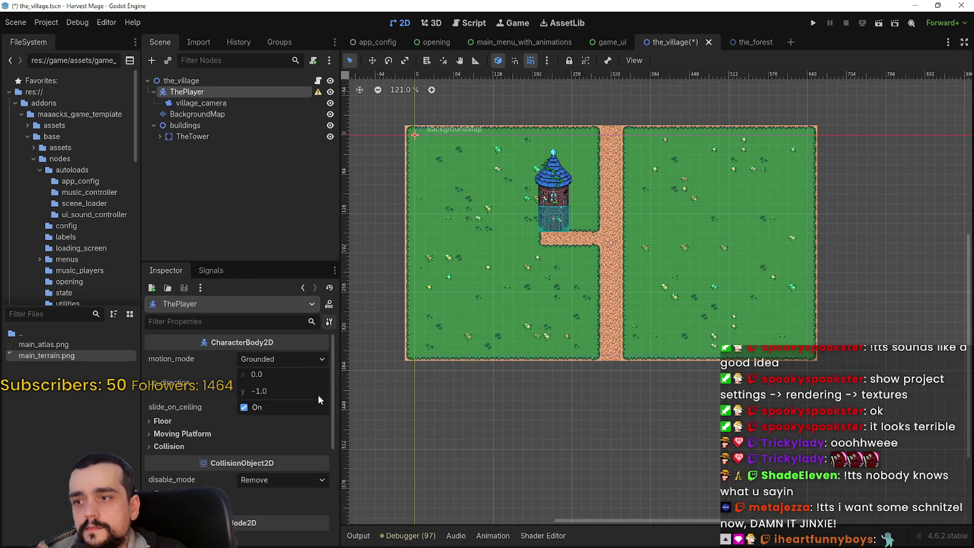
{"action": "left_click", "coordinate": [273, 362]}
{"action": "left_click", "coordinate": [271, 390]}
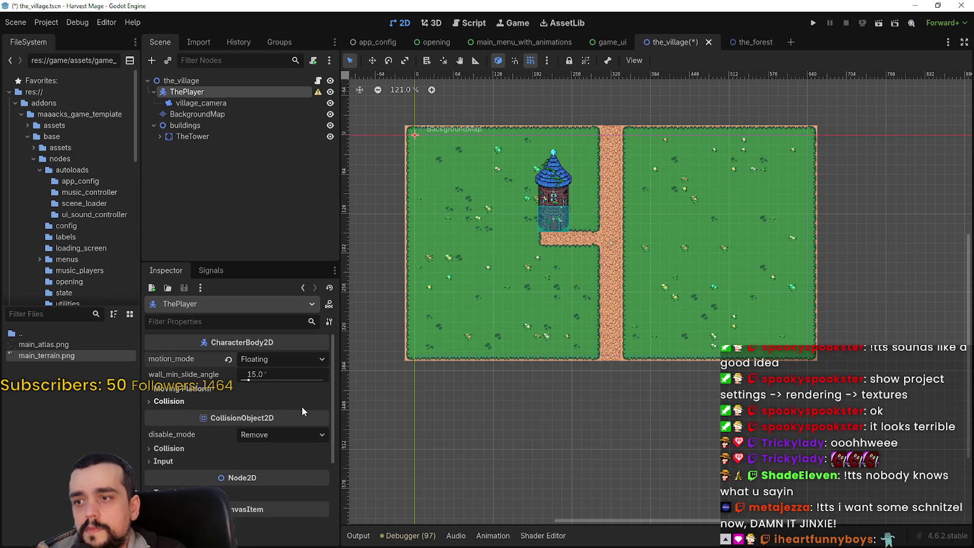
{"action": "key", "text": "ctrl+s"}
{"action": "right_click", "coordinate": [287, 92]}
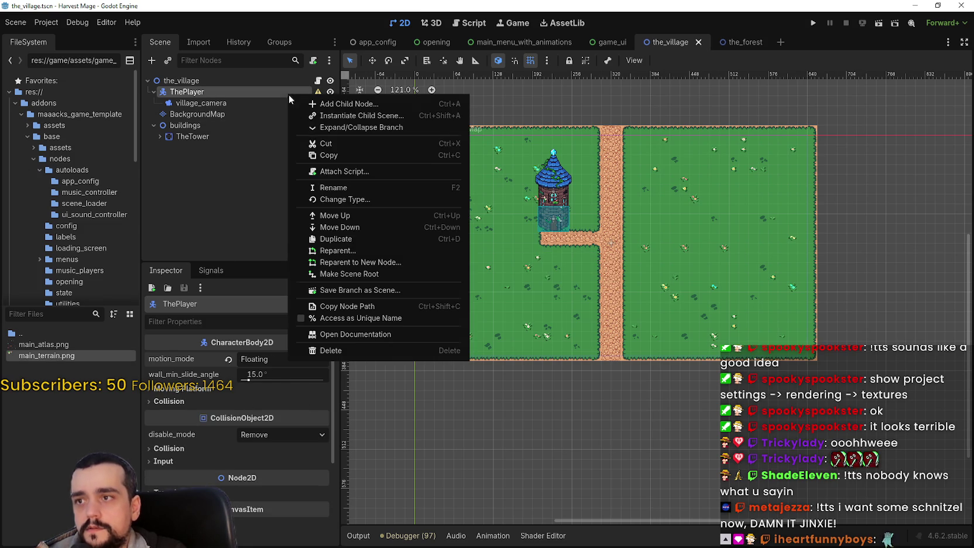
Step: Add a CollisionShape2D child under ThePlayer and give it a new RectangleShape2D
{"action": "left_click", "coordinate": [367, 171]}
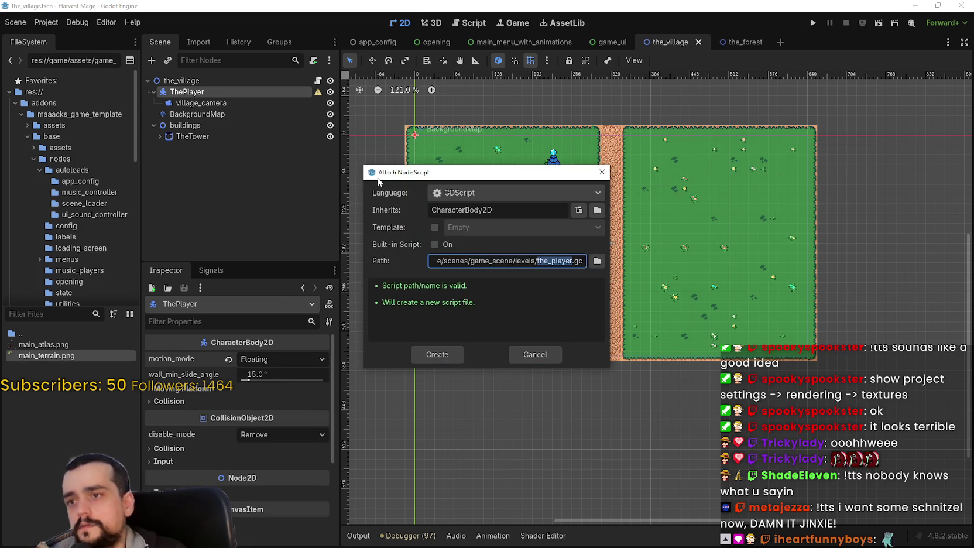
{"action": "key", "text": "Escape"}
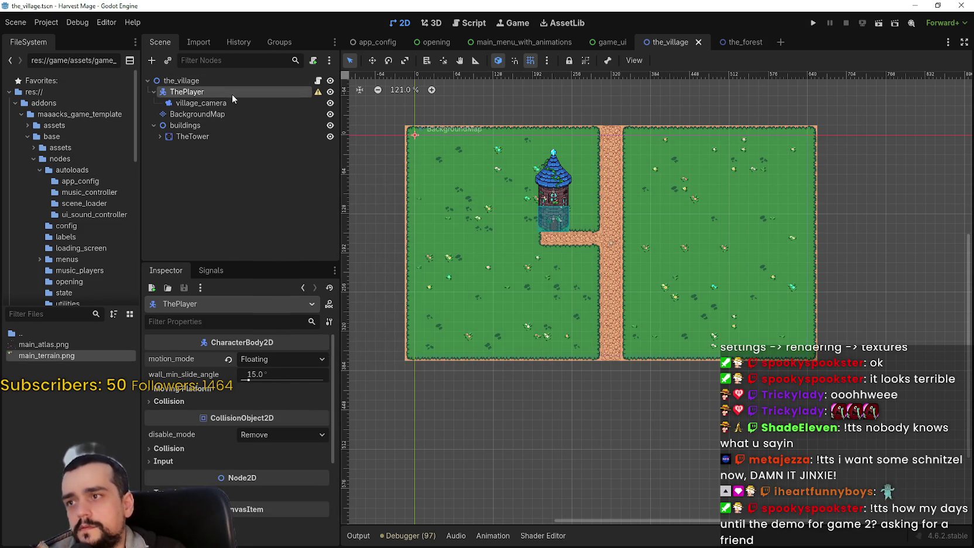
{"action": "right_click", "coordinate": [235, 94]}
{"action": "left_click", "coordinate": [317, 108]}
{"action": "type", "text": "coll"}
{"action": "key", "text": "Return"}
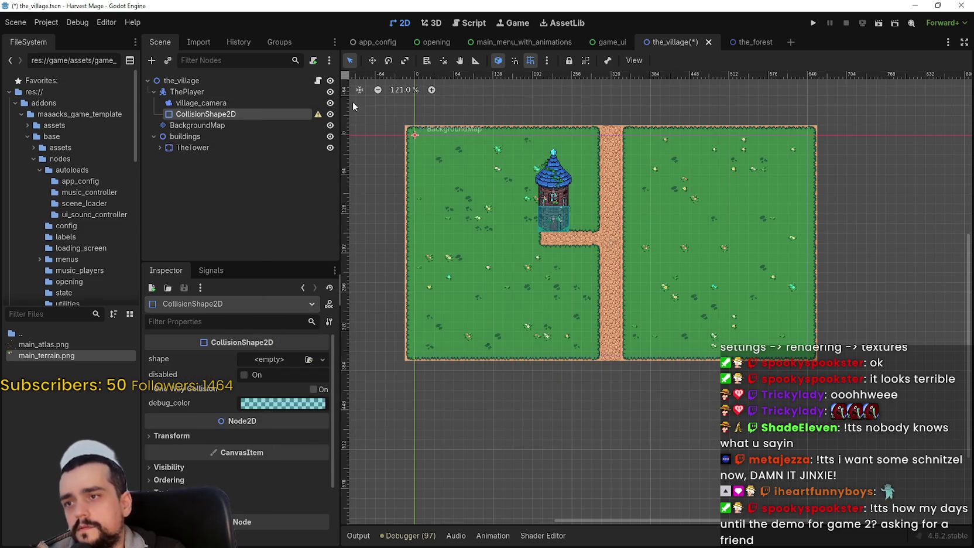
{"action": "scroll", "coordinate": [423, 103], "scroll_direction": "up", "scroll_amount": 3}
{"action": "left_click", "coordinate": [276, 358]}
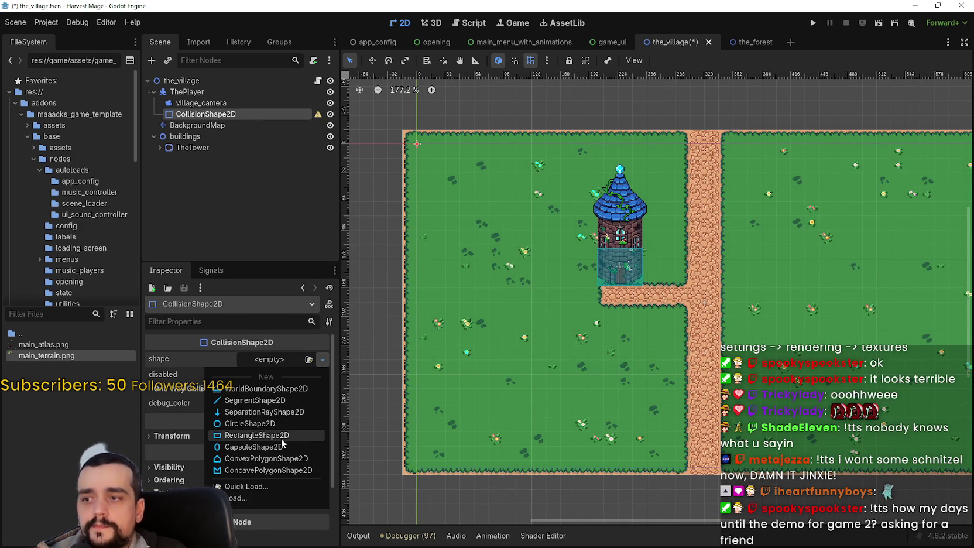
{"action": "left_click", "coordinate": [281, 435]}
Step: Move ThePlayer just left of the village map and save the scene
{"action": "scroll", "coordinate": [554, 166], "scroll_direction": "up", "scroll_amount": 3}
{"action": "scroll", "coordinate": [413, 136], "scroll_direction": "up", "scroll_amount": 15}
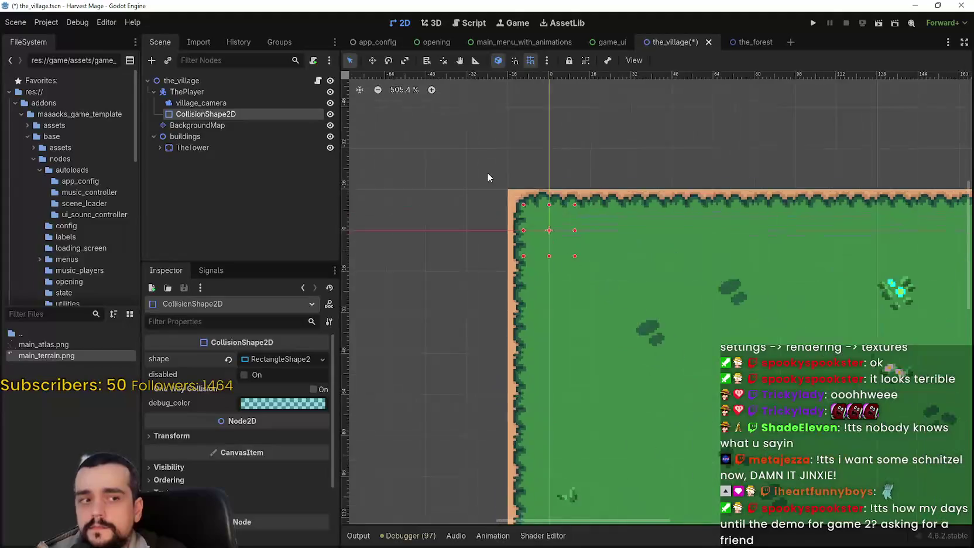
{"action": "scroll", "coordinate": [517, 230], "scroll_direction": "down", "scroll_amount": 5}
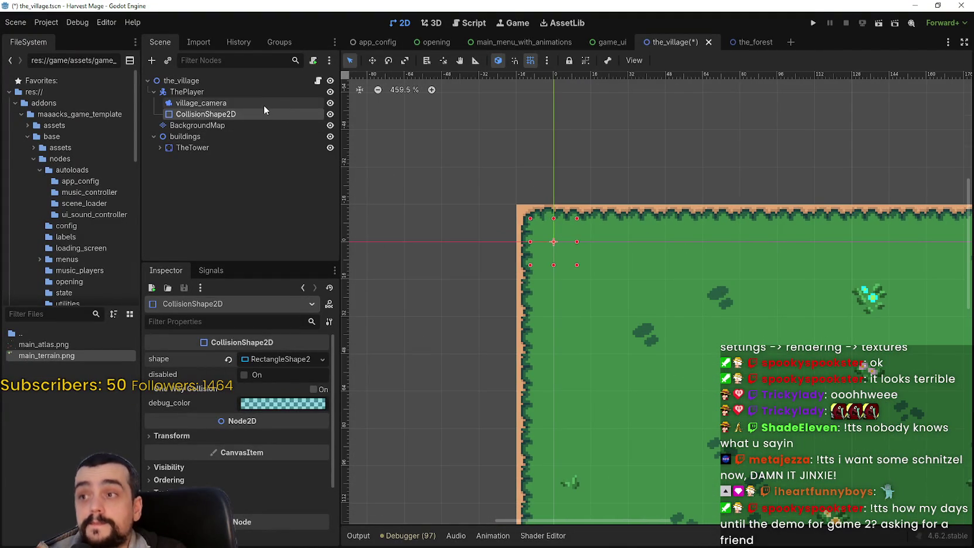
{"action": "scroll", "coordinate": [549, 203], "scroll_direction": "down", "scroll_amount": 2}
{"action": "scroll", "coordinate": [621, 255], "scroll_direction": "up", "scroll_amount": 1}
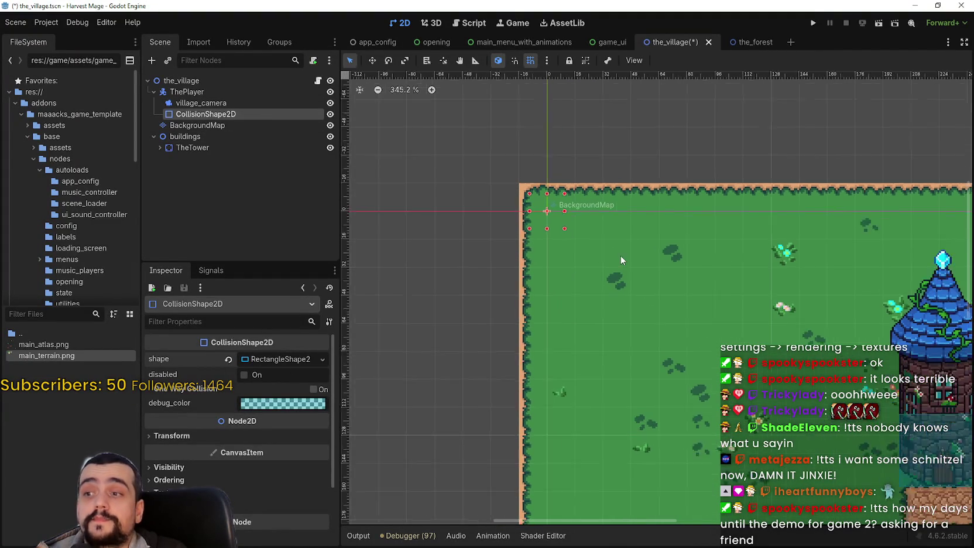
{"action": "scroll", "coordinate": [600, 207], "scroll_direction": "down", "scroll_amount": 1}
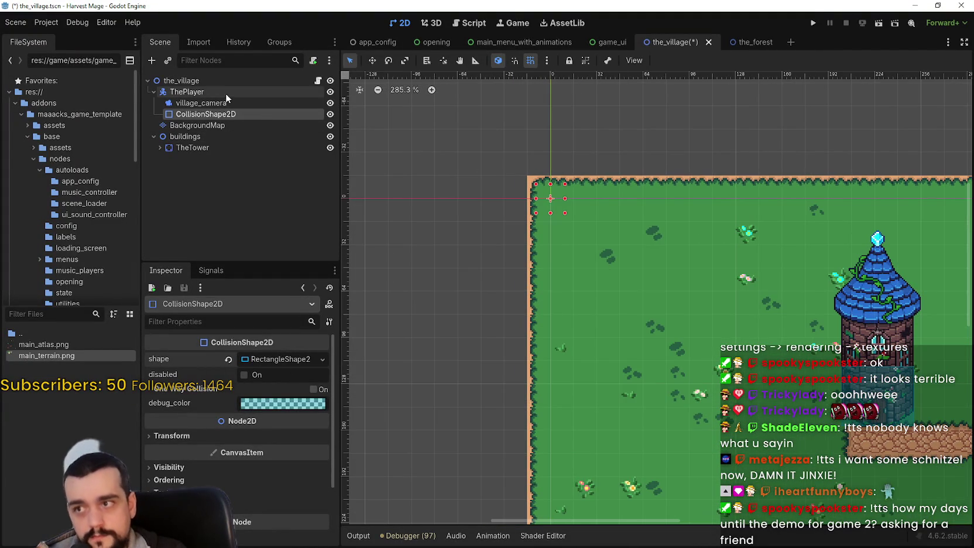
{"action": "left_click", "coordinate": [227, 102]}
{"action": "left_click", "coordinate": [229, 92]}
{"action": "scroll", "coordinate": [639, 192], "scroll_direction": "down", "scroll_amount": 2}
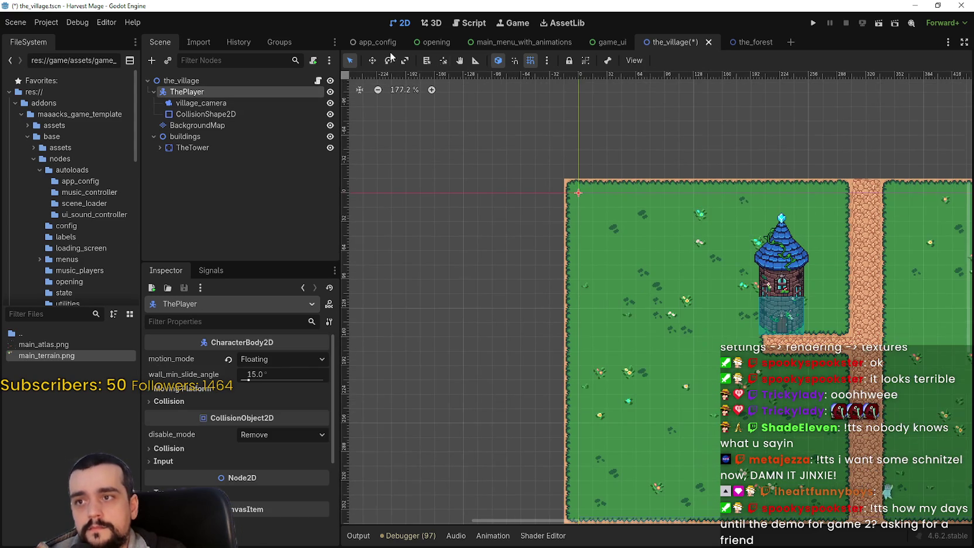
{"action": "left_click_drag", "start_coordinate": [564, 211], "coordinate": [499, 232]}
{"action": "scroll", "coordinate": [447, 183], "scroll_direction": "up", "scroll_amount": 3}
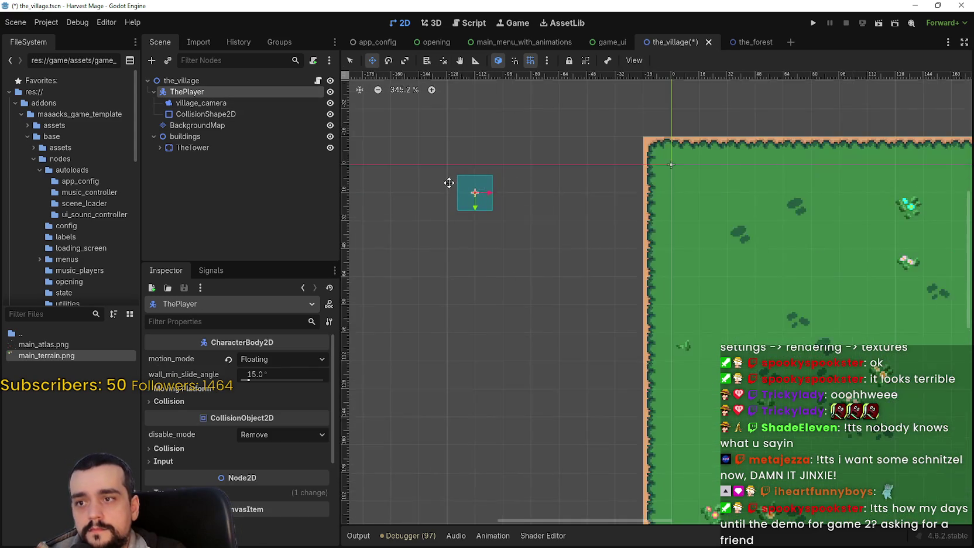
{"action": "key", "text": "ctrl+s"}
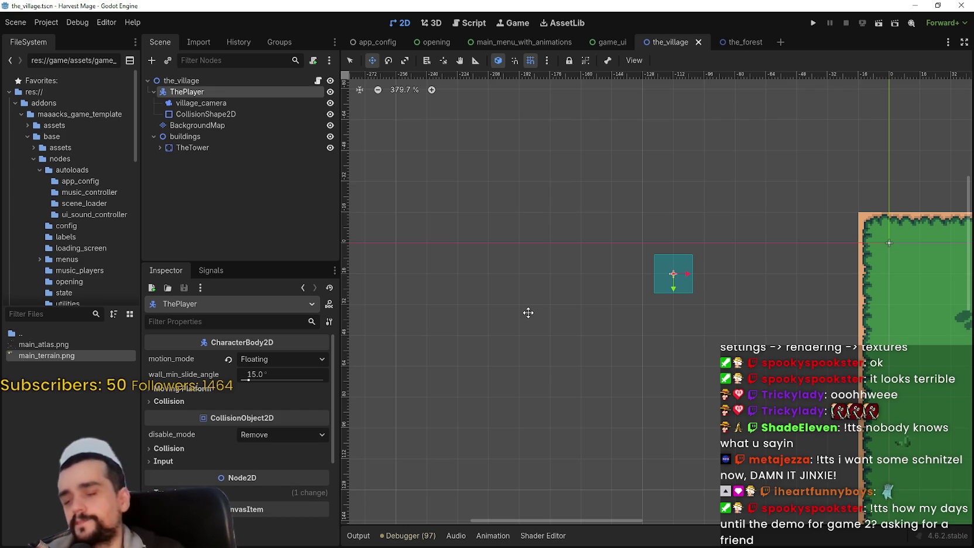
{"action": "scroll", "coordinate": [609, 299], "scroll_direction": "down", "scroll_amount": 5}
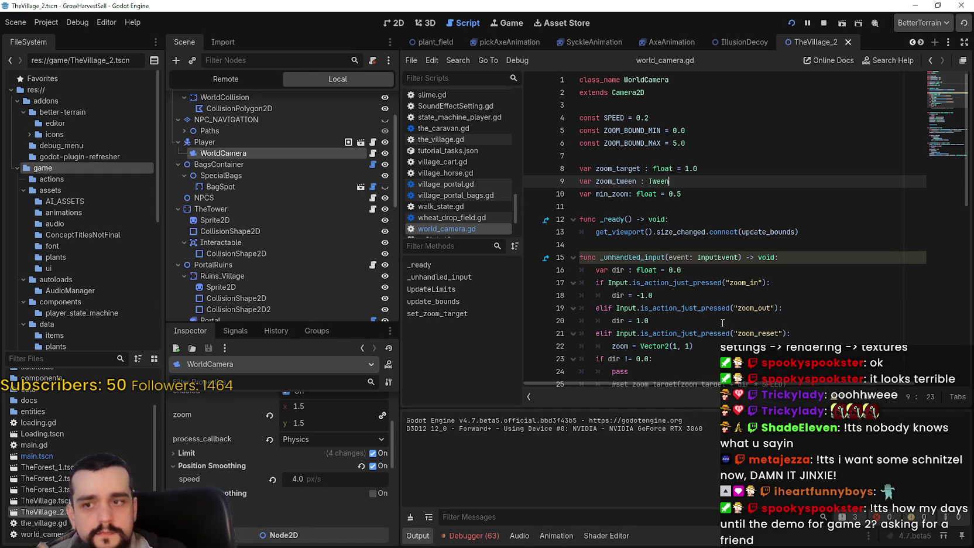
Step: Open GrowHarvestSell's player.tscn and select AnimatedSprite2D to view its SpriteFrames
{"action": "left_click", "coordinate": [705, 298]}
{"action": "left_click", "coordinate": [218, 141]}
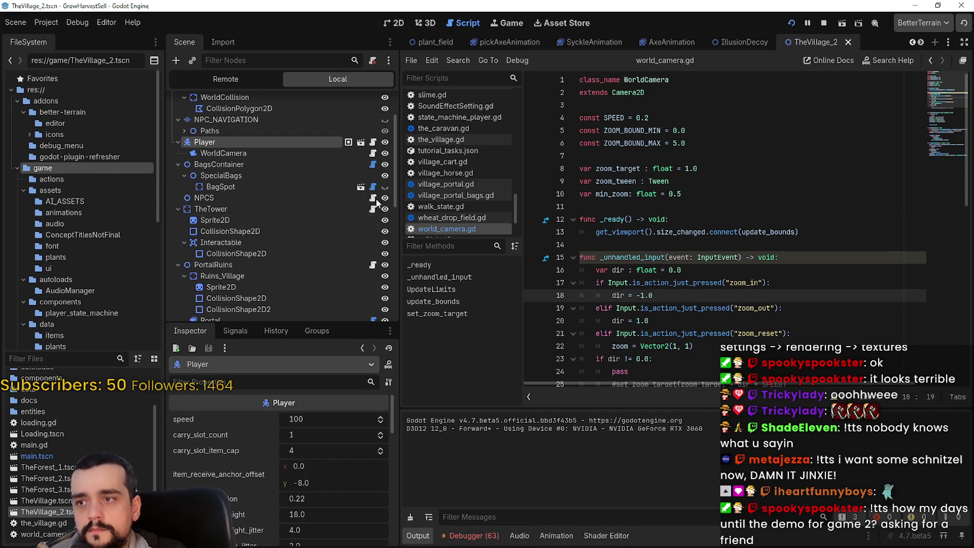
{"action": "left_click", "coordinate": [361, 142]}
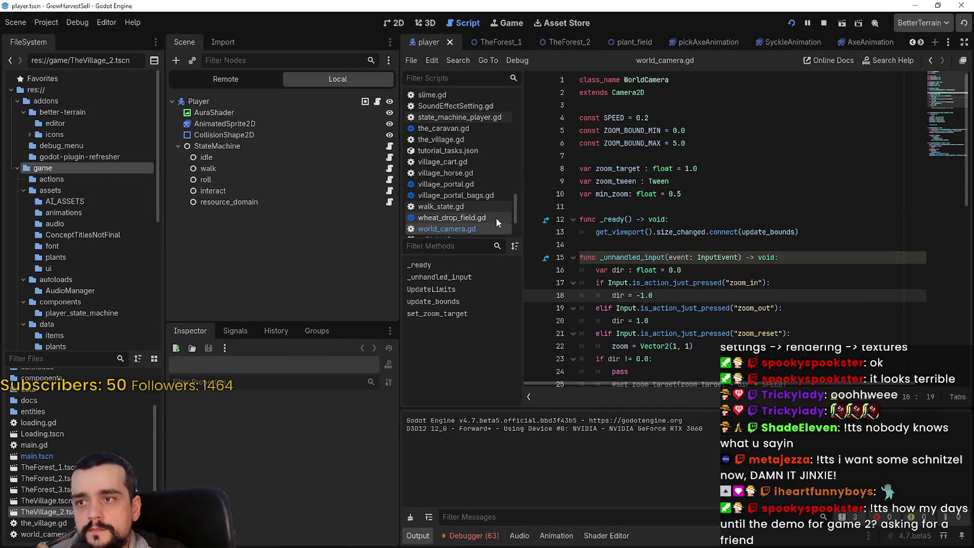
{"action": "left_click", "coordinate": [256, 101]}
{"action": "left_click", "coordinate": [225, 123]}
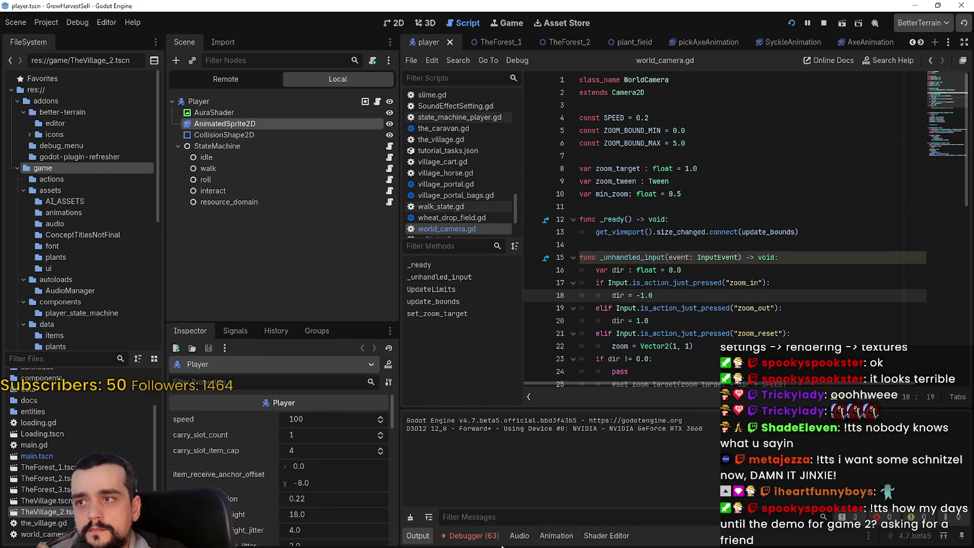
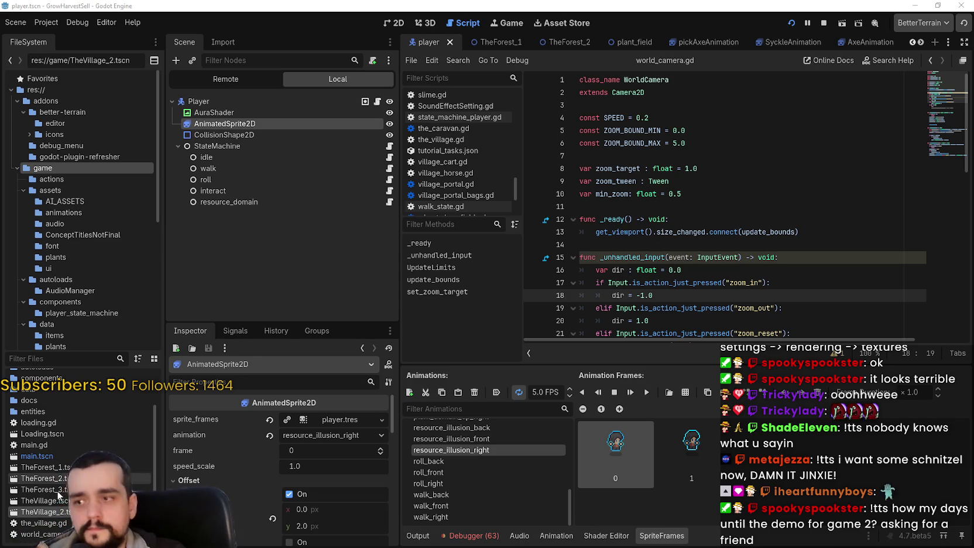
Step: Switch to the Harvest Mage editor and collapse the maaacks_game_template and addons folders
{"action": "key", "text": "alt+Tab"}
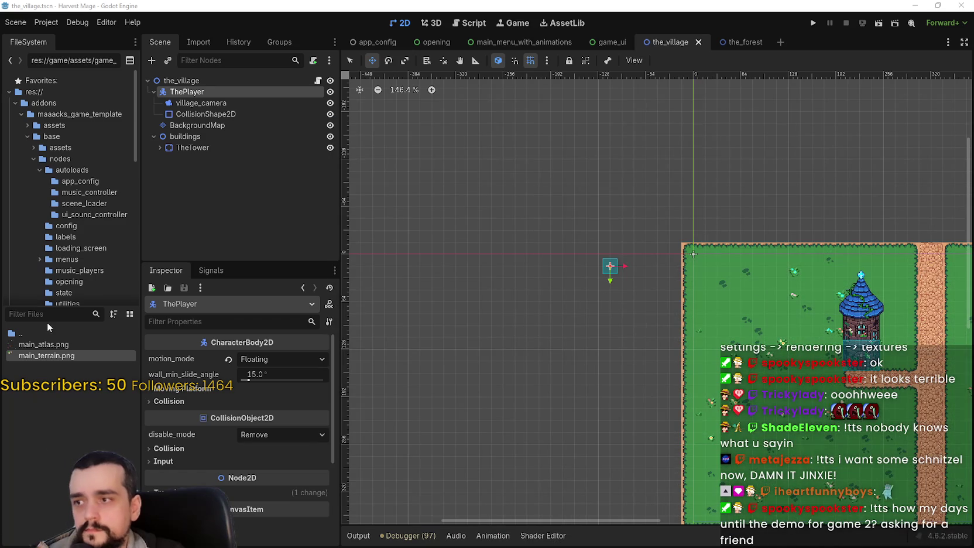
{"action": "scroll", "coordinate": [93, 183], "scroll_direction": "down", "scroll_amount": 3}
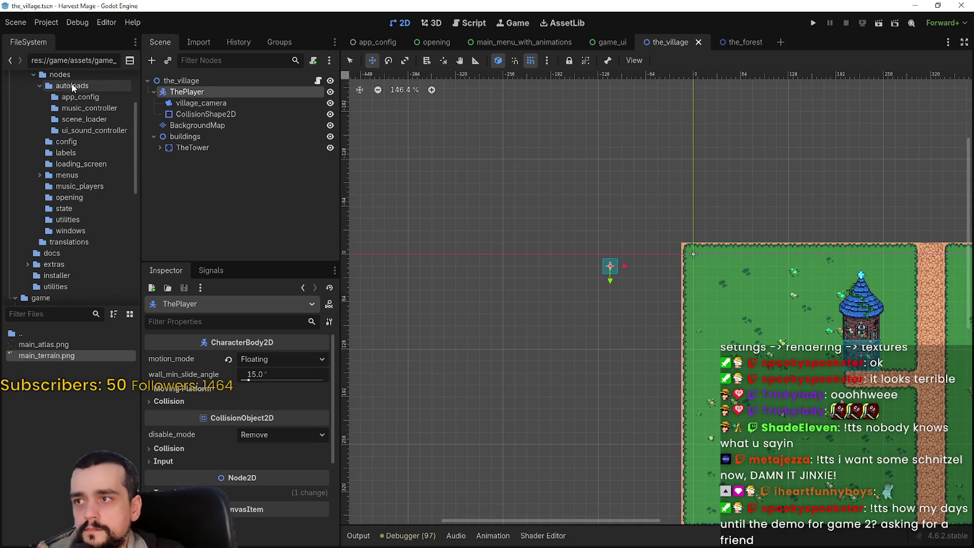
{"action": "scroll", "coordinate": [89, 135], "scroll_direction": "up", "scroll_amount": 2}
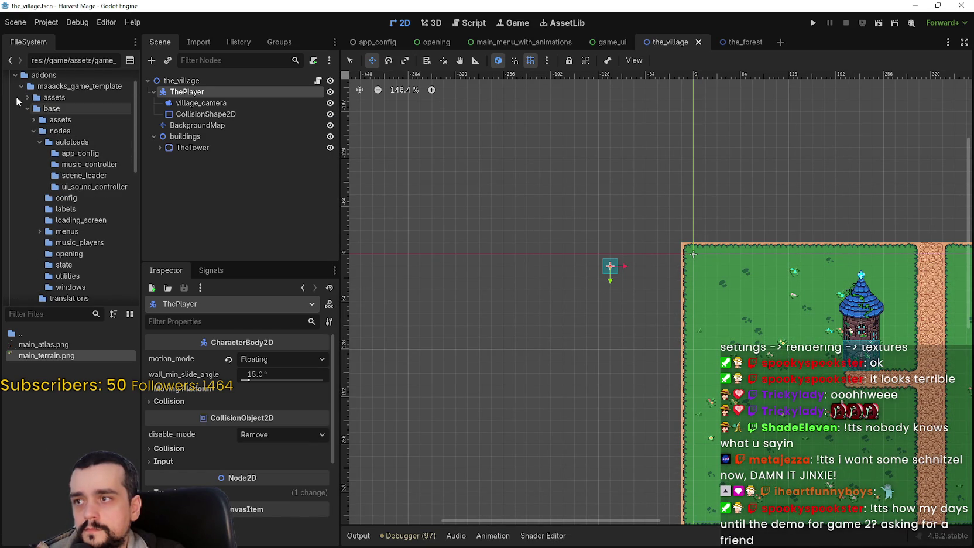
{"action": "left_click", "coordinate": [21, 86]}
{"action": "left_click", "coordinate": [14, 75]}
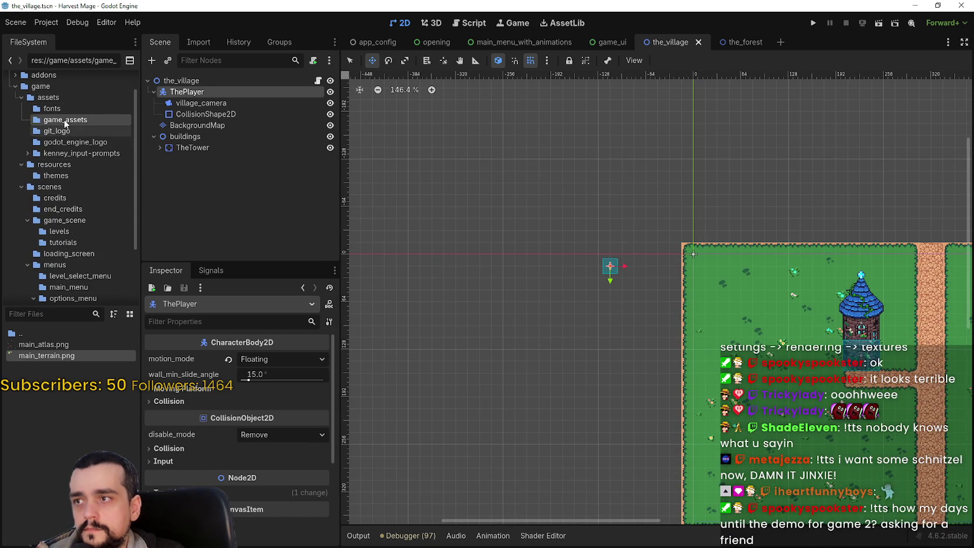
{"action": "scroll", "coordinate": [55, 162], "scroll_direction": "down", "scroll_amount": 1}
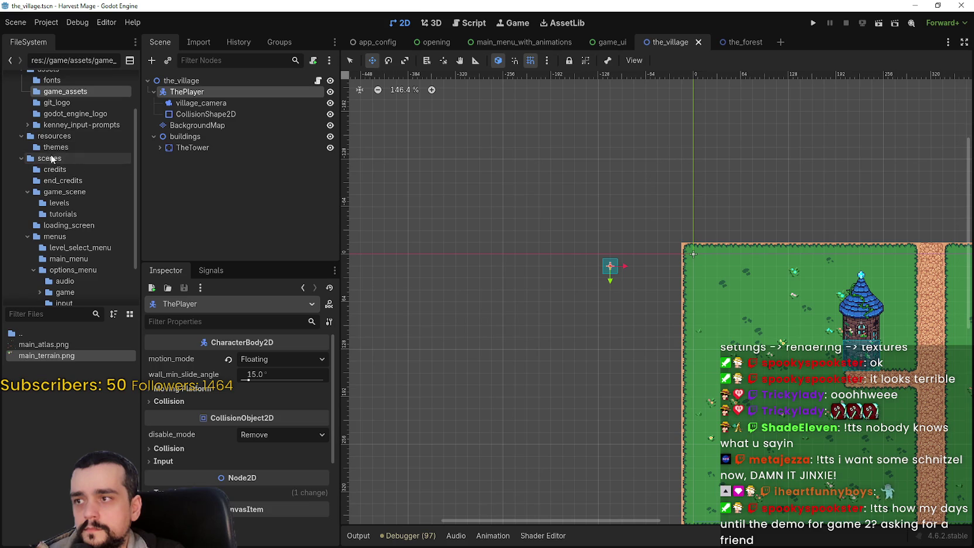
Step: Create a new folder named 'animations' inside res://game/resources
{"action": "left_click", "coordinate": [52, 147]}
{"action": "left_click", "coordinate": [67, 139]}
{"action": "right_click", "coordinate": [67, 137]}
{"action": "mouse_move", "coordinate": [169, 151]}
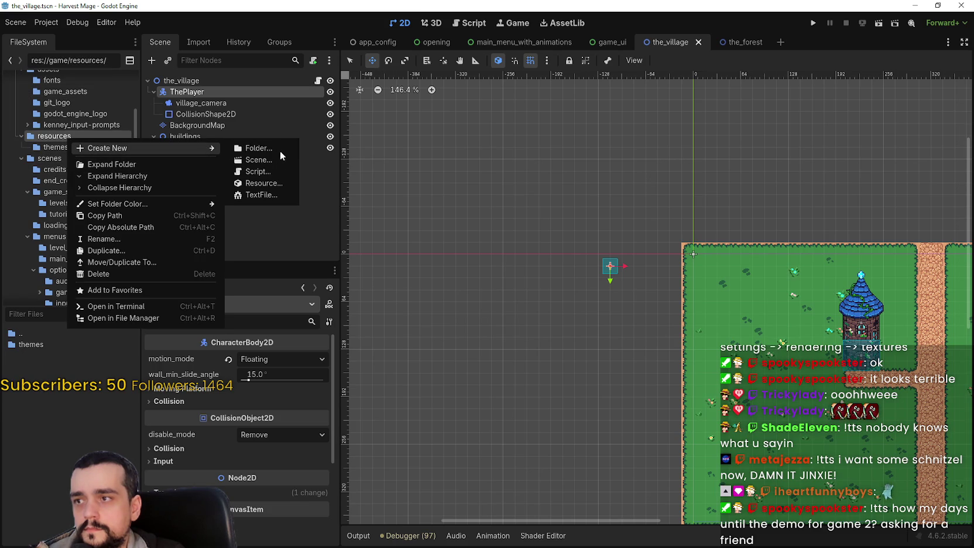
{"action": "left_click", "coordinate": [246, 149]}
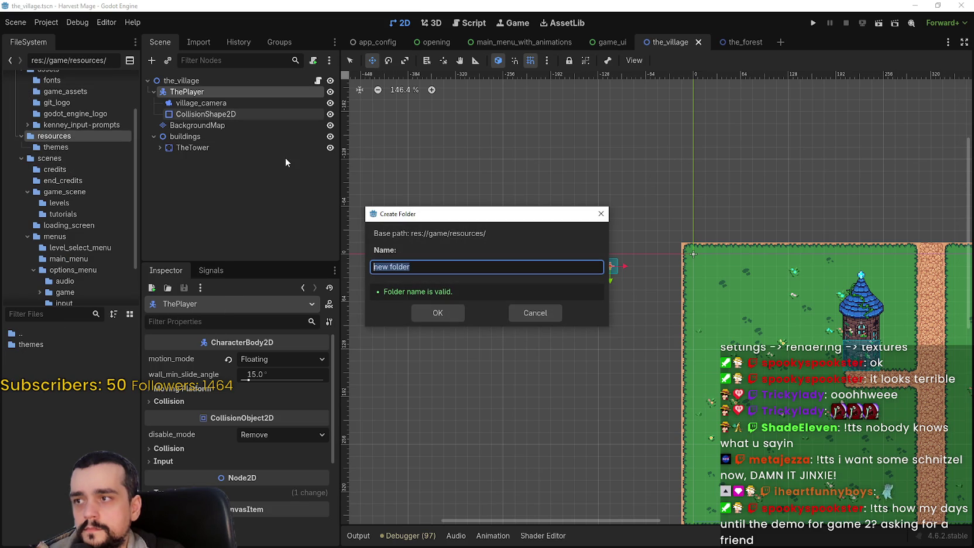
{"action": "type", "text": "anim"}
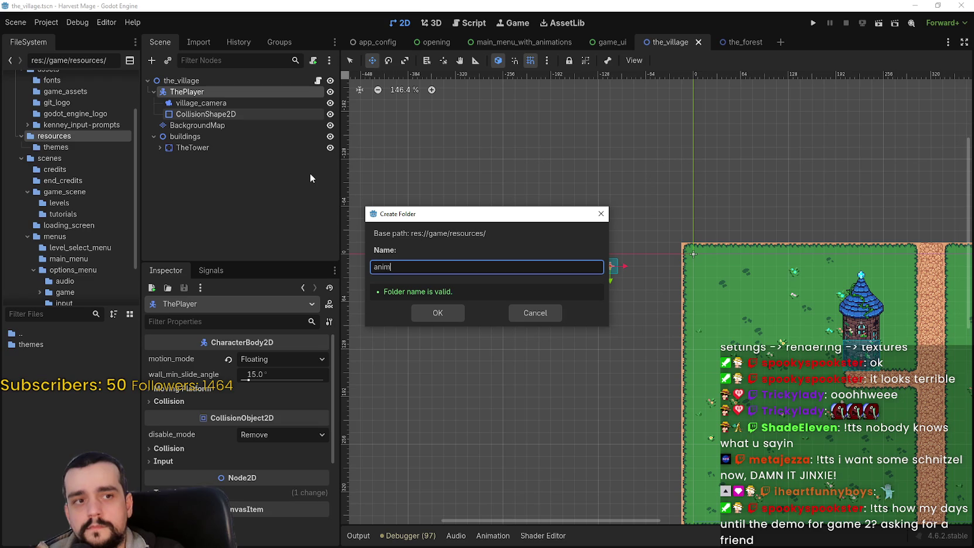
{"action": "type", "text": "ations"}
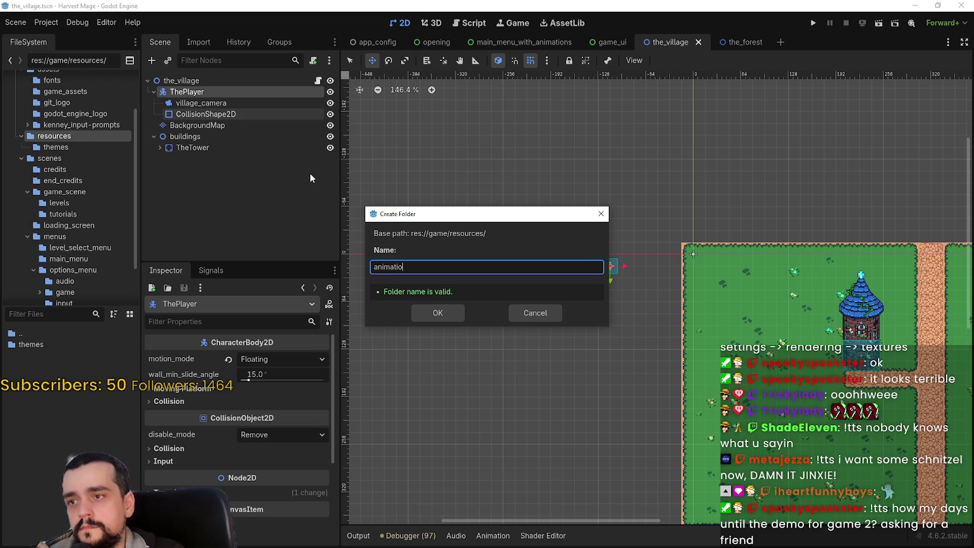
{"action": "key", "text": "Return"}
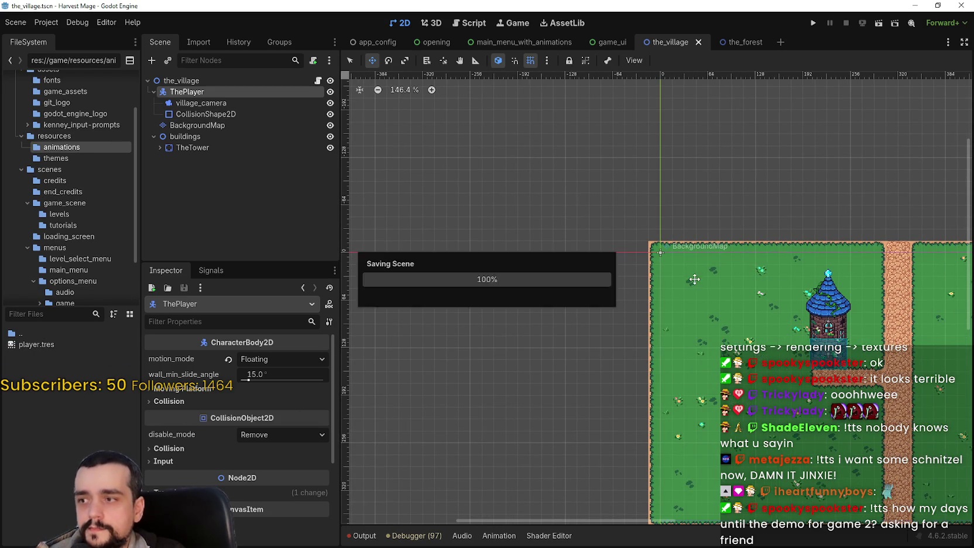
Step: Add a Sprite2D child to ThePlayer, then delete it again
{"action": "left_click", "coordinate": [223, 103]}
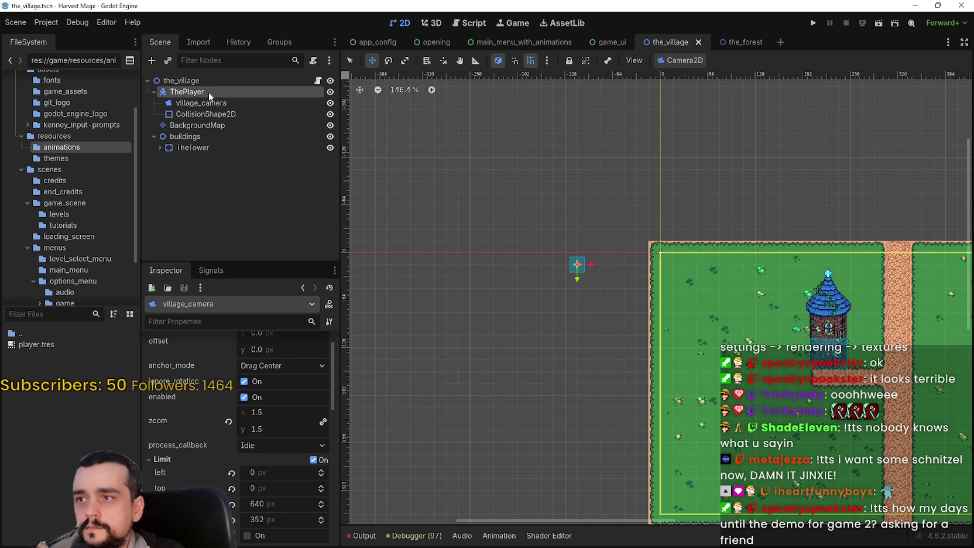
{"action": "right_click", "coordinate": [209, 92]}
{"action": "left_click", "coordinate": [284, 103]}
{"action": "type", "text": "spri"}
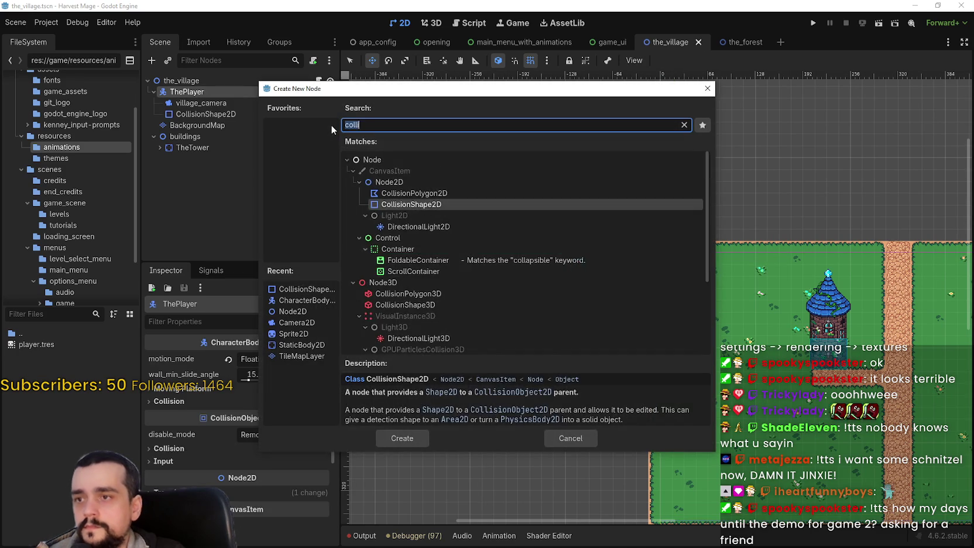
{"action": "type", "text": "te"}
{"action": "key", "text": "Return"}
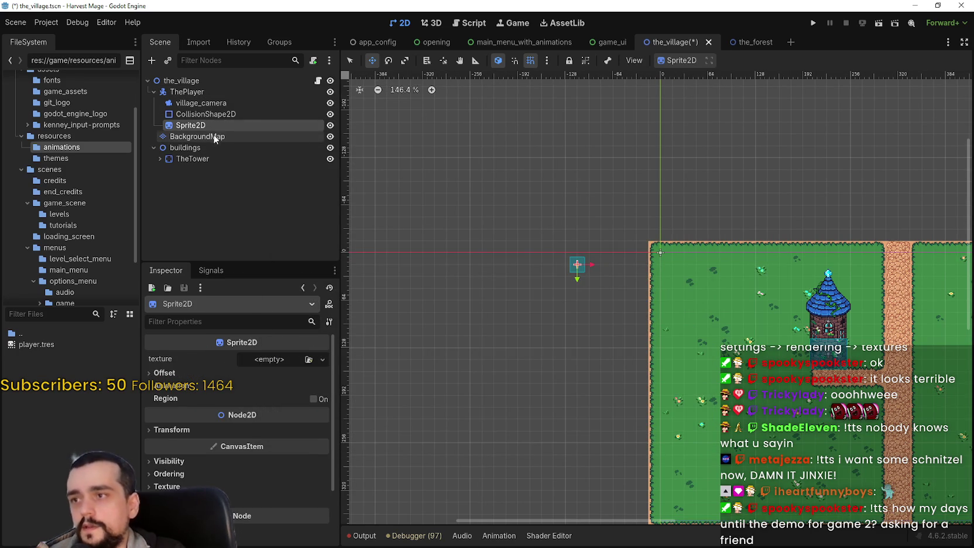
{"action": "left_click", "coordinate": [265, 359]}
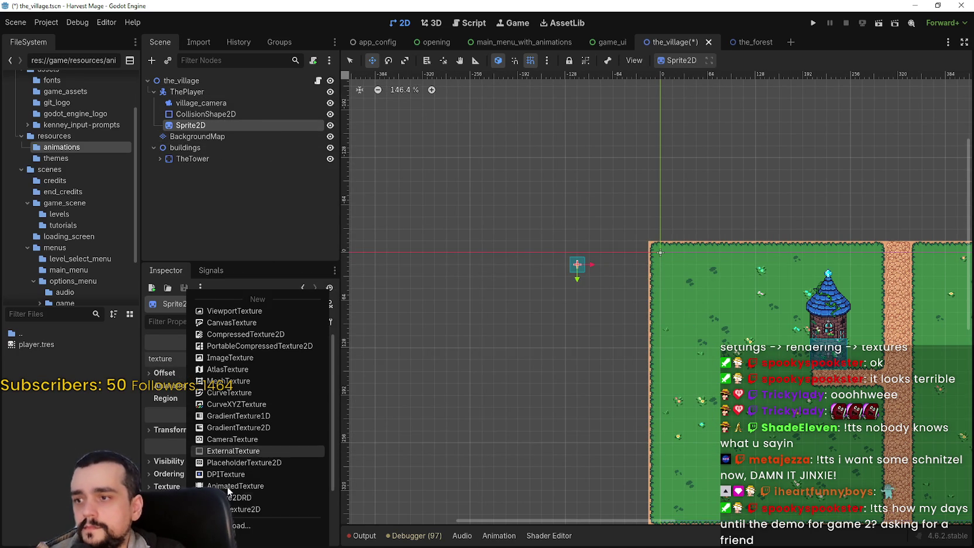
{"action": "left_click", "coordinate": [144, 483]}
{"action": "right_click", "coordinate": [222, 131]}
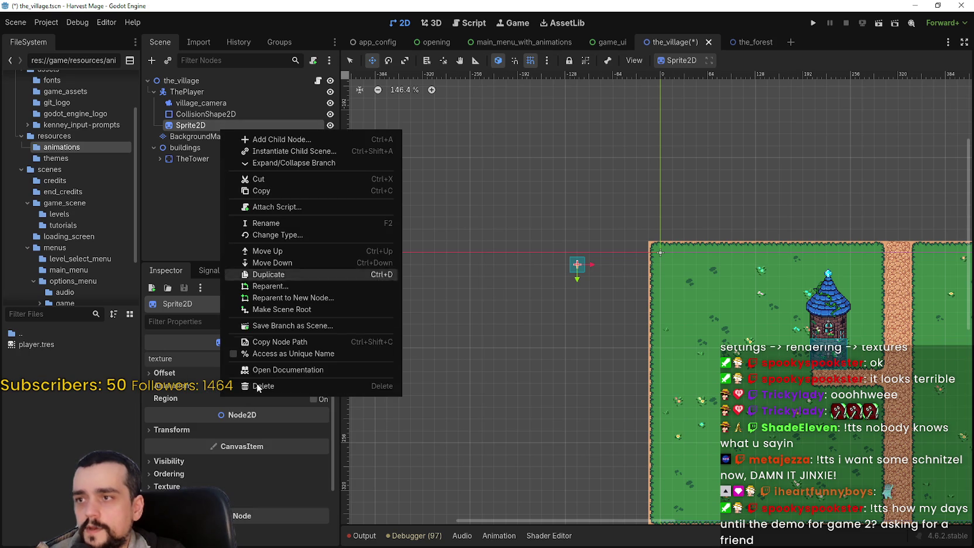
{"action": "left_click", "coordinate": [265, 387]}
{"action": "left_click", "coordinate": [467, 278]}
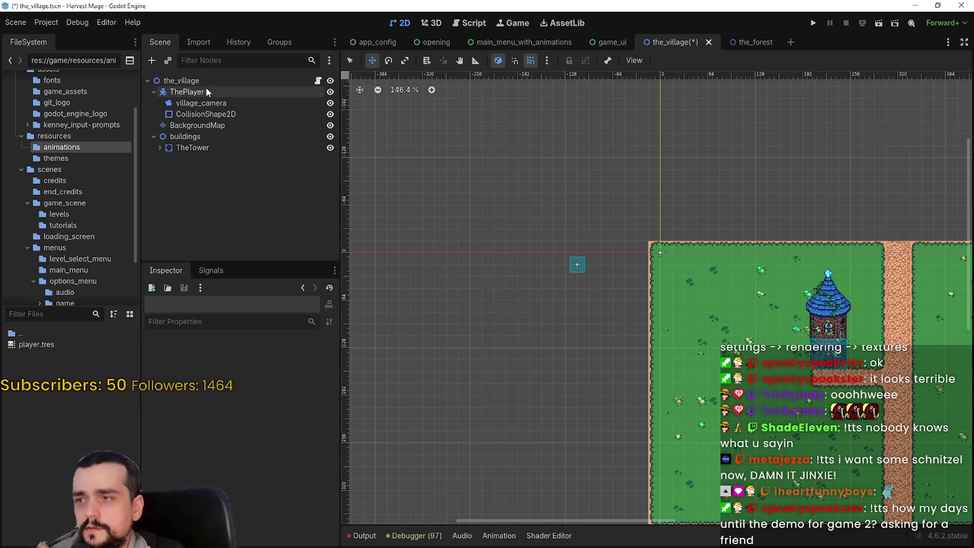
Step: Add an AnimatedSprite2D child to ThePlayer and move it to the top of its children
{"action": "right_click", "coordinate": [206, 89]}
{"action": "left_click", "coordinate": [255, 98]}
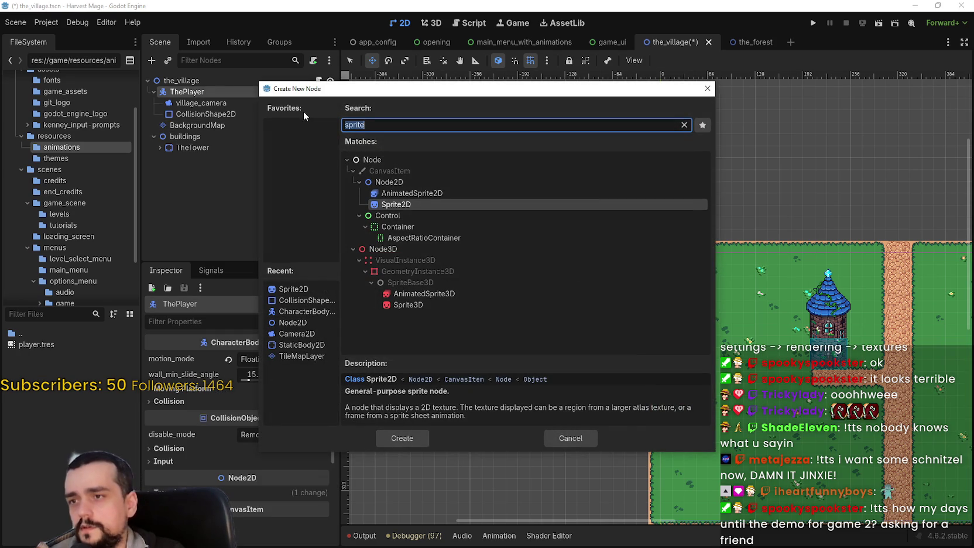
{"action": "key", "text": "Return"}
{"action": "left_click_drag", "start_coordinate": [208, 125], "coordinate": [221, 98]}
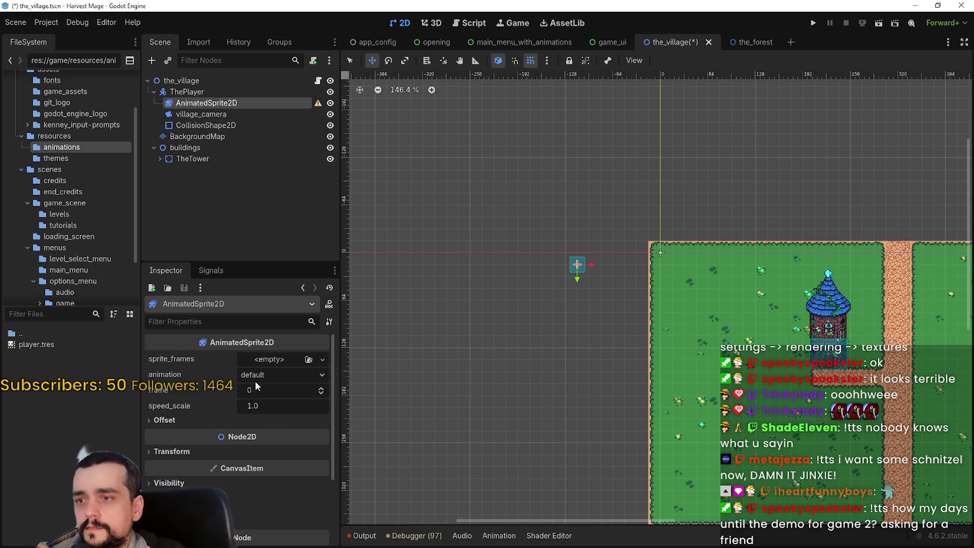
Step: Load player.tres as the AnimatedSprite2D's sprite frames and set its animation to idle_front
{"action": "left_click", "coordinate": [322, 359]}
{"action": "left_click", "coordinate": [318, 385]}
{"action": "key", "text": "Return"}
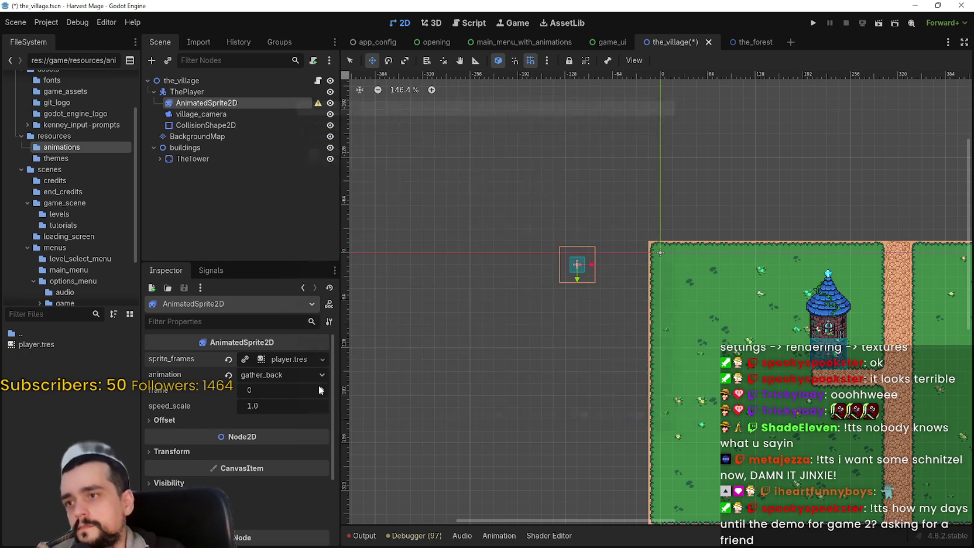
{"action": "scroll", "coordinate": [616, 244], "scroll_direction": "up", "scroll_amount": 3}
{"action": "left_click", "coordinate": [275, 375]}
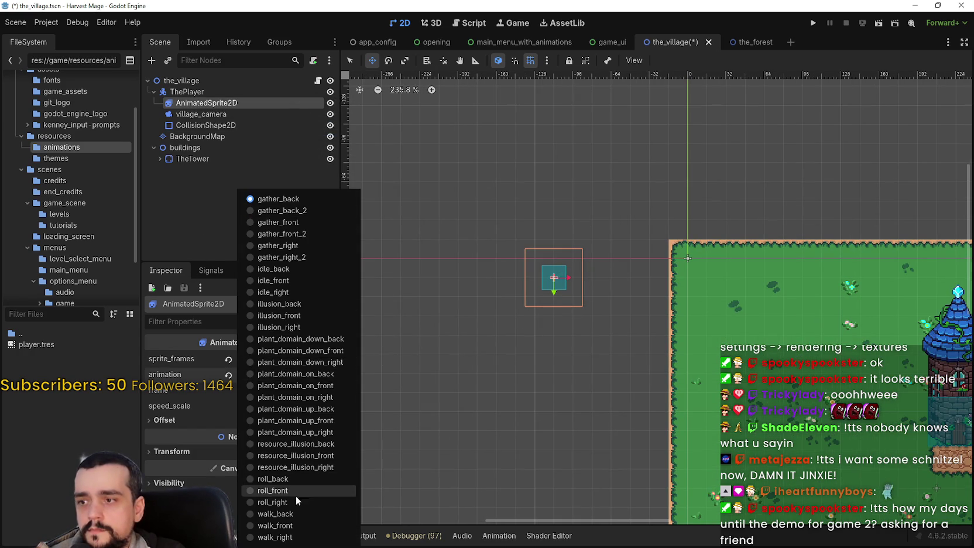
{"action": "left_click", "coordinate": [295, 274]}
Step: Save the village scene and open player.tres in the SpriteFrames editor
{"action": "scroll", "coordinate": [545, 293], "scroll_direction": "up", "scroll_amount": 2}
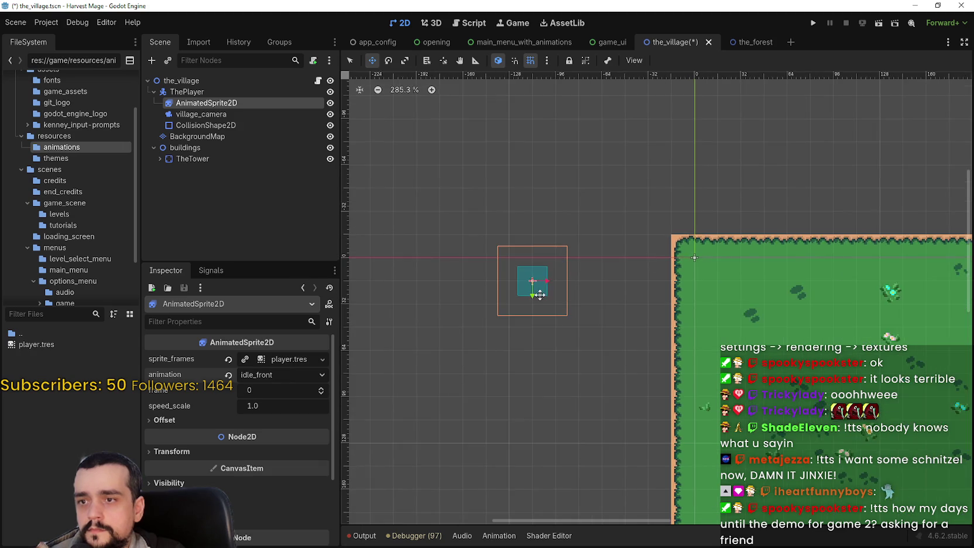
{"action": "left_click_drag", "start_coordinate": [545, 294], "coordinate": [601, 302]}
{"action": "key", "text": "ctrl+s"}
{"action": "left_click", "coordinate": [276, 362]}
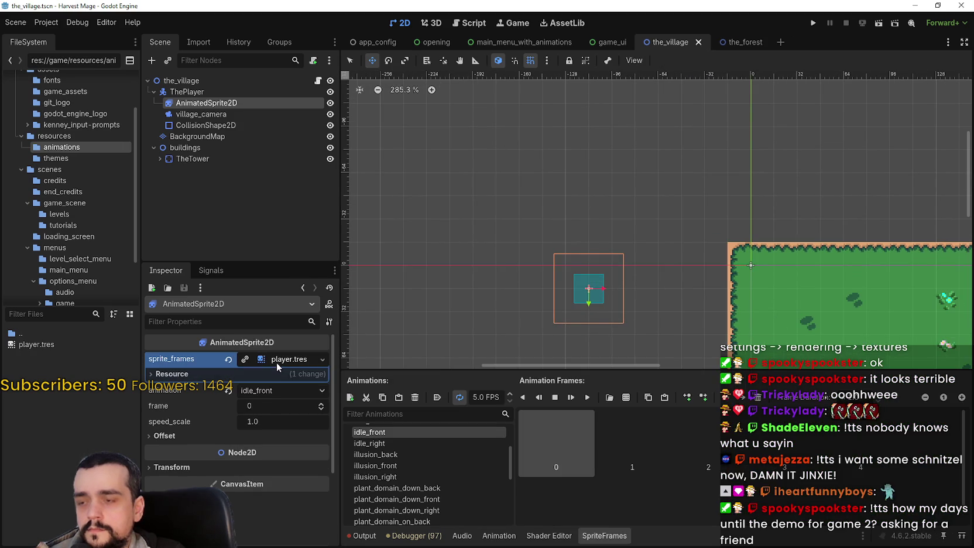
Step: Preview the illusion_front and idle_right animations, ending on idle_back
{"action": "left_click", "coordinate": [436, 464]}
{"action": "scroll", "coordinate": [445, 469], "scroll_direction": "up", "scroll_amount": 2}
{"action": "left_click", "coordinate": [571, 448]}
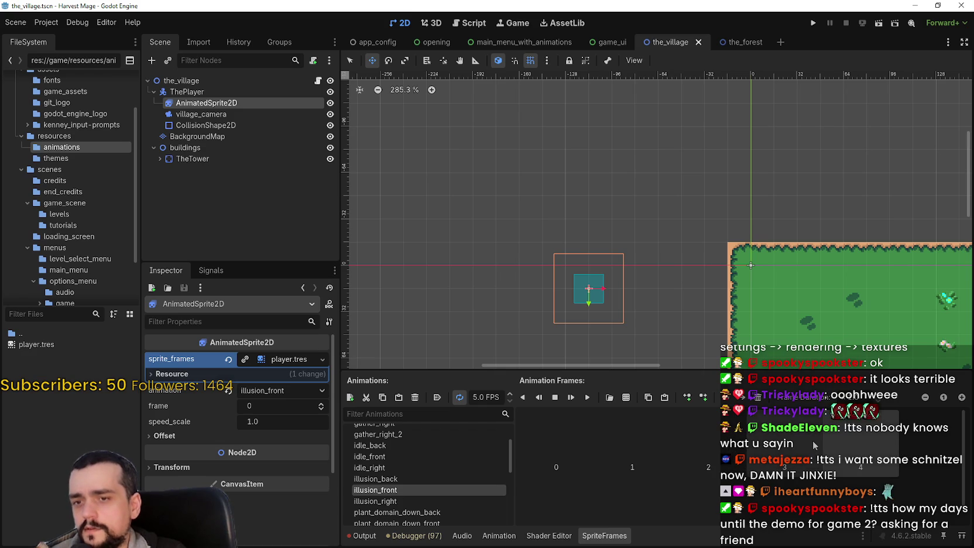
{"action": "left_click", "coordinate": [448, 466]}
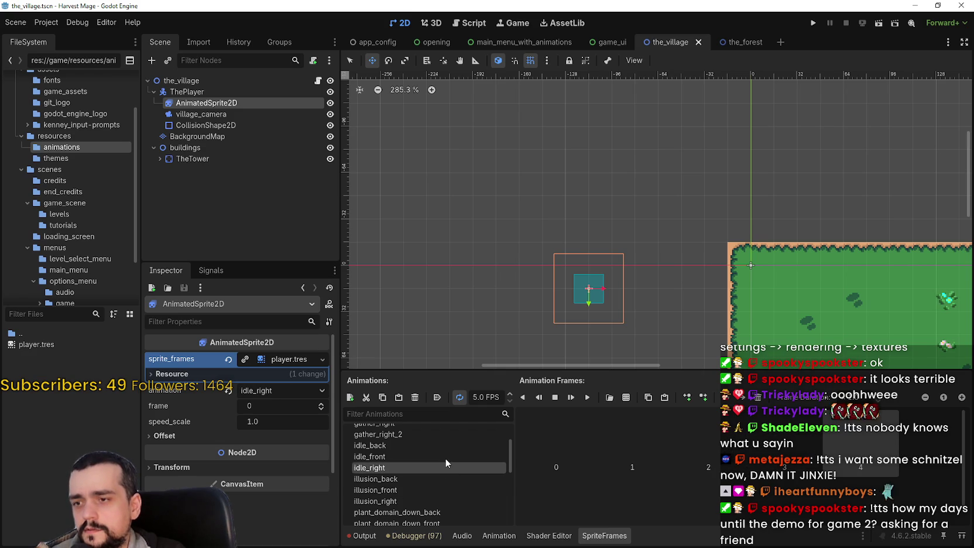
{"action": "left_click", "coordinate": [445, 445]}
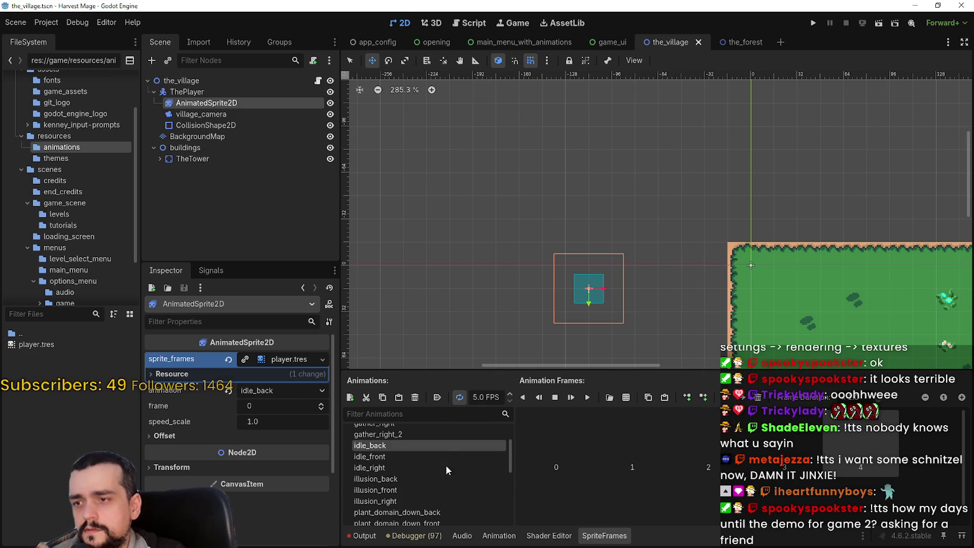
Step: Filter project files by 'main' and open main_atlas.png in Aseprite
{"action": "left_click", "coordinate": [39, 314]}
{"action": "type", "text": "main"}
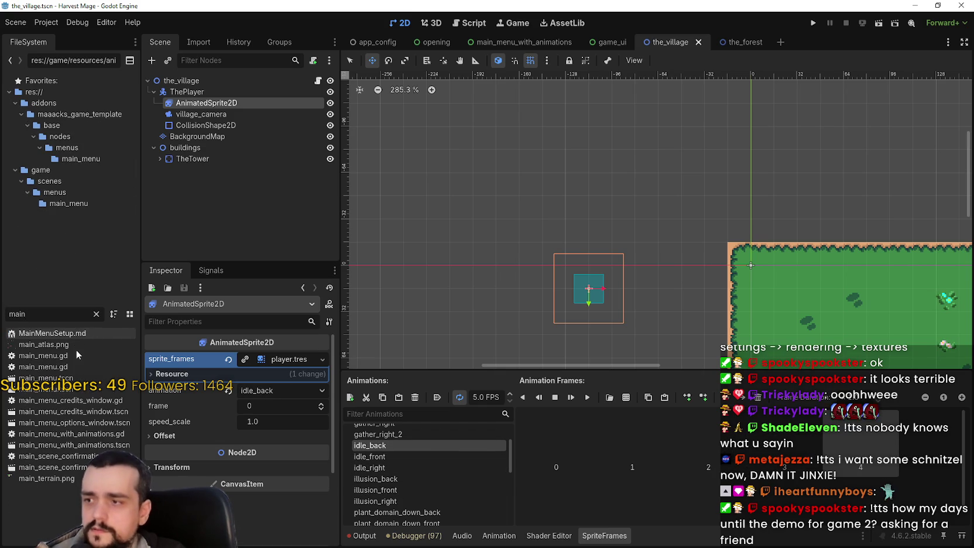
{"action": "right_click", "coordinate": [60, 345]}
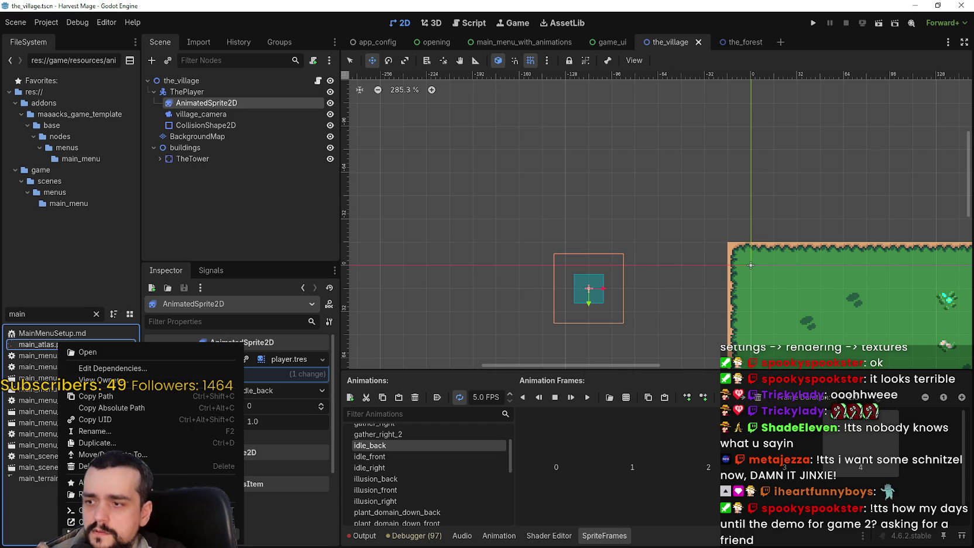
{"action": "left_click", "coordinate": [82, 521]}
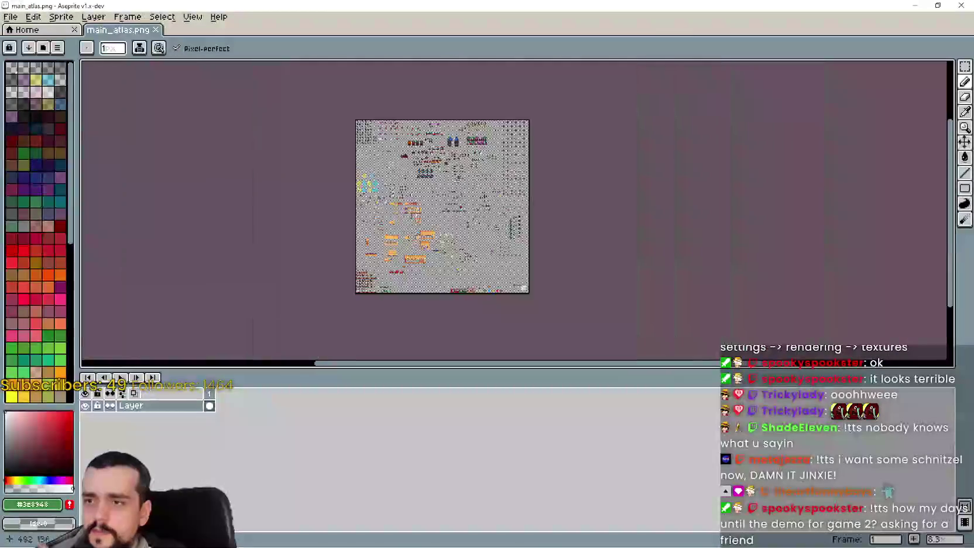
Step: Look over the atlas down to the forest and cave sprites, then minimize Aseprite
{"action": "scroll", "coordinate": [726, 243], "scroll_direction": "up", "scroll_amount": 5}
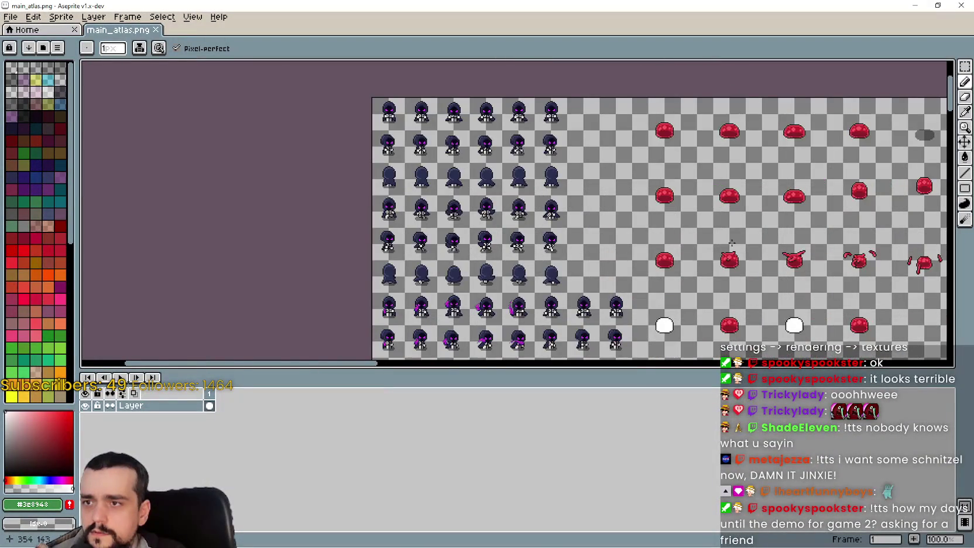
{"action": "scroll", "coordinate": [726, 242], "scroll_direction": "down", "scroll_amount": 3}
{"action": "scroll", "coordinate": [700, 224], "scroll_direction": "up", "scroll_amount": 3}
{"action": "scroll", "coordinate": [616, 358], "scroll_direction": "up", "scroll_amount": 1}
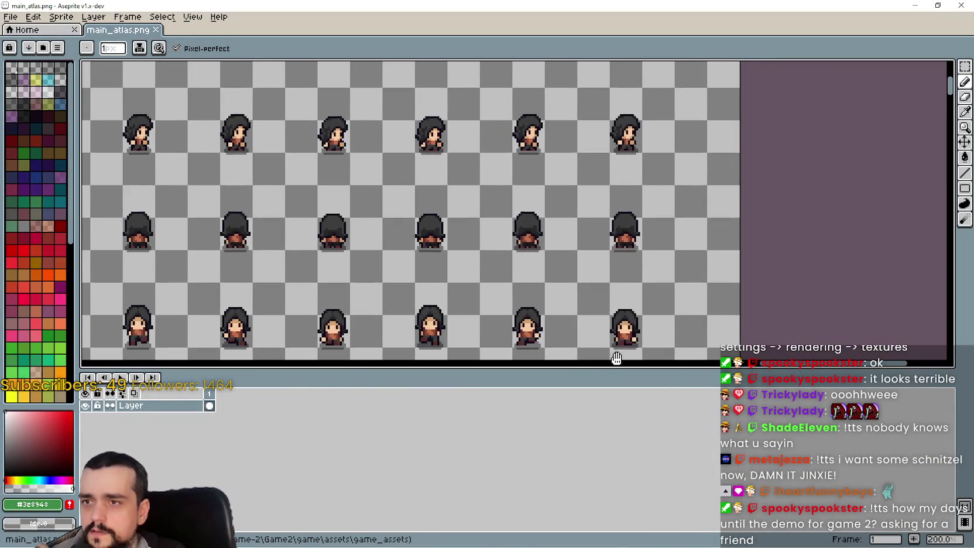
{"action": "scroll", "coordinate": [616, 358], "scroll_direction": "down", "scroll_amount": 3}
{"action": "scroll", "coordinate": [545, 236], "scroll_direction": "up", "scroll_amount": 3}
{"action": "scroll", "coordinate": [546, 236], "scroll_direction": "down", "scroll_amount": 2}
{"action": "mouse_move", "coordinate": [545, 236]}
{"action": "left_mouse_down"}
{"action": "mouse_move", "coordinate": [502, 111]}
{"action": "mouse_move", "coordinate": [534, 60]}
{"action": "left_mouse_up"}
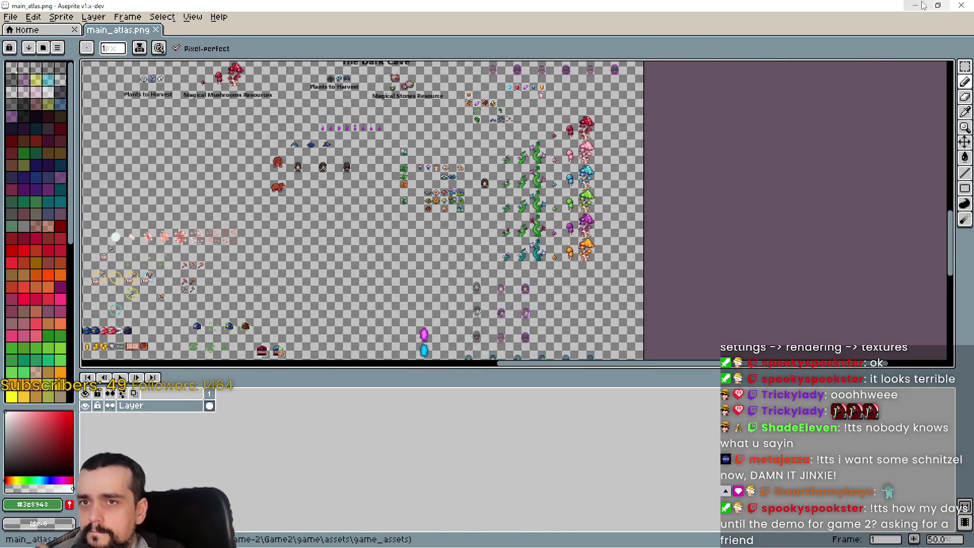
{"action": "left_click", "coordinate": [915, 6]}
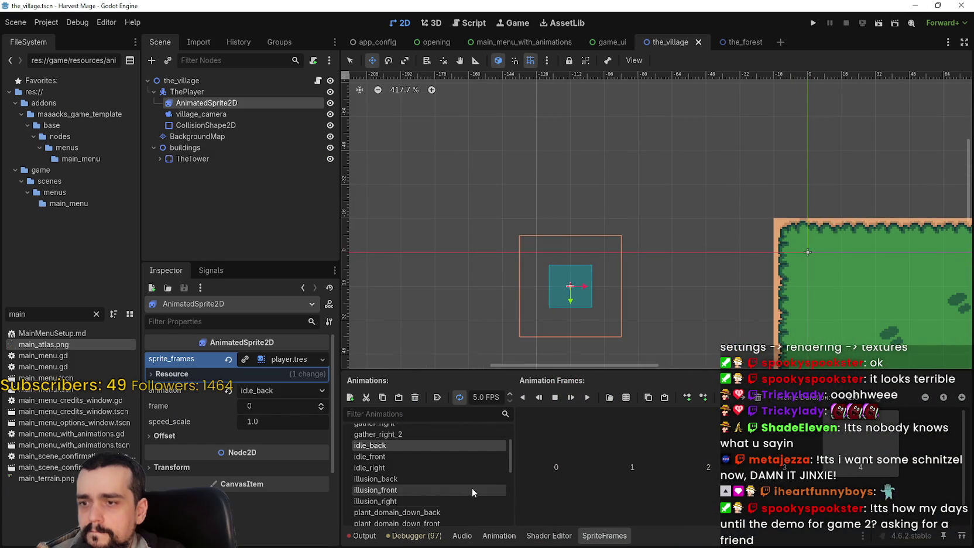
Step: Show the Output log and mark the assets part of the failed main_atlas.png path
{"action": "scroll", "coordinate": [476, 489], "scroll_direction": "down", "scroll_amount": 1}
{"action": "left_click", "coordinate": [361, 536]}
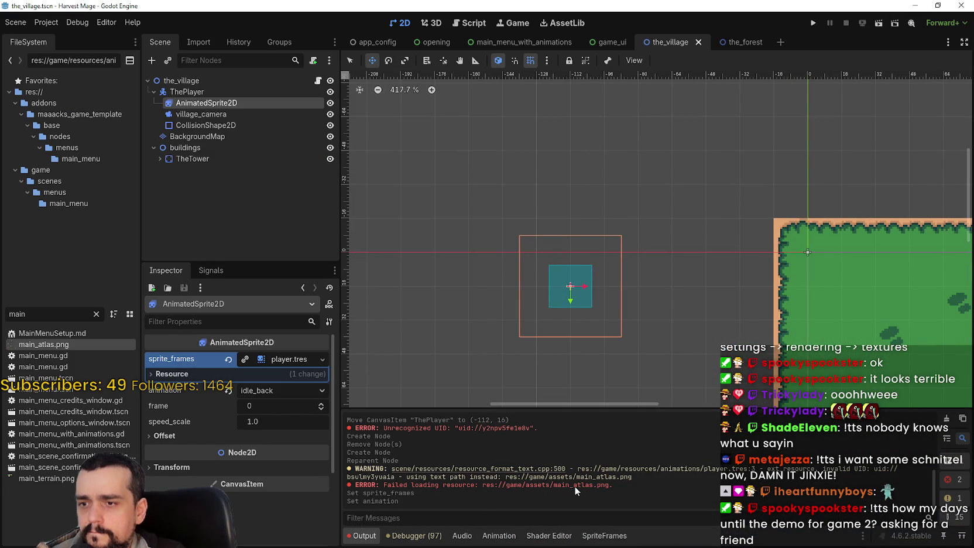
{"action": "left_click_drag", "start_coordinate": [523, 486], "coordinate": [552, 487]}
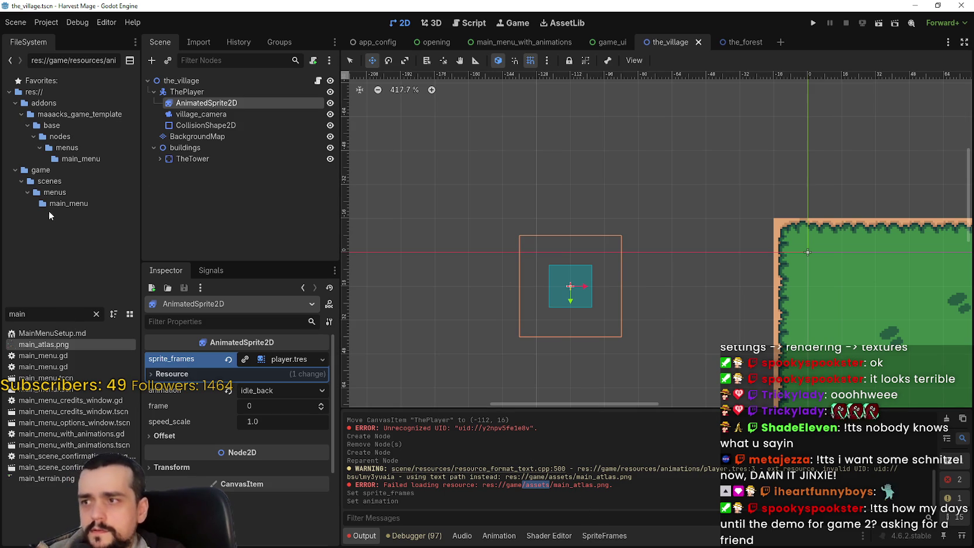
Step: Clear the FileSystem filter and browse into res://game/assets and its game_assets folder
{"action": "left_click", "coordinate": [58, 169]}
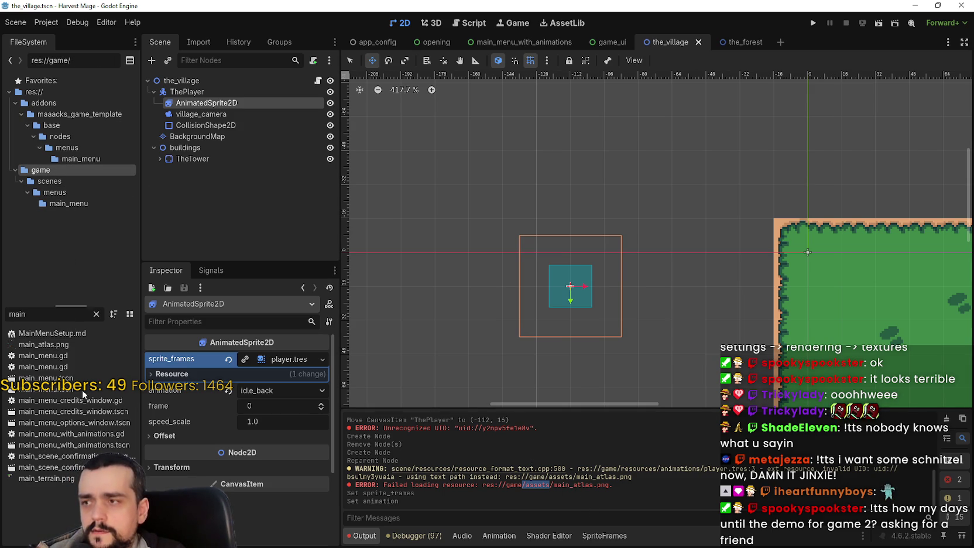
{"action": "left_click", "coordinate": [96, 314]}
{"action": "scroll", "coordinate": [84, 195], "scroll_direction": "down", "scroll_amount": 2}
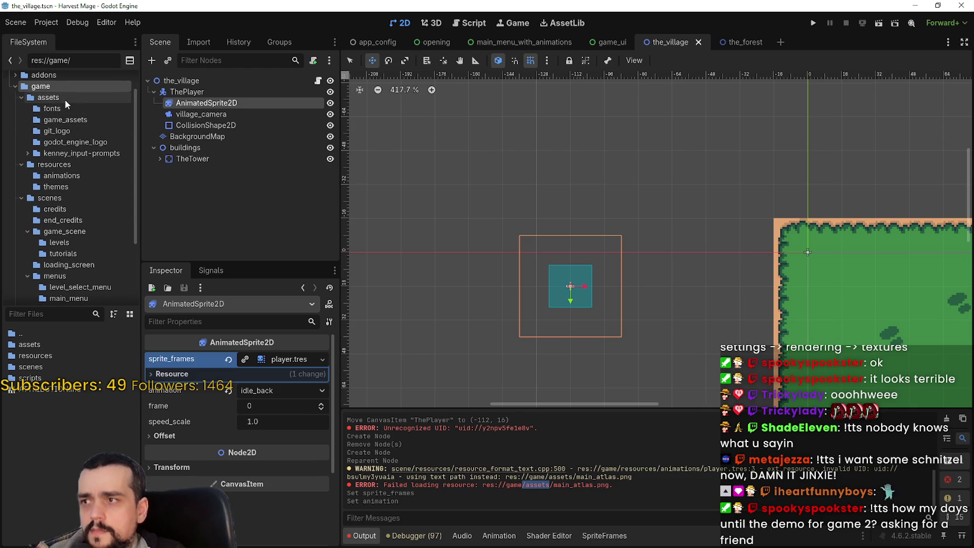
{"action": "left_click", "coordinate": [64, 99]}
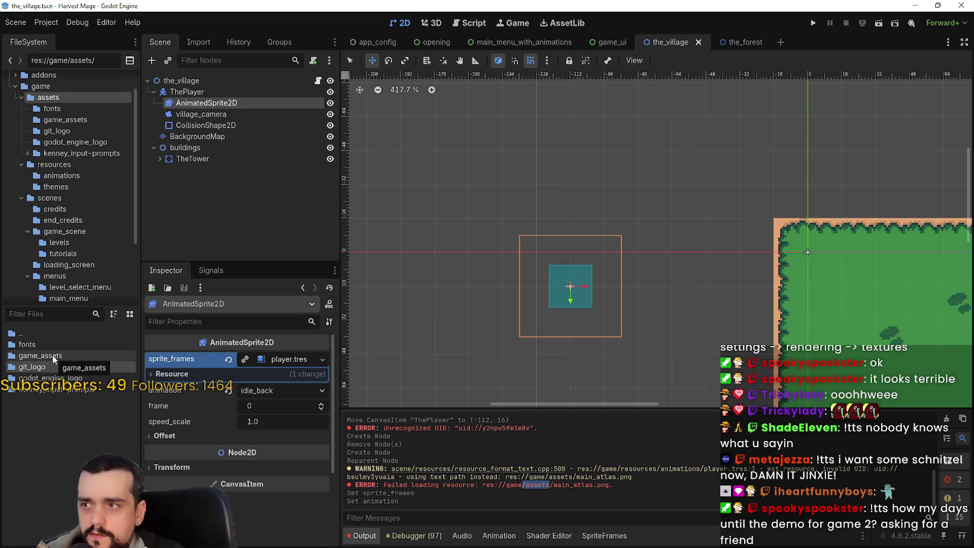
{"action": "double_click", "coordinate": [53, 355]}
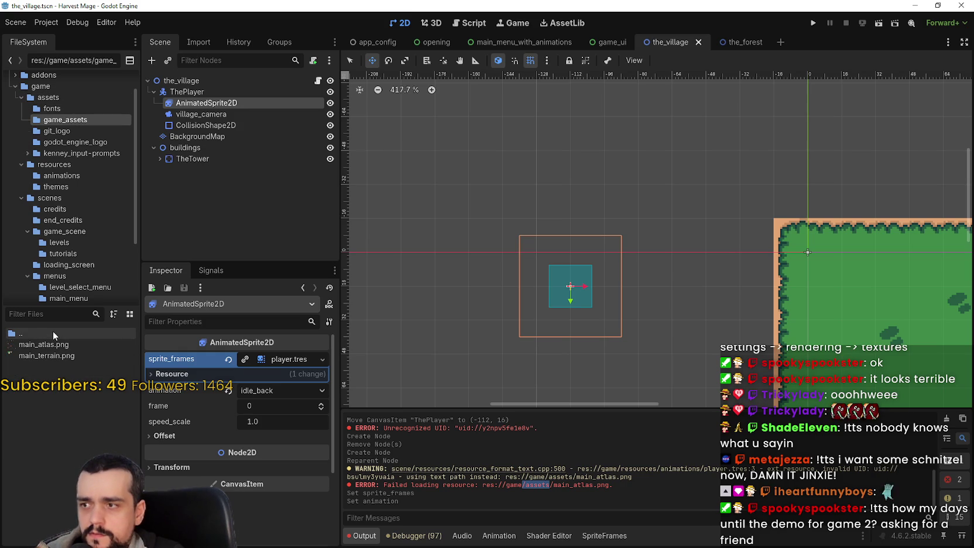
{"action": "double_click", "coordinate": [53, 332]}
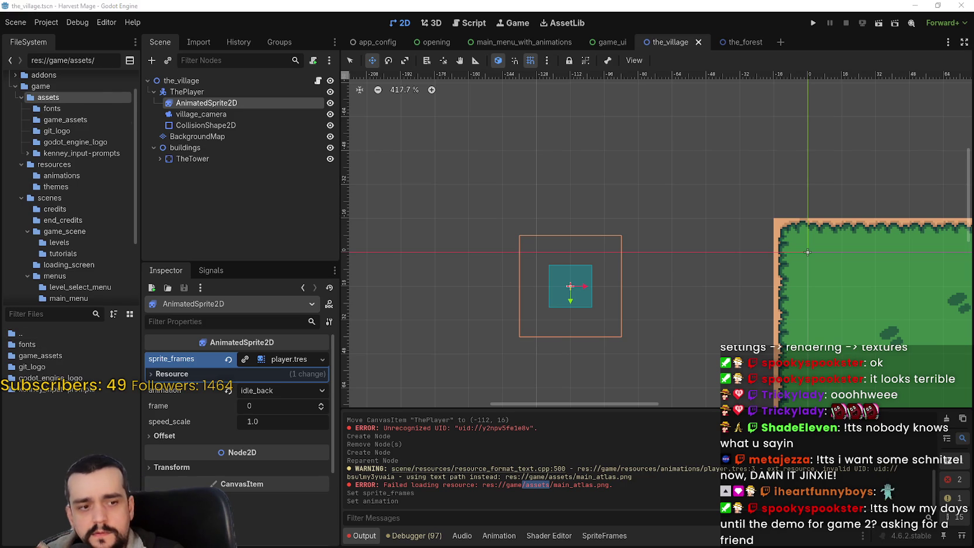
Step: Compare with the other project's assets folder, then drag main_atlas.png from game_assets up into assets
{"action": "key", "text": "alt+Tab"}
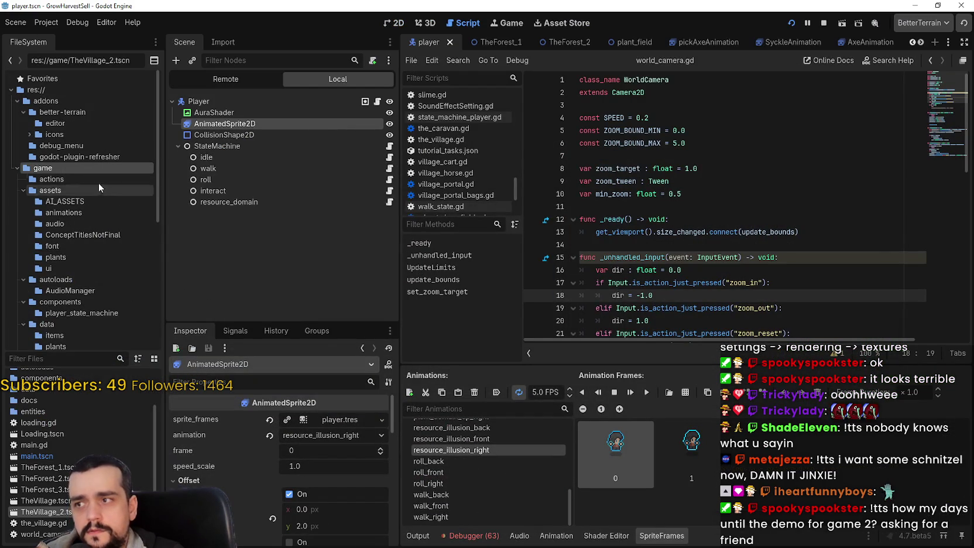
{"action": "left_click", "coordinate": [51, 190]}
{"action": "left_click", "coordinate": [915, 5]}
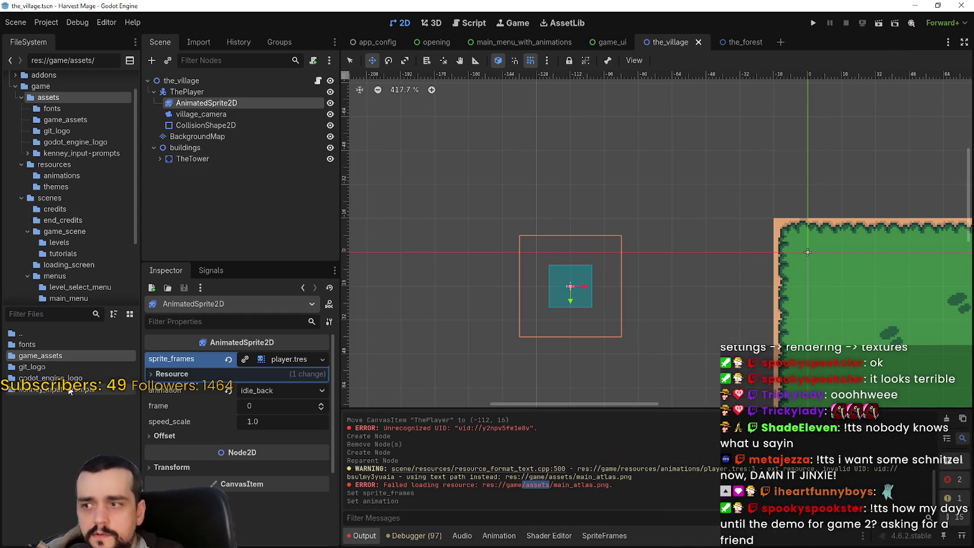
{"action": "double_click", "coordinate": [56, 354]}
{"action": "left_click_drag", "start_coordinate": [48, 345], "coordinate": [29, 335]}
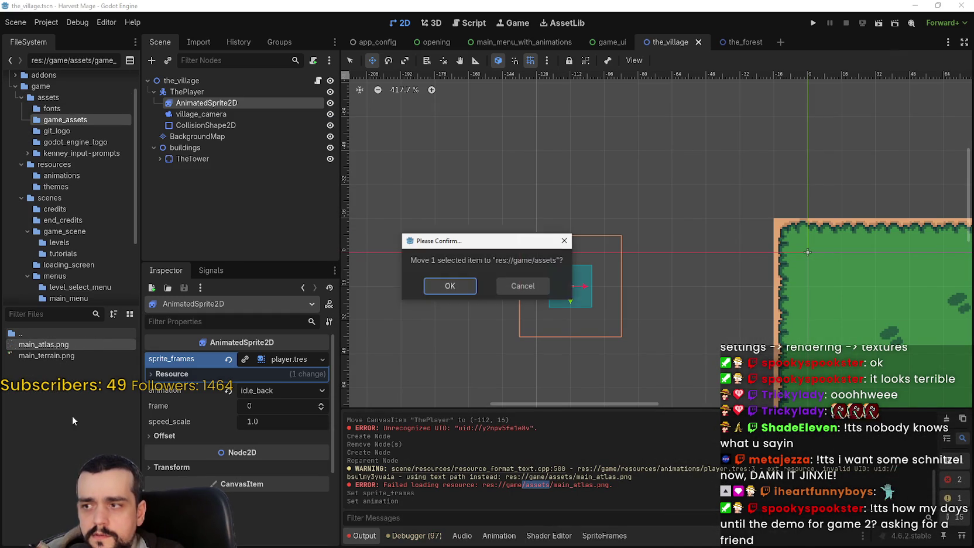
Step: Confirm moving main_atlas.png into assets and look through the editor's menus
{"action": "left_click", "coordinate": [446, 286]}
{"action": "scroll", "coordinate": [391, 298], "scroll_direction": "down", "scroll_amount": 2}
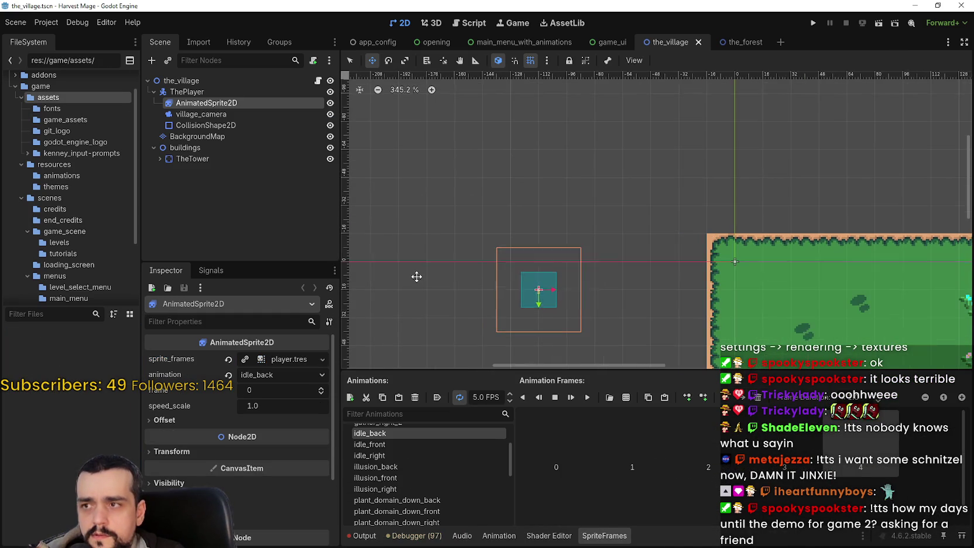
{"action": "left_click", "coordinate": [41, 25]}
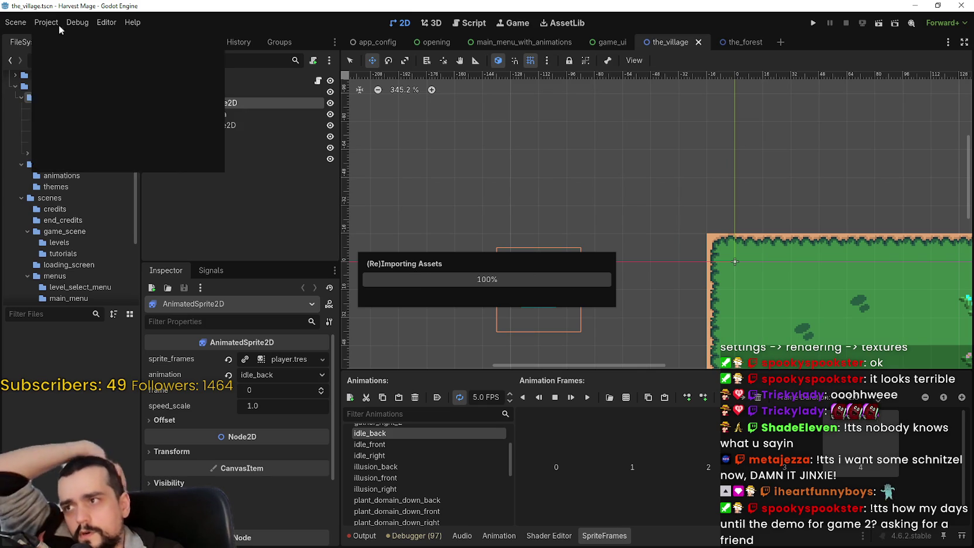
{"action": "left_click", "coordinate": [102, 56]}
{"action": "left_click", "coordinate": [114, 25]}
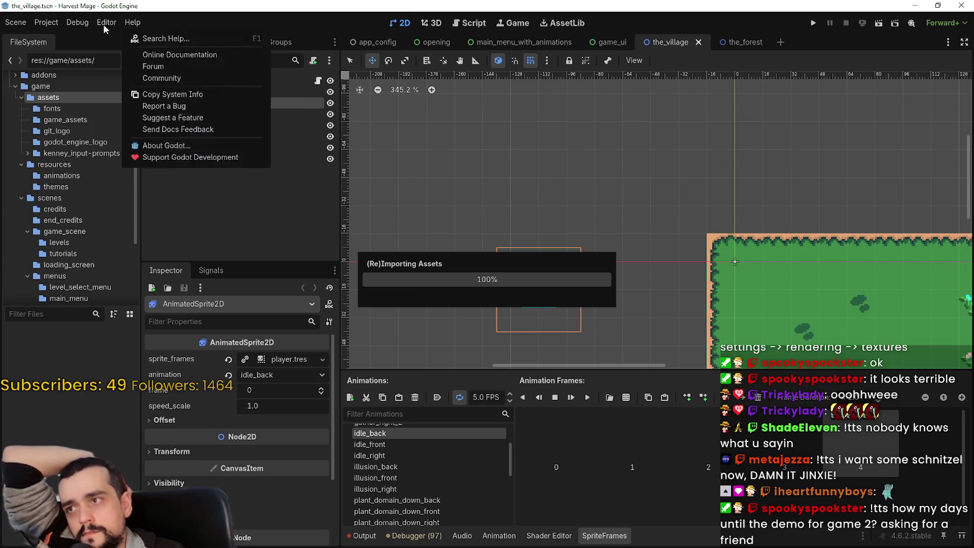
{"action": "left_click", "coordinate": [143, 25]}
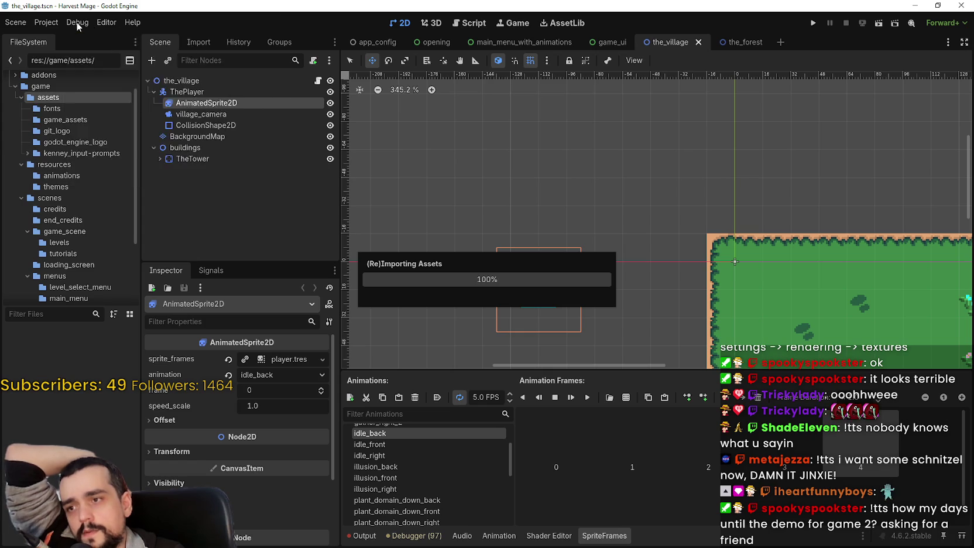
{"action": "scroll", "coordinate": [508, 245], "scroll_direction": "down", "scroll_amount": 2}
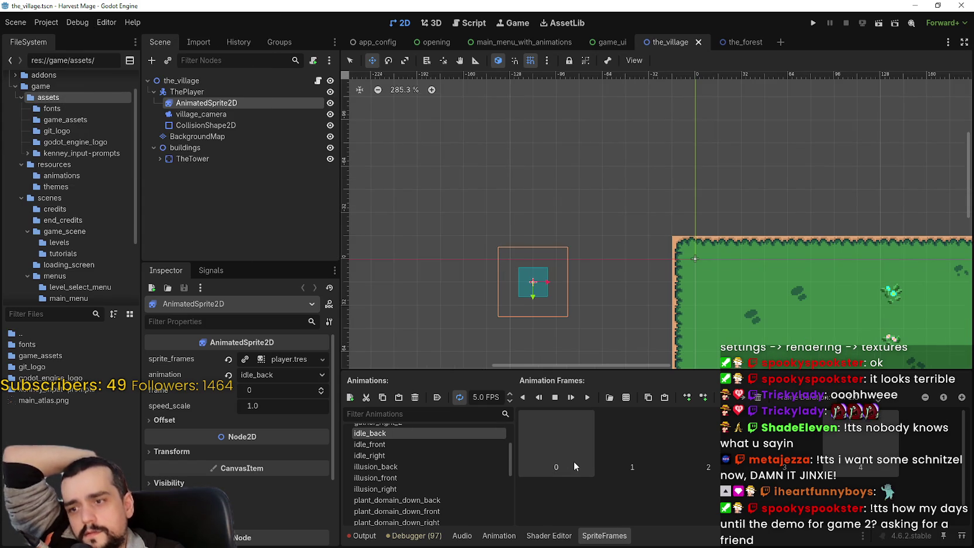
Step: Check the Debugger and Output panels, then reload the current project
{"action": "left_click", "coordinate": [574, 461]}
{"action": "left_click", "coordinate": [401, 537]}
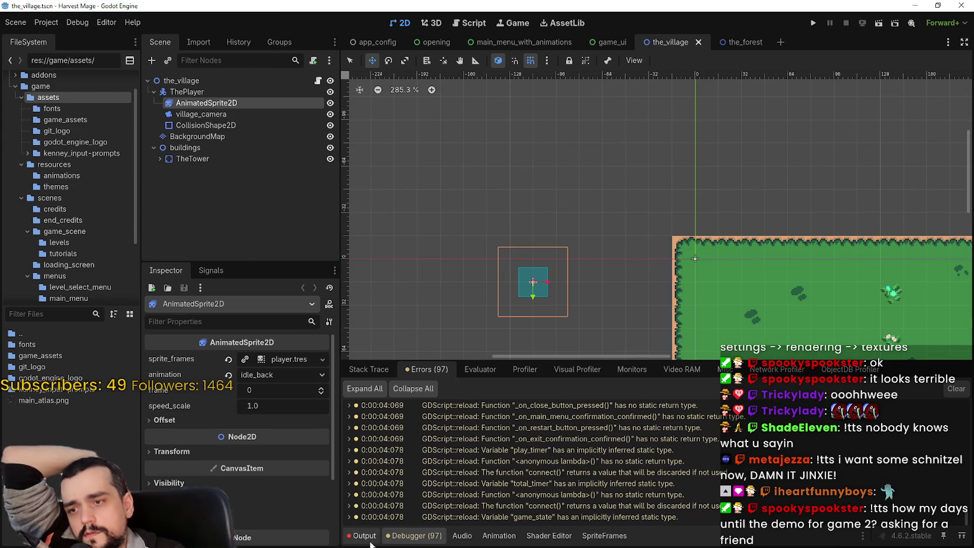
{"action": "left_click", "coordinate": [372, 541]}
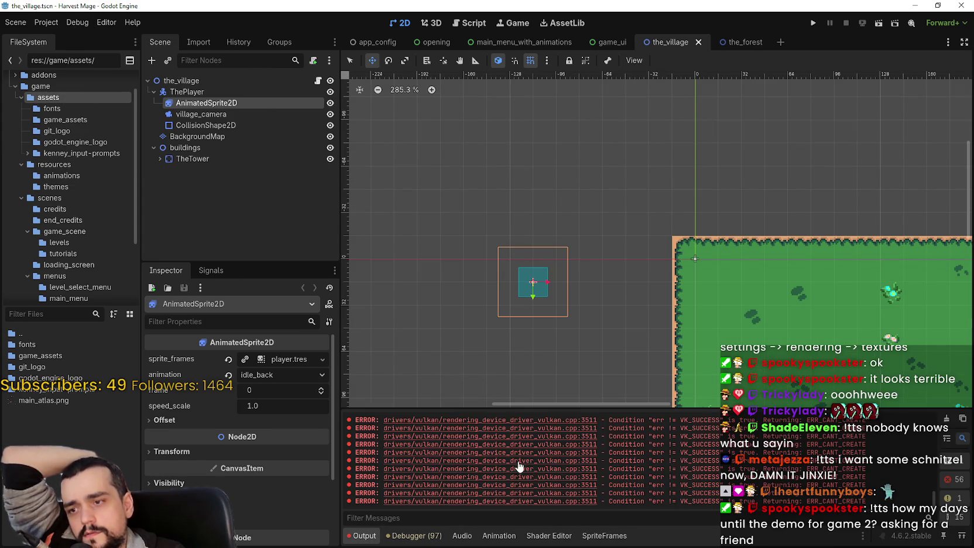
{"action": "left_click", "coordinate": [37, 23]}
{"action": "left_click", "coordinate": [82, 150]}
Step: Run the game with F5 to check the village, then close it with Alt+F4
{"action": "key", "text": "F5"}
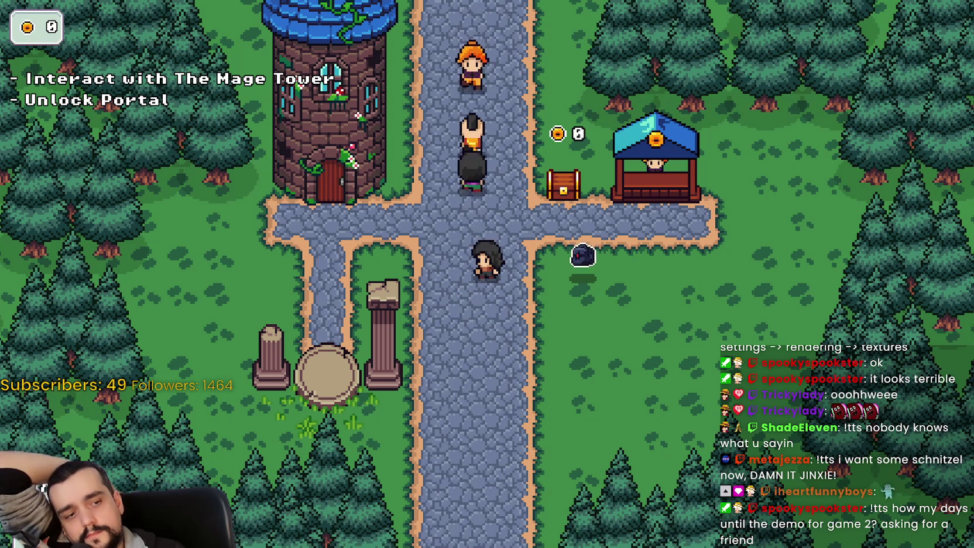
{"action": "key", "text": "alt+F4"}
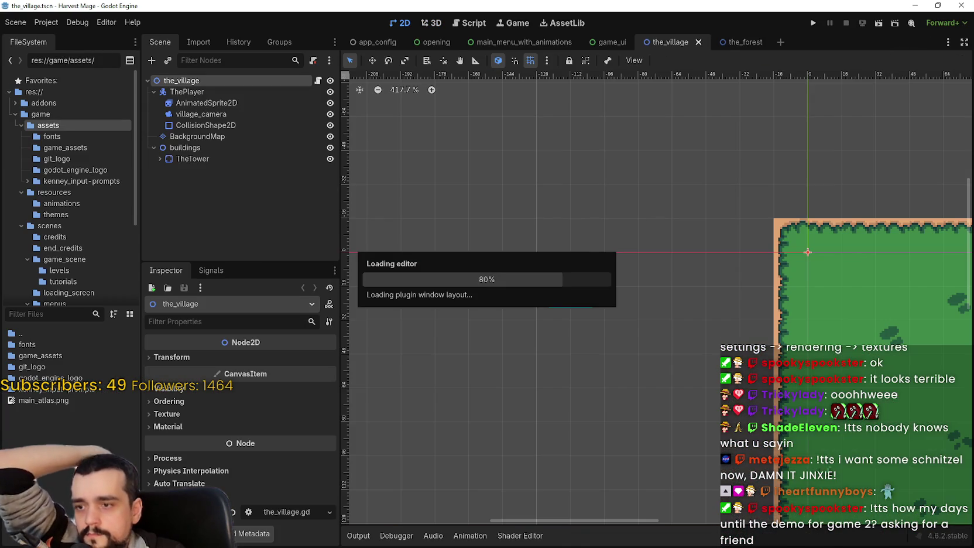
Step: Set the AnimatedSprite2D animation to idle_front and reload player.tres as its sprite frames
{"action": "left_click", "coordinate": [205, 102]}
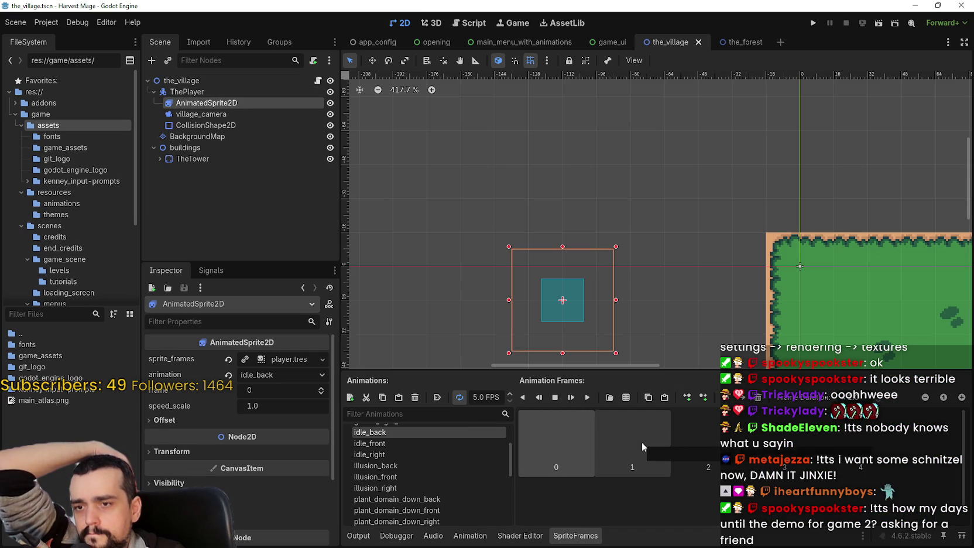
{"action": "left_click", "coordinate": [266, 375]}
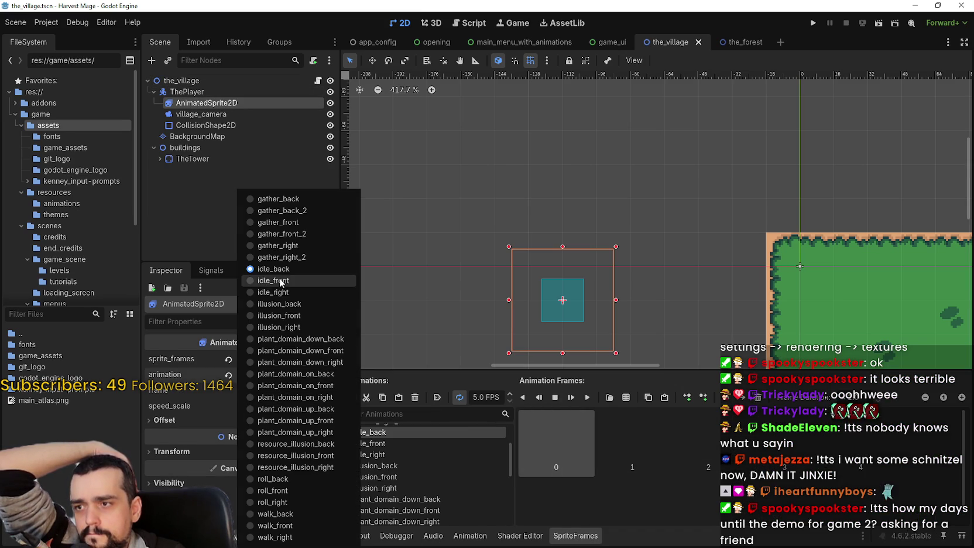
{"action": "left_click", "coordinate": [278, 285]}
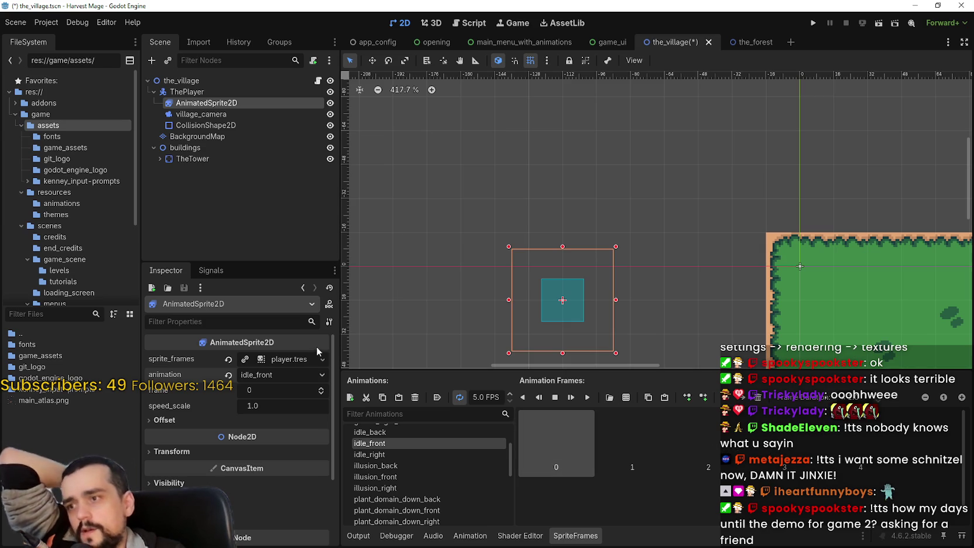
{"action": "left_click", "coordinate": [228, 358]}
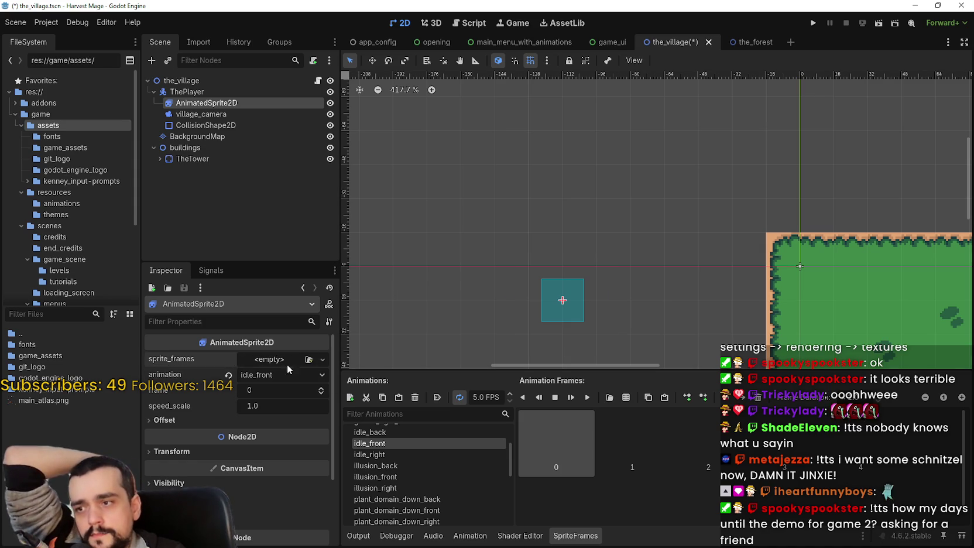
{"action": "left_click", "coordinate": [281, 359]}
{"action": "left_click", "coordinate": [290, 405]}
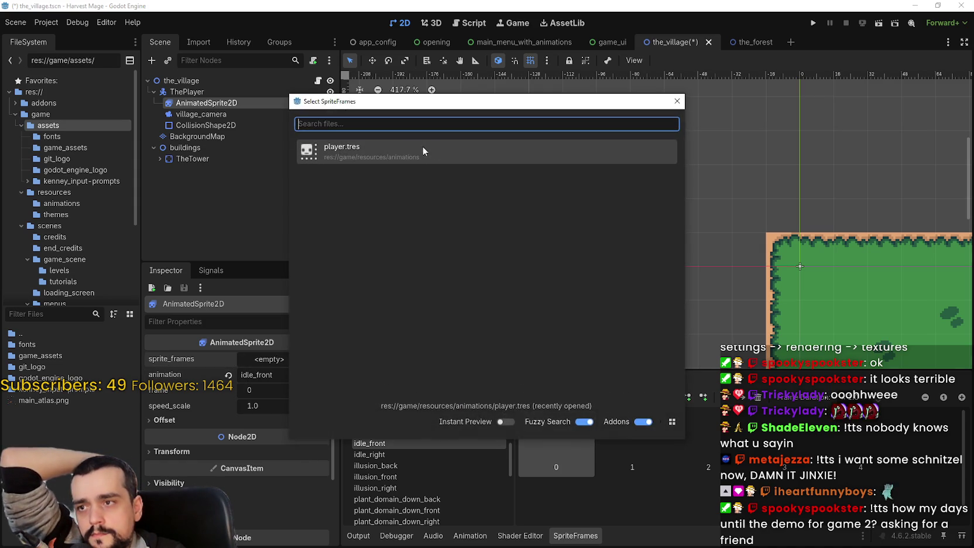
{"action": "left_click", "coordinate": [396, 149]}
Step: Check the Output and Debugger panels, then reselect the player's AnimatedSprite2D
{"action": "left_click", "coordinate": [358, 535]}
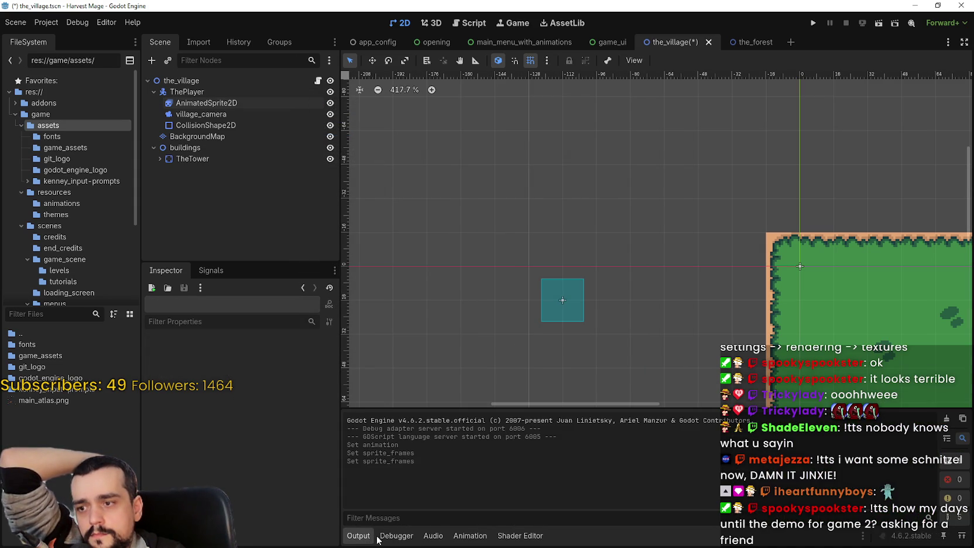
{"action": "left_click", "coordinate": [404, 537]}
{"action": "left_click", "coordinate": [359, 536]}
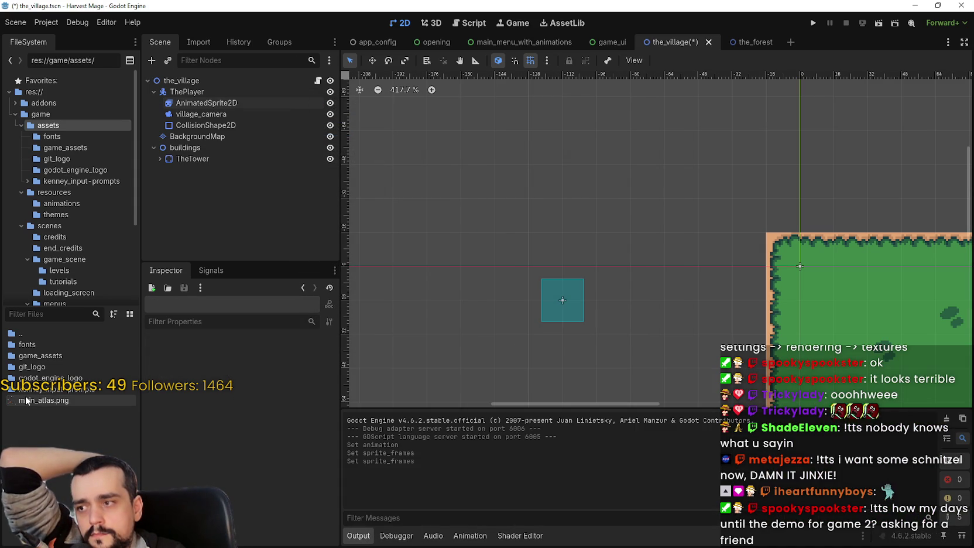
{"action": "mouse_move", "coordinate": [25, 401]}
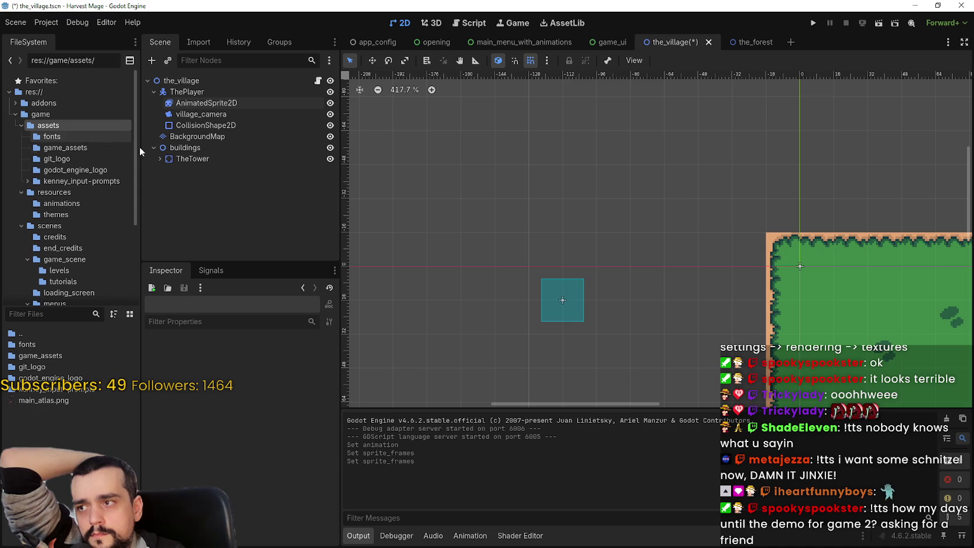
{"action": "left_click", "coordinate": [219, 103]}
{"action": "scroll", "coordinate": [416, 490], "scroll_direction": "down", "scroll_amount": 3}
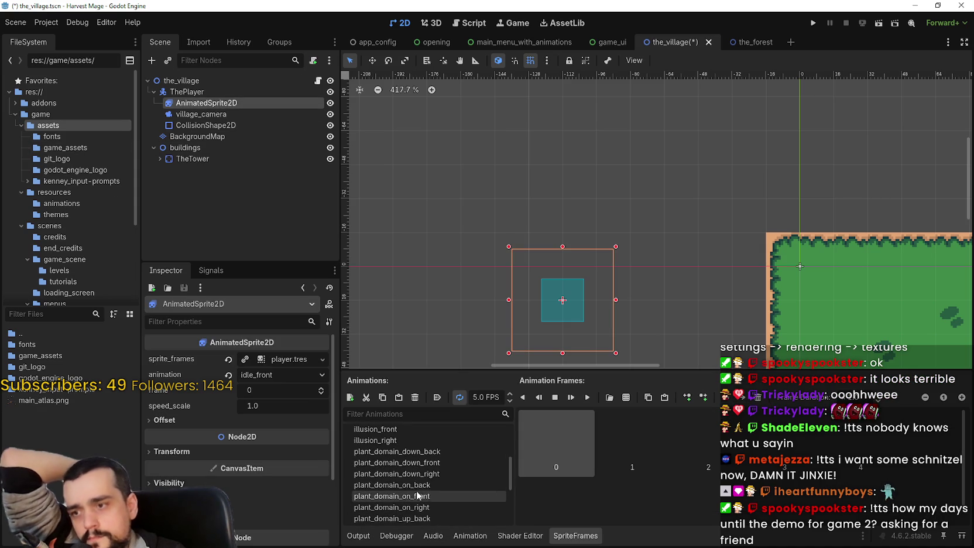
{"action": "scroll", "coordinate": [502, 474], "scroll_direction": "up", "scroll_amount": 5}
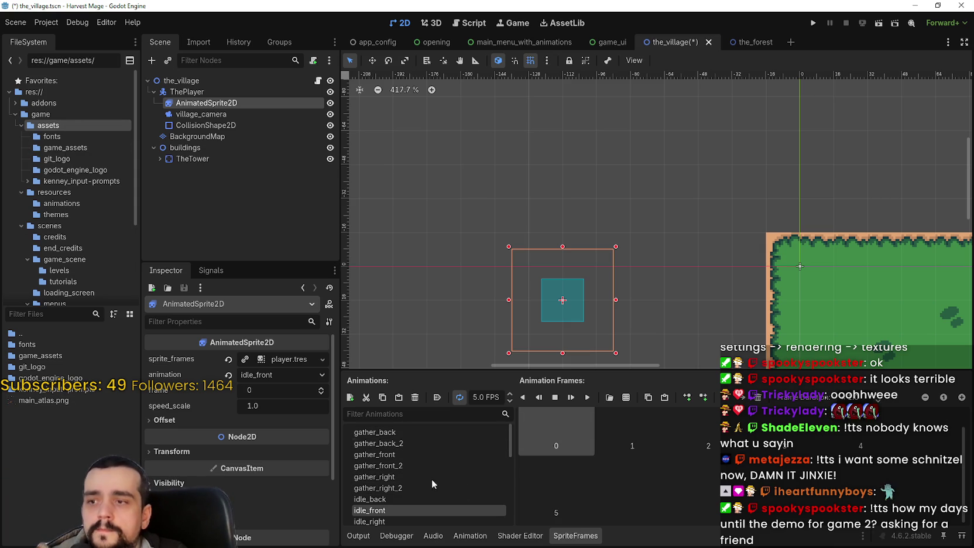
Step: Locate player.tres in FileSystem, read it in Notepad down to walk_right, then close Notepad
{"action": "right_click", "coordinate": [272, 359]}
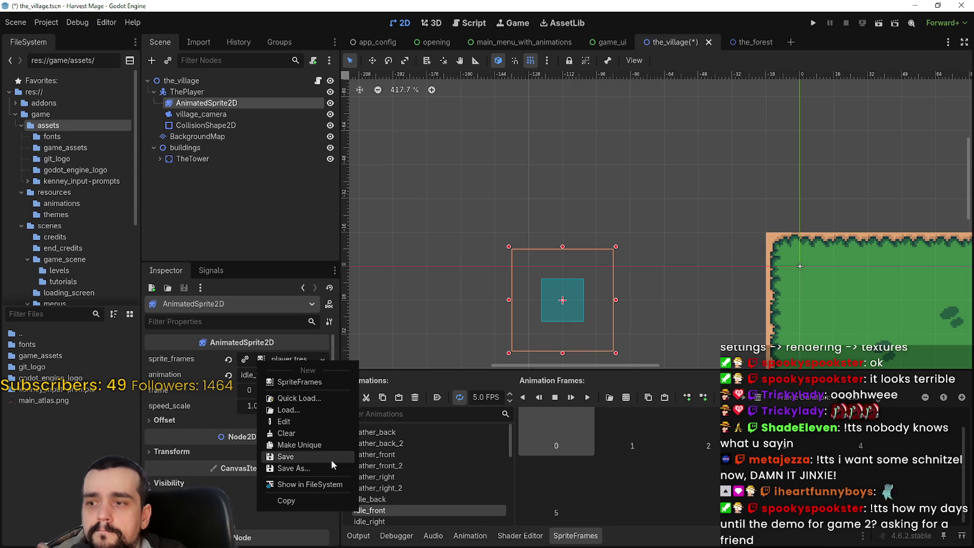
{"action": "left_click", "coordinate": [335, 487]}
{"action": "right_click", "coordinate": [40, 346]}
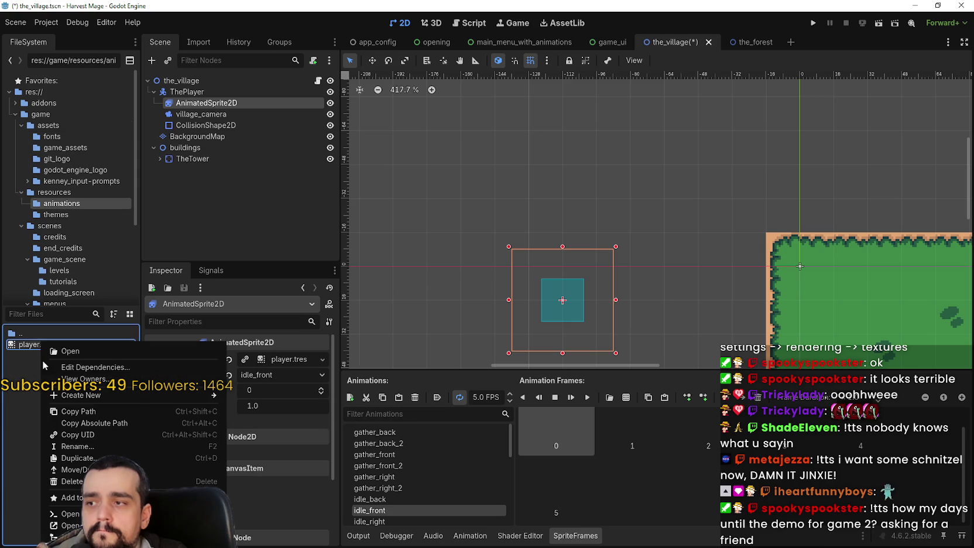
{"action": "left_click", "coordinate": [71, 525]}
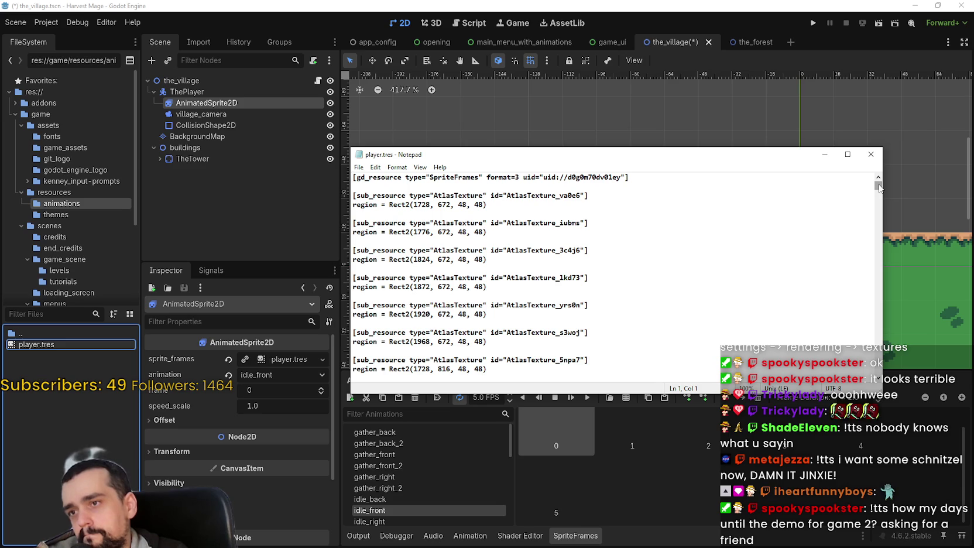
{"action": "left_click_drag", "start_coordinate": [879, 187], "coordinate": [862, 382]}
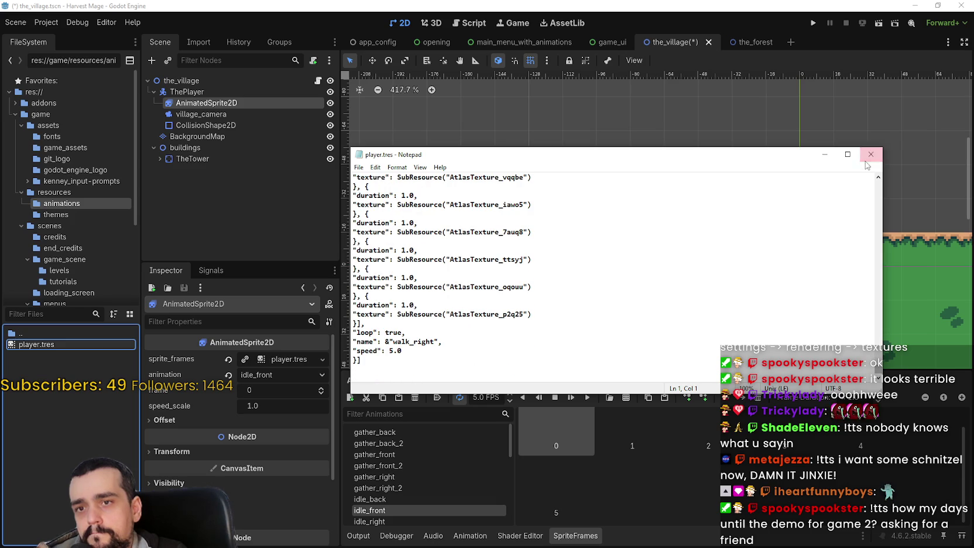
{"action": "left_click", "coordinate": [871, 155]}
{"action": "scroll", "coordinate": [490, 496], "scroll_direction": "down", "scroll_amount": 3}
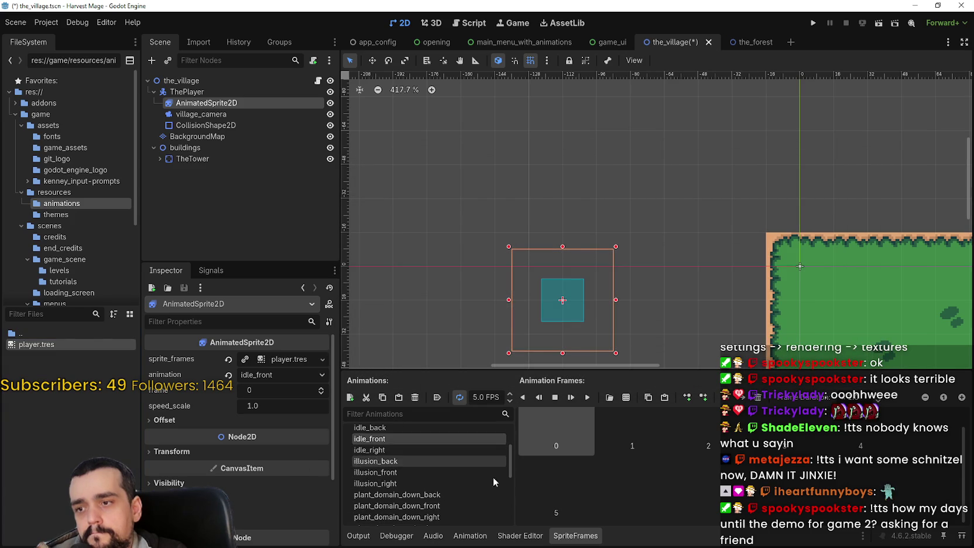
Step: Preview illusion_back and gather_back's second frame, then browse from game_assets back to assets
{"action": "left_click", "coordinate": [456, 461]}
{"action": "scroll", "coordinate": [452, 475], "scroll_direction": "up", "scroll_amount": 2}
{"action": "scroll", "coordinate": [451, 475], "scroll_direction": "up", "scroll_amount": 2}
{"action": "left_click", "coordinate": [442, 433]}
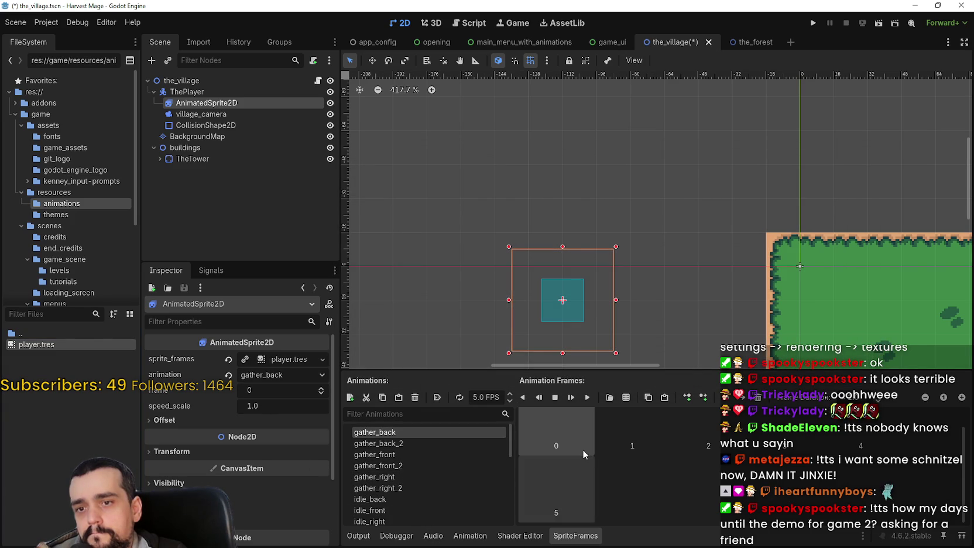
{"action": "left_click", "coordinate": [615, 432]}
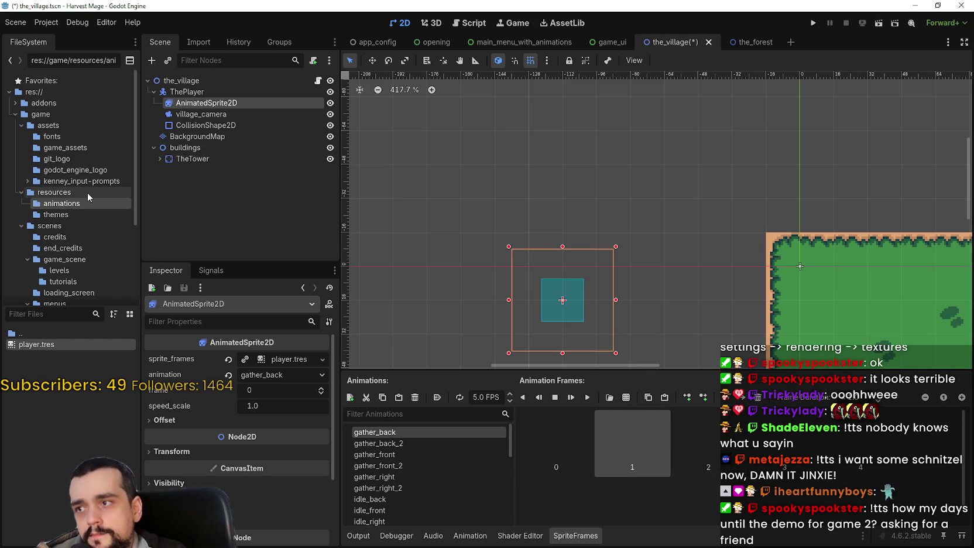
{"action": "left_click", "coordinate": [65, 147]}
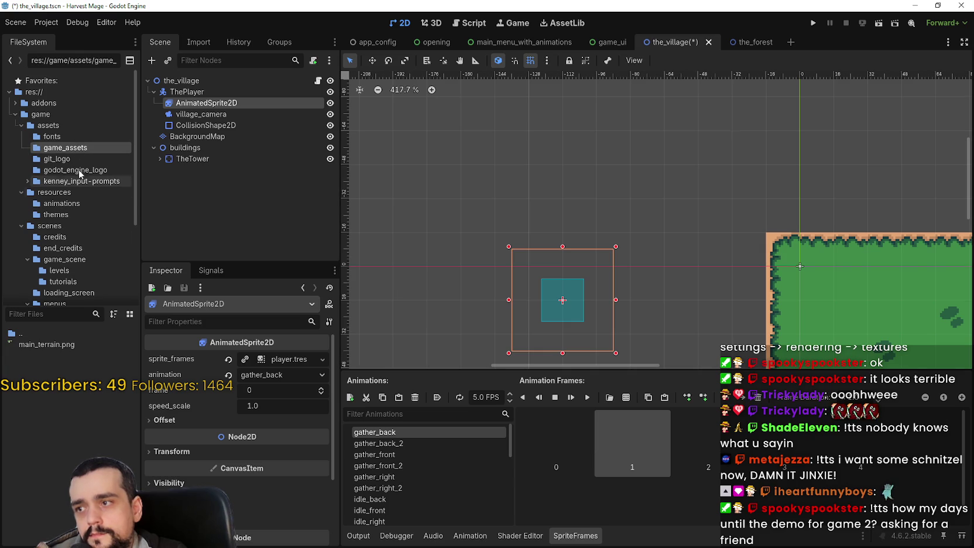
{"action": "left_click", "coordinate": [65, 125]}
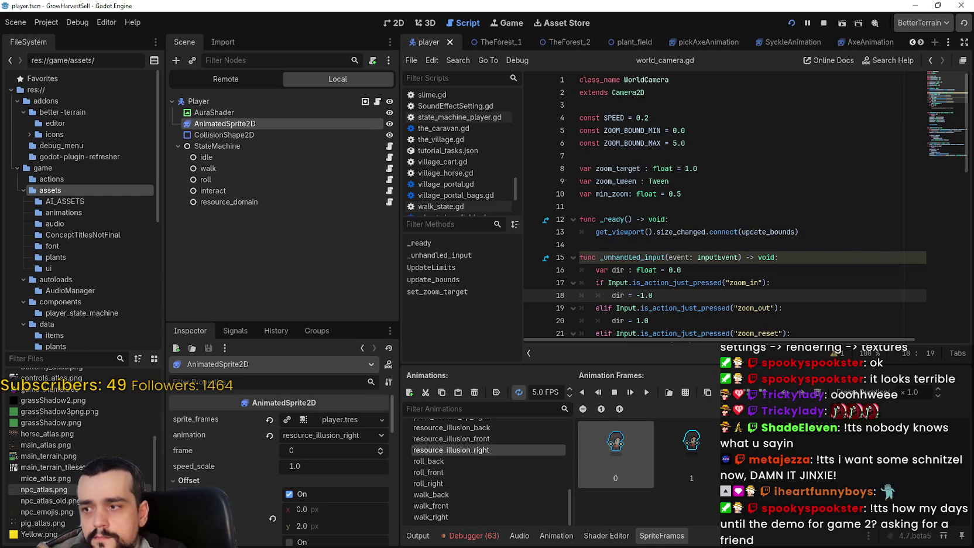
Step: In GrowHarvestSell, inspect main_atlas.png and resource_illusion_right frames 1 and 0
{"action": "left_click", "coordinate": [76, 445]}
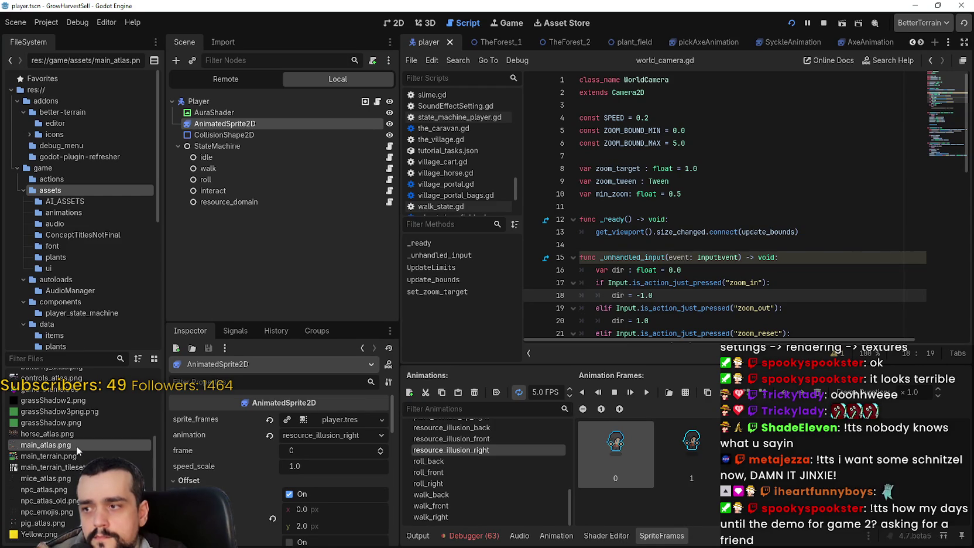
{"action": "scroll", "coordinate": [77, 448], "scroll_direction": "up", "scroll_amount": 3}
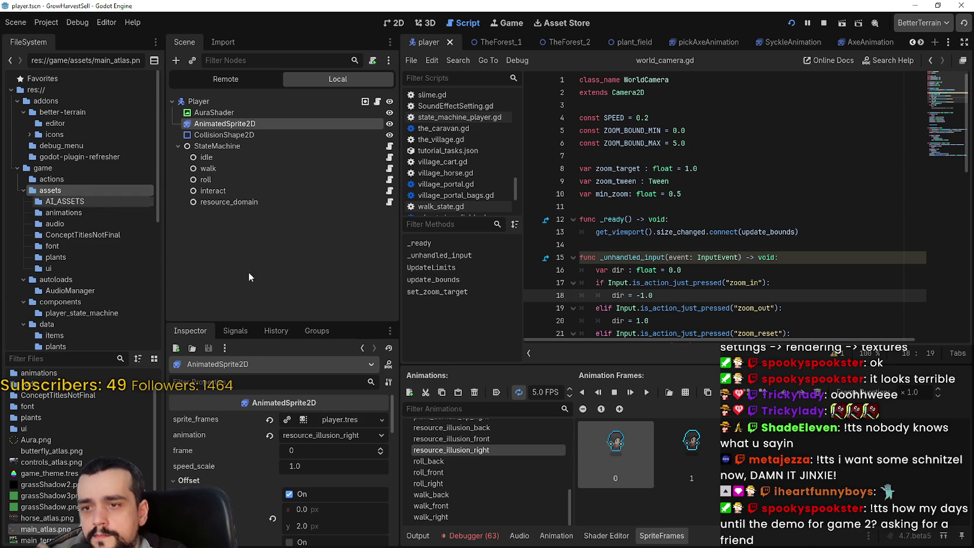
{"action": "left_click", "coordinate": [670, 457]}
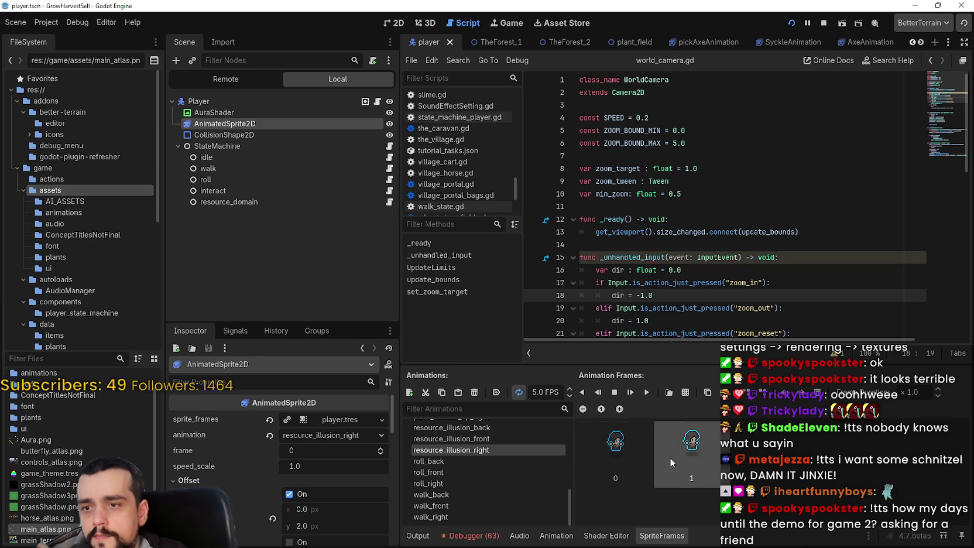
{"action": "left_click", "coordinate": [612, 443]}
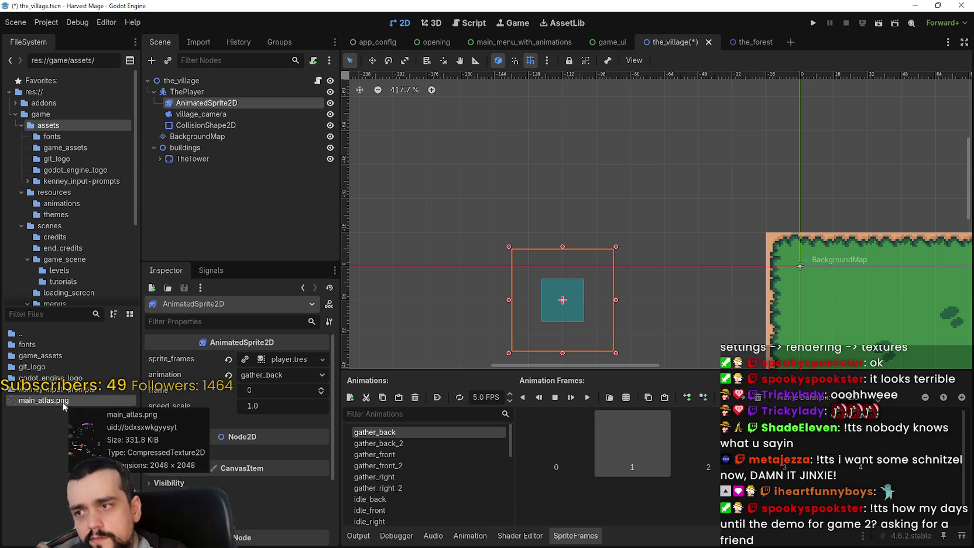
Step: Clear the AnimatedSprite2D's sprite_frames resource
{"action": "left_click", "coordinate": [228, 359]}
{"action": "left_click", "coordinate": [270, 360]}
{"action": "key", "text": "Escape"}
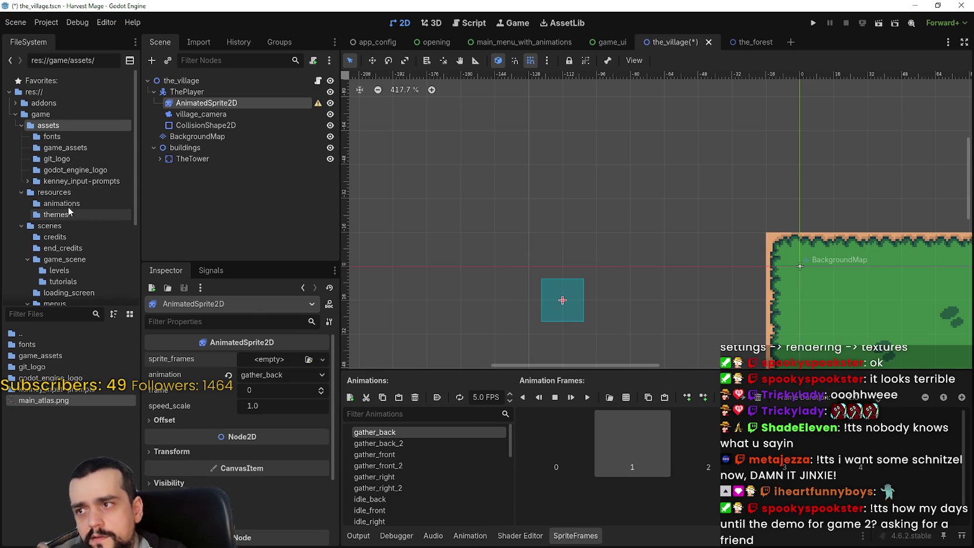
Step: Delete player.tres from the resources animations folder
{"action": "left_click", "coordinate": [62, 203]}
{"action": "left_click", "coordinate": [42, 345]}
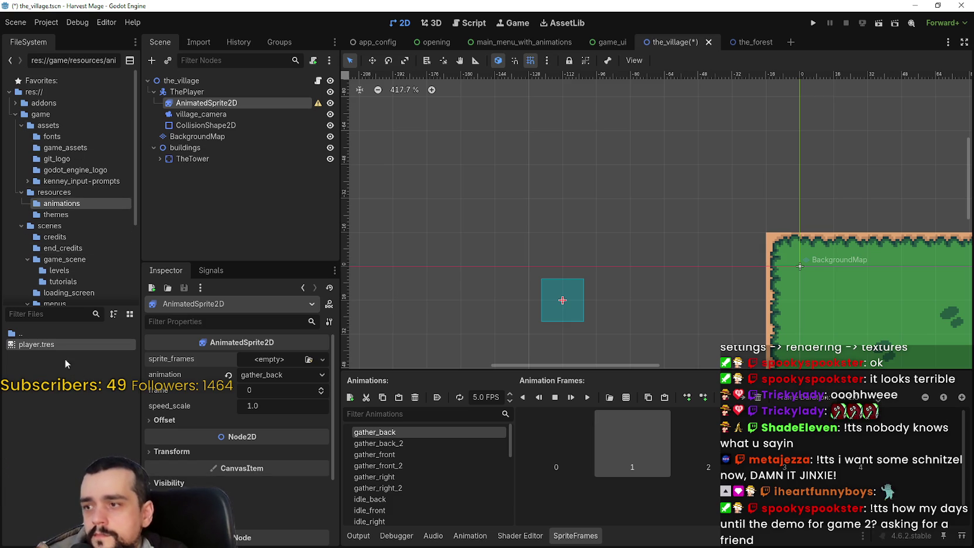
{"action": "left_click", "coordinate": [53, 346]}
{"action": "right_click", "coordinate": [53, 345]}
{"action": "left_click", "coordinate": [88, 482]}
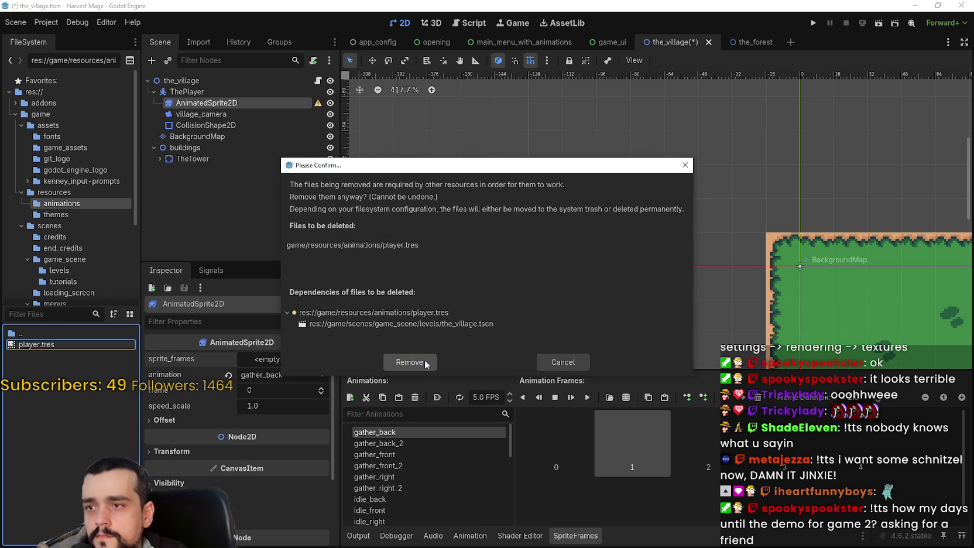
{"action": "left_click", "coordinate": [423, 360]}
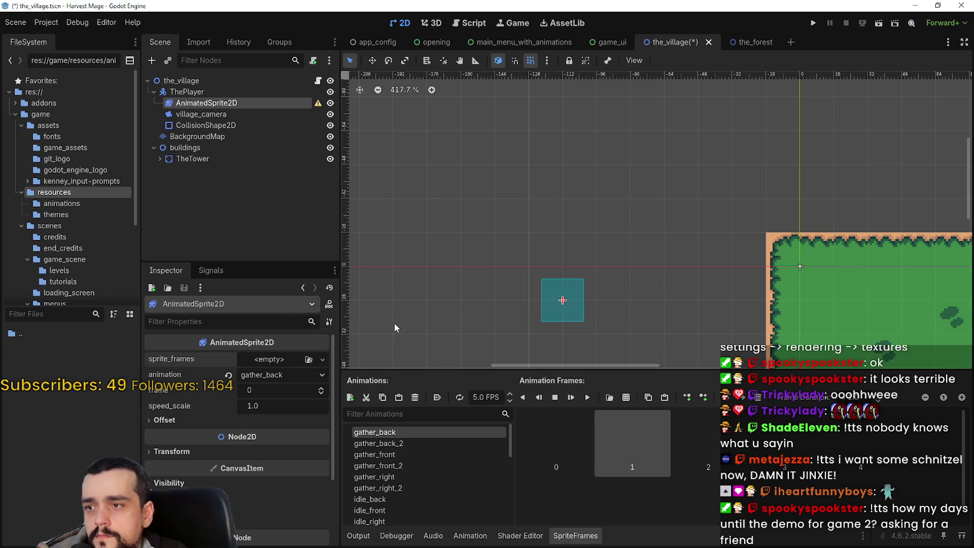
{"action": "left_click", "coordinate": [247, 90]}
Step: Move player.tres into resources/animations and assign it as the sprite's frames
{"action": "left_click", "coordinate": [240, 101]}
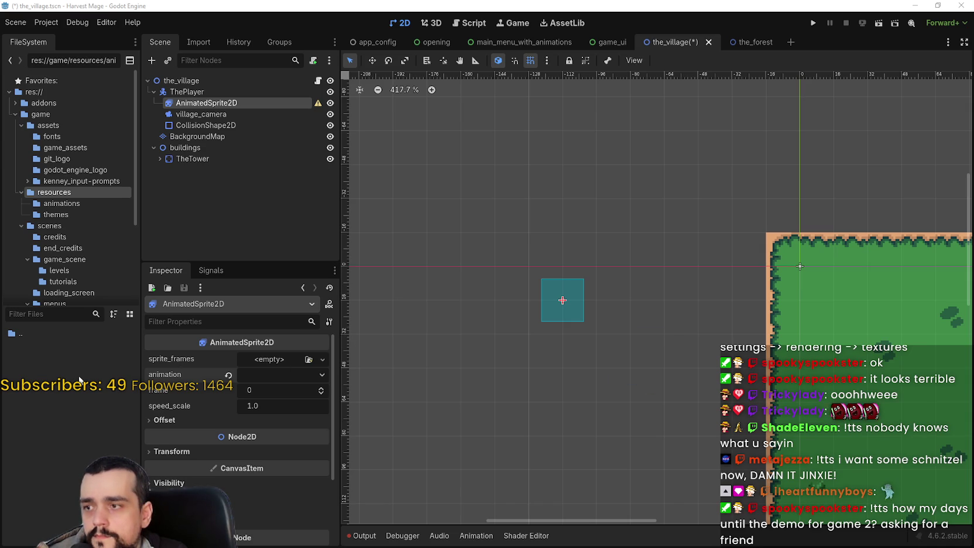
{"action": "left_click", "coordinate": [54, 192]}
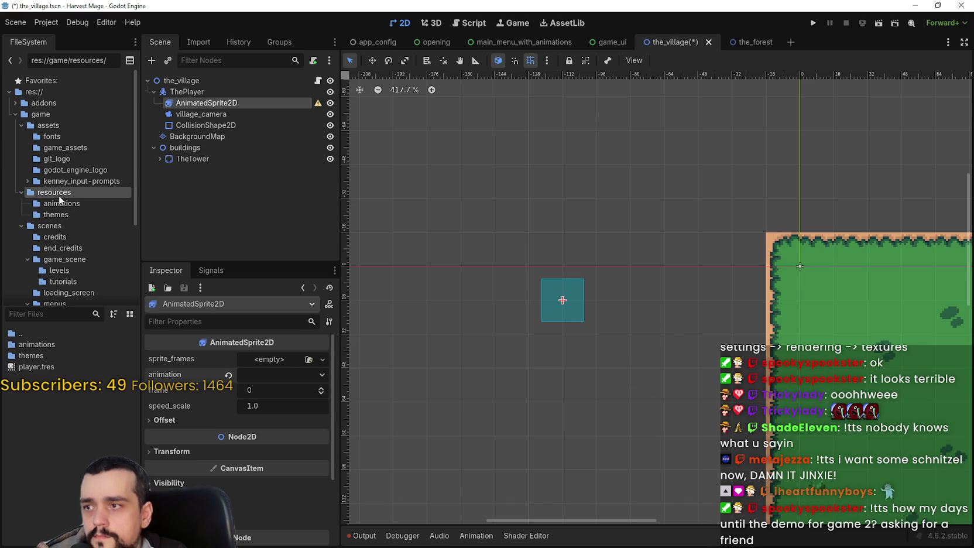
{"action": "left_click_drag", "start_coordinate": [48, 366], "coordinate": [57, 346]}
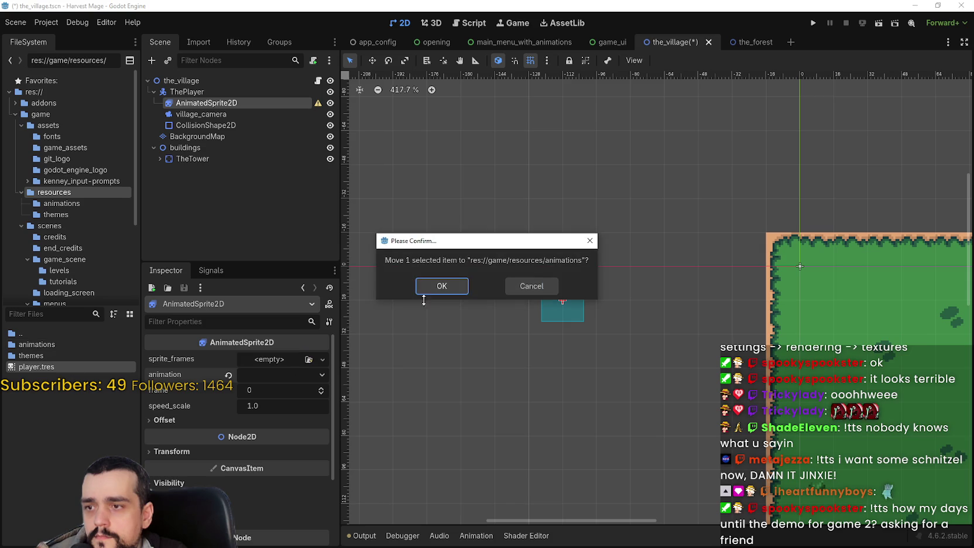
{"action": "key", "text": "Return"}
{"action": "left_click", "coordinate": [70, 203]}
{"action": "left_click_drag", "start_coordinate": [57, 345], "coordinate": [276, 364]}
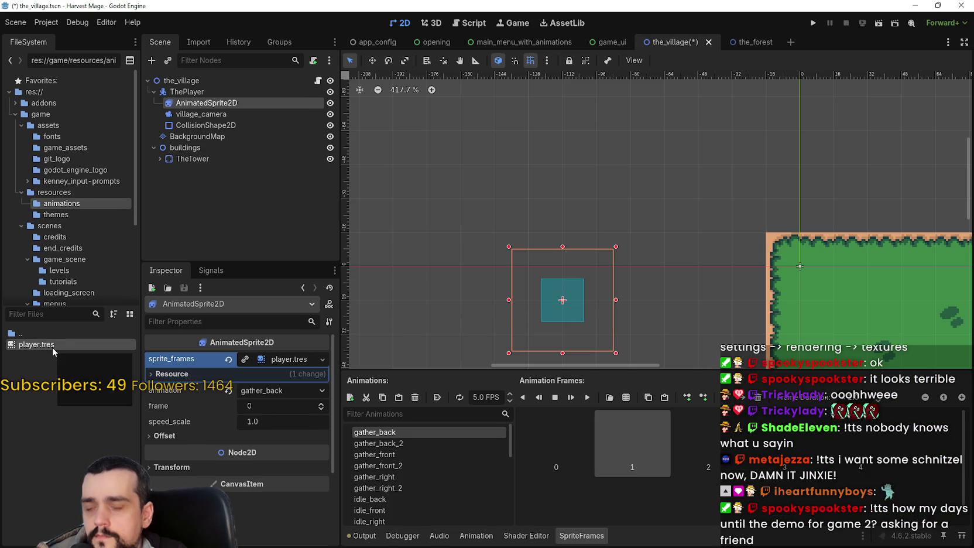
Step: Create a new folder named 'animations' inside assets
{"action": "right_click", "coordinate": [52, 125]}
{"action": "mouse_move", "coordinate": [117, 134]}
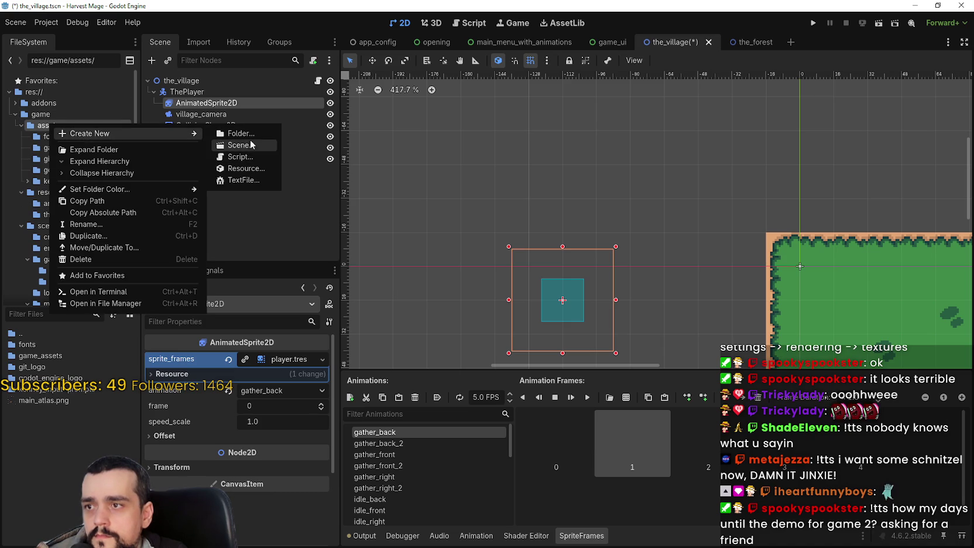
{"action": "left_click", "coordinate": [249, 134]}
{"action": "type", "text": "animations"}
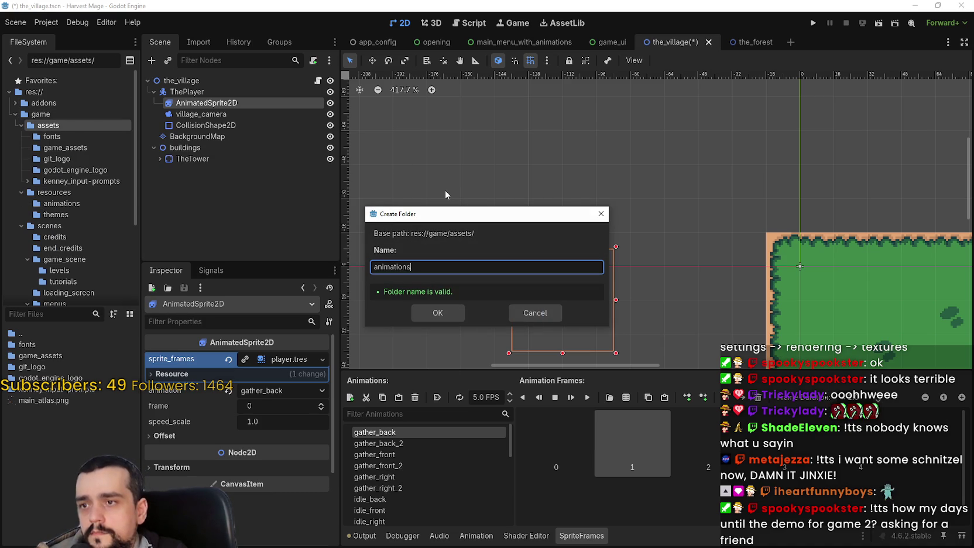
{"action": "key", "text": "Return"}
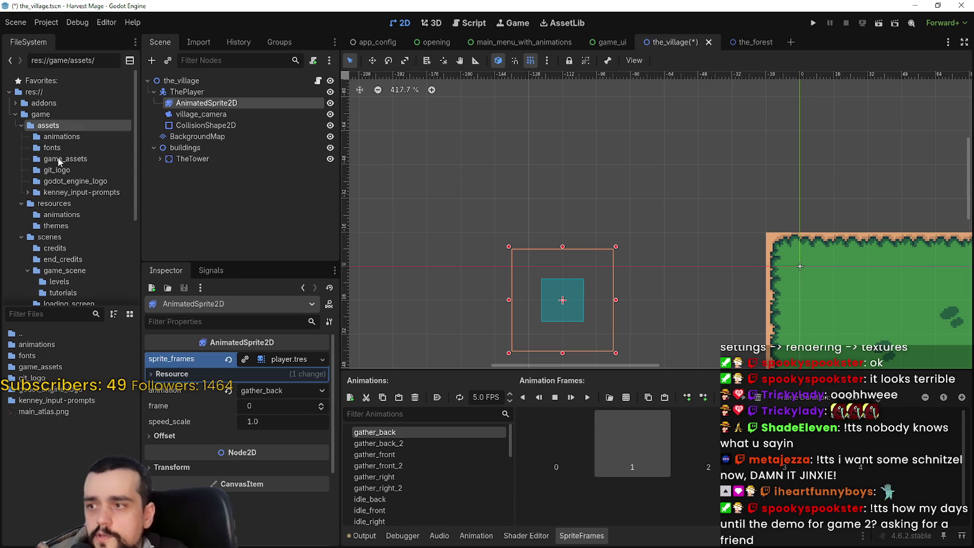
Step: Delete player.tres from resources/animations and save the village scene
{"action": "left_click", "coordinate": [62, 214]}
{"action": "right_click", "coordinate": [34, 345]}
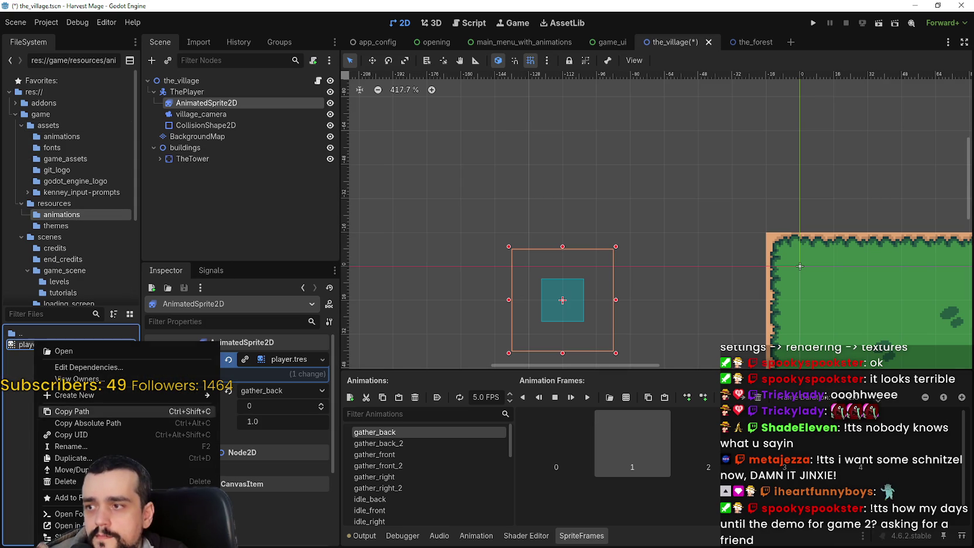
{"action": "left_click", "coordinate": [66, 481]}
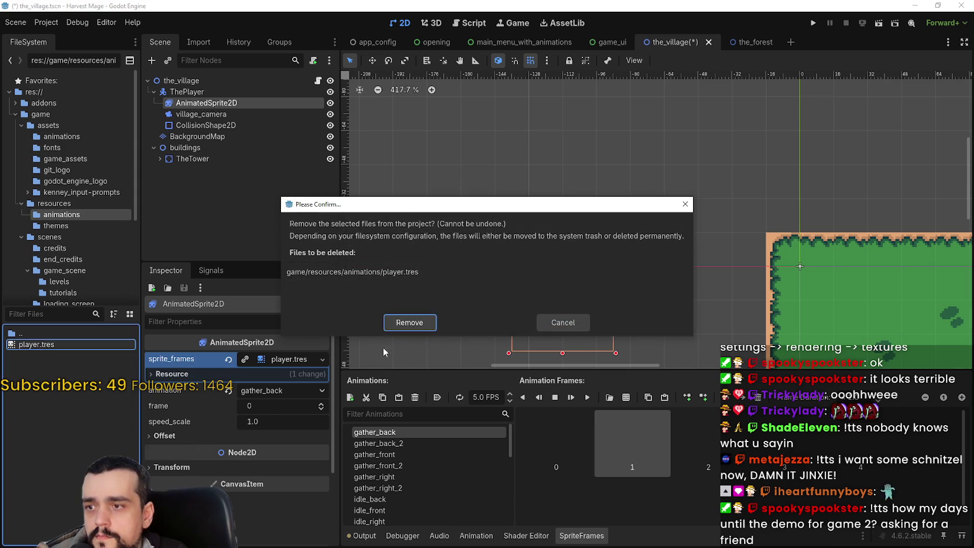
{"action": "left_click", "coordinate": [417, 324]}
{"action": "key", "text": "ctrl+s"}
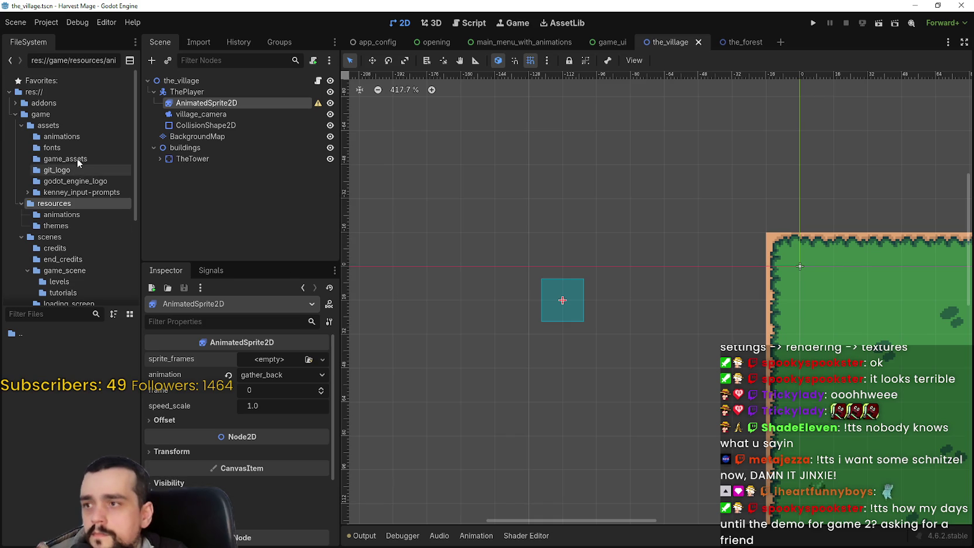
Step: Assign player.tres from assets/animations as the sprite's frames and save
{"action": "left_click", "coordinate": [73, 137]}
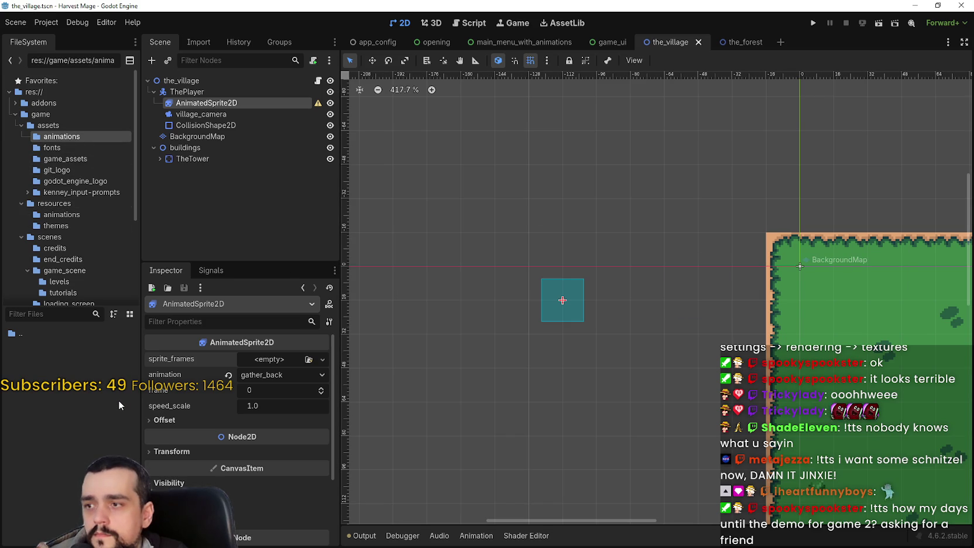
{"action": "left_click_drag", "start_coordinate": [52, 350], "coordinate": [267, 359]}
{"action": "scroll", "coordinate": [673, 275], "scroll_direction": "down", "scroll_amount": 2}
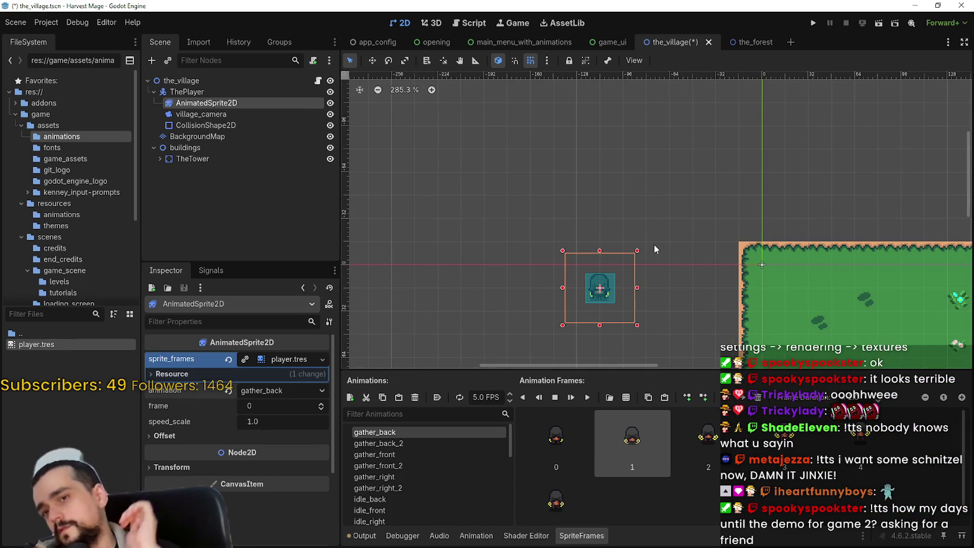
{"action": "key", "text": "ctrl+s"}
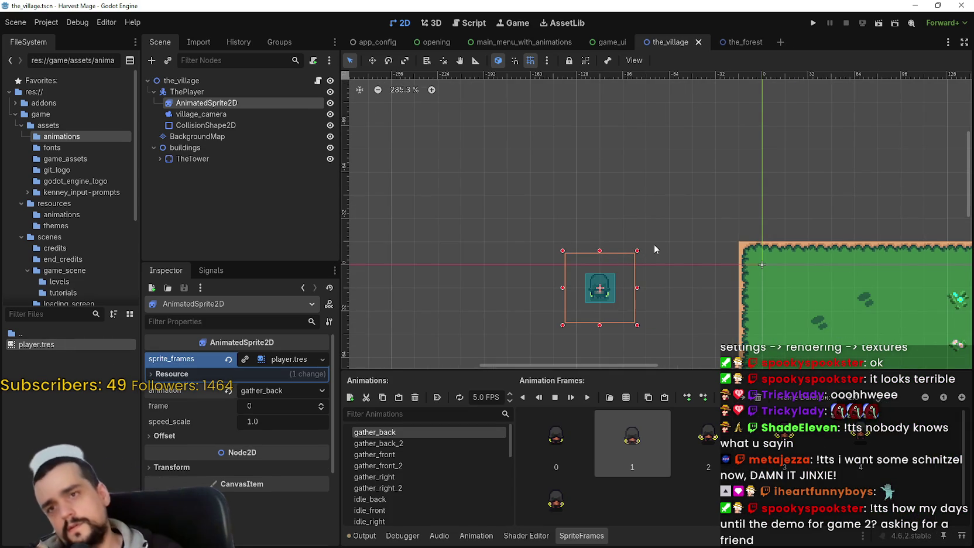
Step: Set the sprite's animation to idle_front and save the scene
{"action": "left_click", "coordinate": [252, 392]}
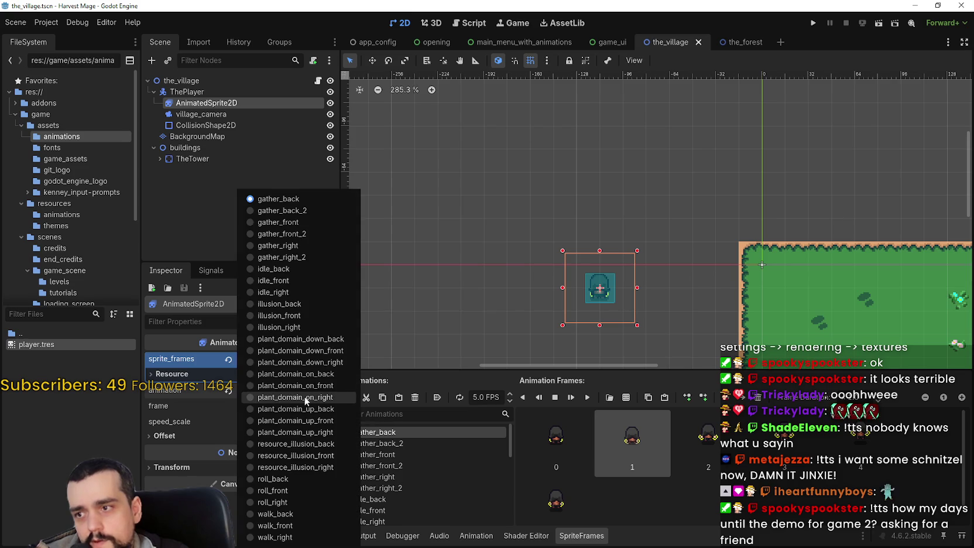
{"action": "left_click", "coordinate": [293, 280]}
{"action": "scroll", "coordinate": [642, 279], "scroll_direction": "up", "scroll_amount": 2}
{"action": "key", "text": "ctrl+s"}
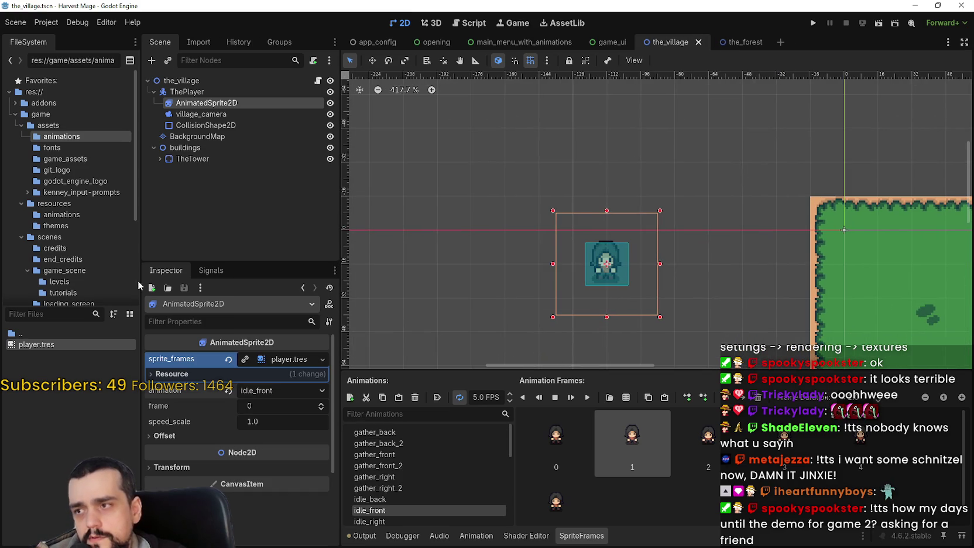
Step: Move player.tres into the resources animations folder
{"action": "scroll", "coordinate": [59, 175], "scroll_direction": "down", "scroll_amount": 3}
{"action": "mouse_move", "coordinate": [37, 345]}
{"action": "left_mouse_down"}
{"action": "mouse_move", "coordinate": [106, 235]}
{"action": "mouse_move", "coordinate": [76, 174]}
{"action": "left_mouse_up"}
{"action": "left_click_drag", "start_coordinate": [60, 139], "coordinate": [60, 139]}
{"action": "key", "text": "Return"}
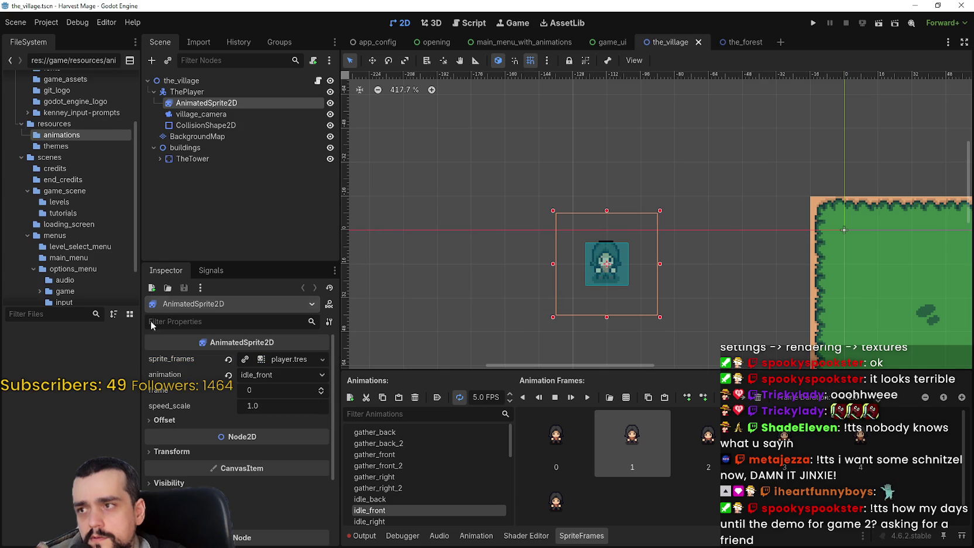
Step: Inspect the player.tres sprite frames resource, then return to the AnimatedSprite2D
{"action": "left_click", "coordinate": [53, 123]}
{"action": "left_click", "coordinate": [62, 134]}
{"action": "left_click", "coordinate": [26, 346]}
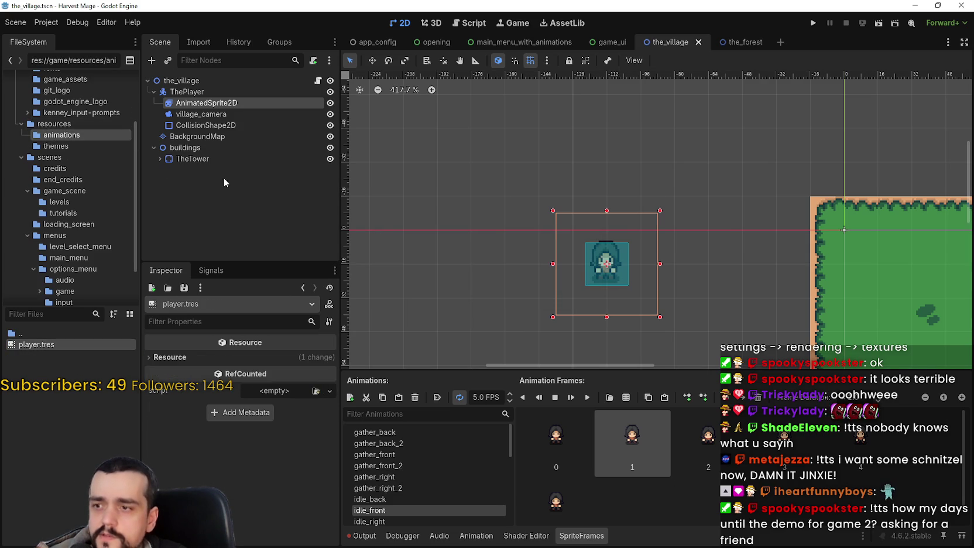
{"action": "left_click", "coordinate": [216, 102]}
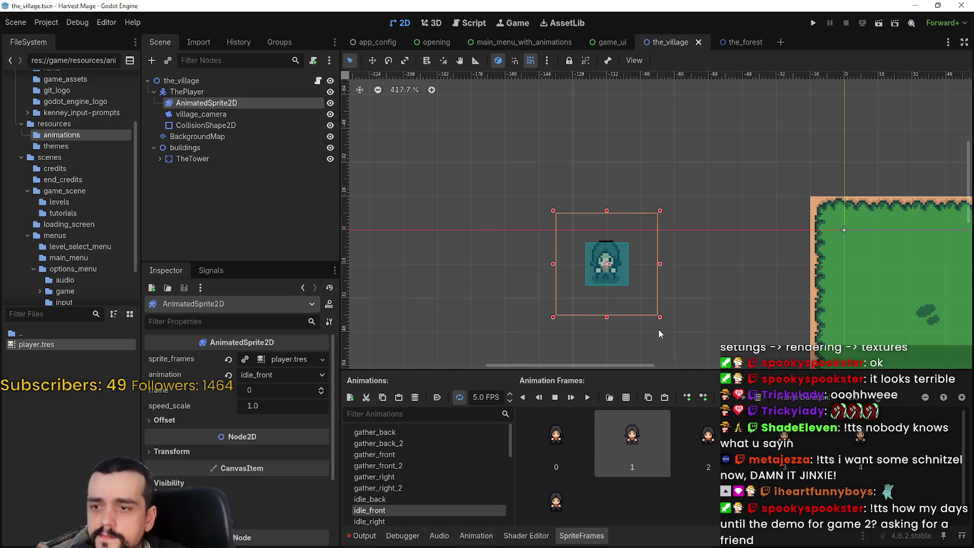
{"action": "scroll", "coordinate": [401, 487], "scroll_direction": "down", "scroll_amount": 3}
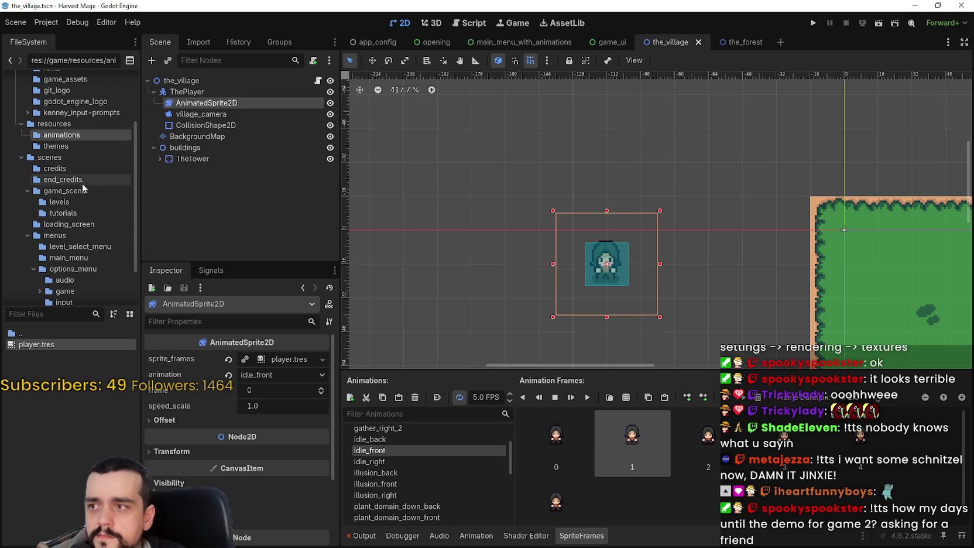
{"action": "scroll", "coordinate": [71, 193], "scroll_direction": "up", "scroll_amount": 2}
Step: Delete the old animations folder under assets
{"action": "right_click", "coordinate": [62, 115]}
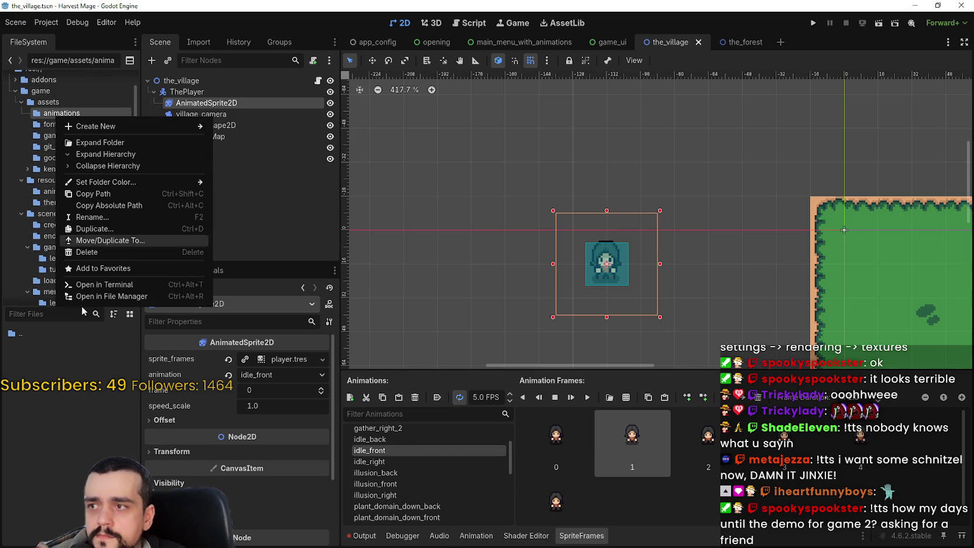
{"action": "left_click", "coordinate": [87, 252]}
{"action": "left_click", "coordinate": [406, 322]}
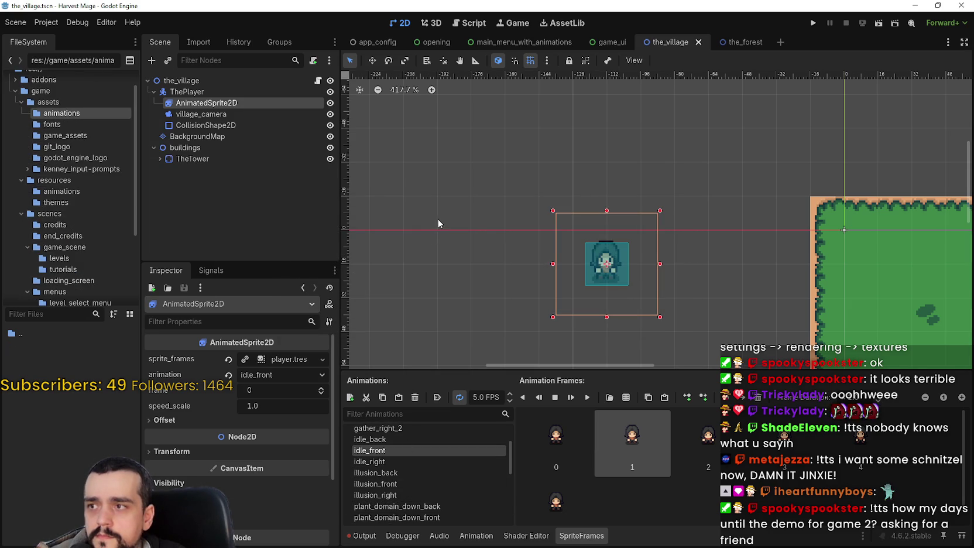
Step: Move main_atlas.png from assets into the game_assets folder
{"action": "left_click", "coordinate": [57, 102]}
{"action": "left_click", "coordinate": [63, 125]}
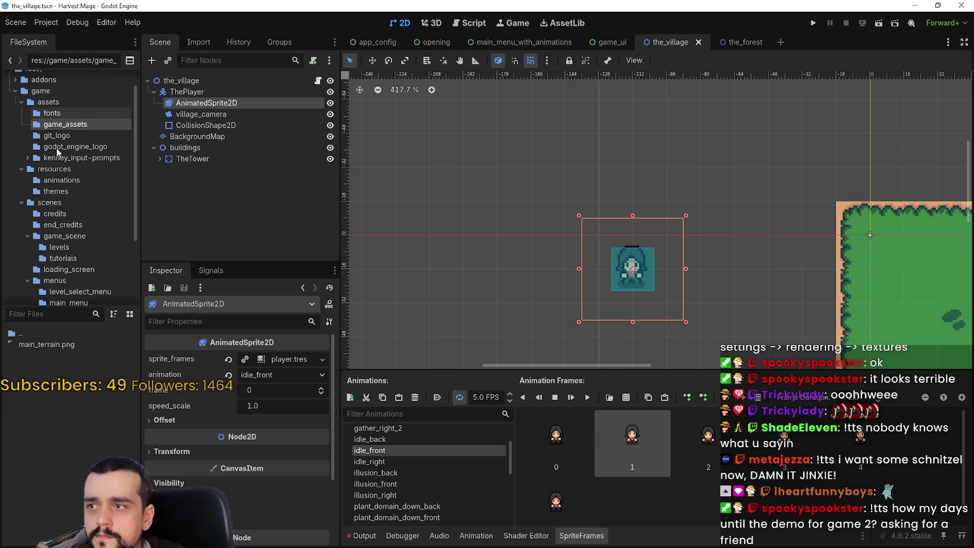
{"action": "left_click", "coordinate": [49, 102]}
{"action": "mouse_move", "coordinate": [44, 400]}
{"action": "left_mouse_down"}
{"action": "mouse_move", "coordinate": [94, 156]}
{"action": "mouse_move", "coordinate": [79, 114]}
{"action": "left_mouse_up"}
{"action": "left_click", "coordinate": [433, 287]}
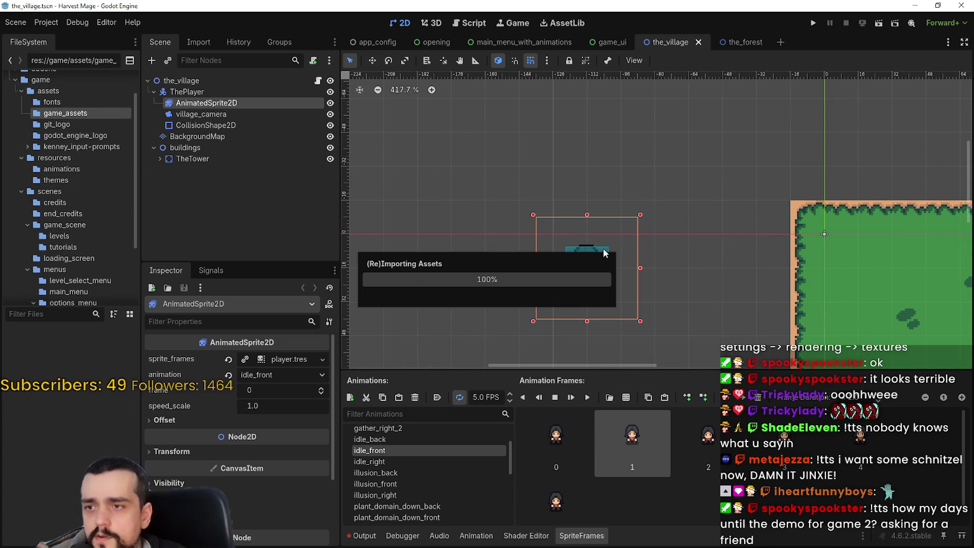
{"action": "left_click", "coordinate": [50, 24]}
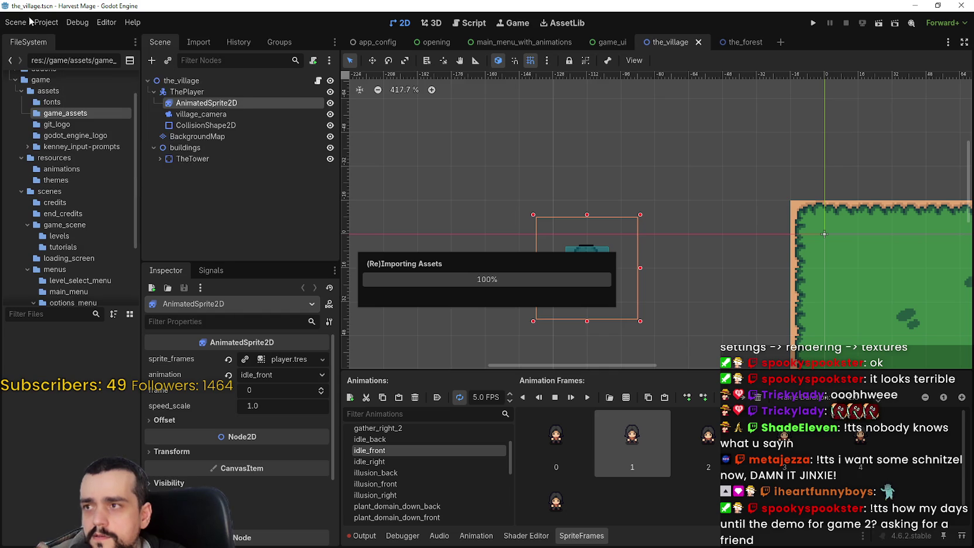
{"action": "mouse_move", "coordinate": [130, 28]}
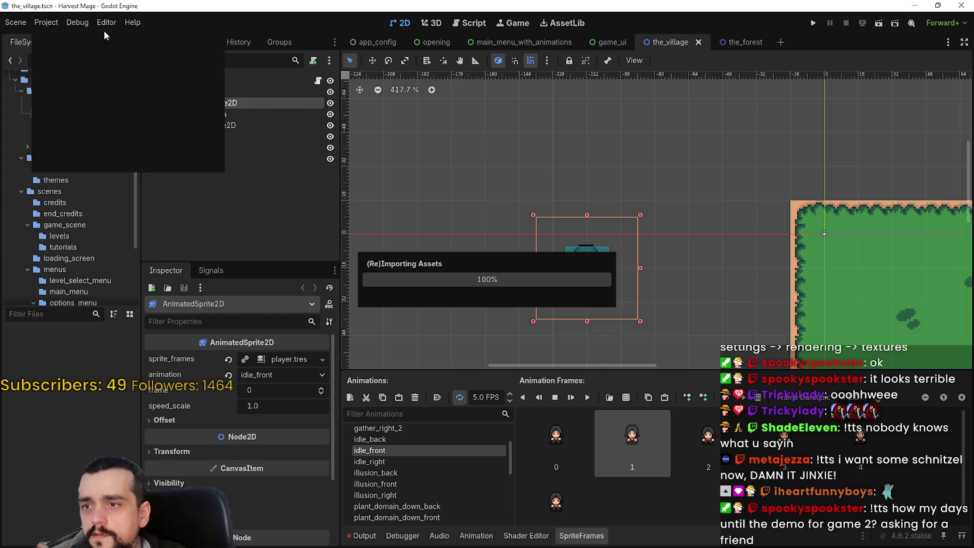
Step: Run Harvest Mage, exit from its main menu with Exit and Confirm?, then view the whole map
{"action": "left_click", "coordinate": [814, 23]}
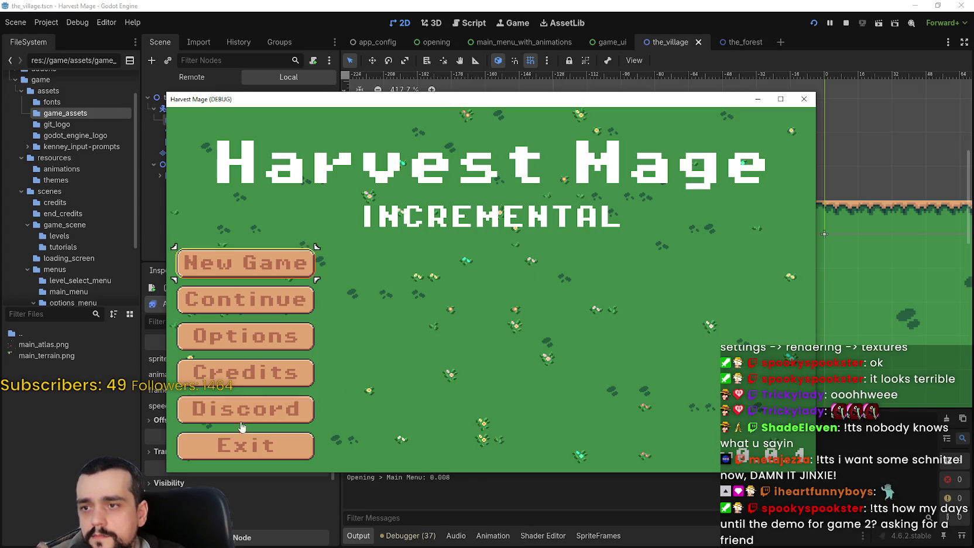
{"action": "left_click", "coordinate": [309, 443]}
{"action": "left_click", "coordinate": [311, 444]}
{"action": "scroll", "coordinate": [734, 276], "scroll_direction": "down", "scroll_amount": 8}
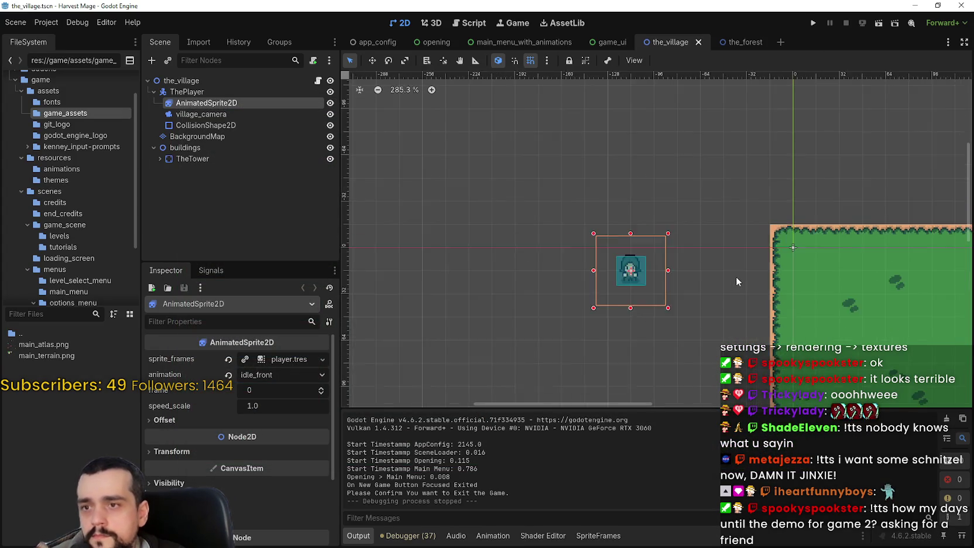
{"action": "scroll", "coordinate": [741, 265], "scroll_direction": "down", "scroll_amount": 1}
{"action": "mouse_move", "coordinate": [741, 265]}
{"action": "left_mouse_down"}
{"action": "mouse_move", "coordinate": [668, 213]}
{"action": "mouse_move", "coordinate": [538, 202]}
{"action": "left_mouse_up"}
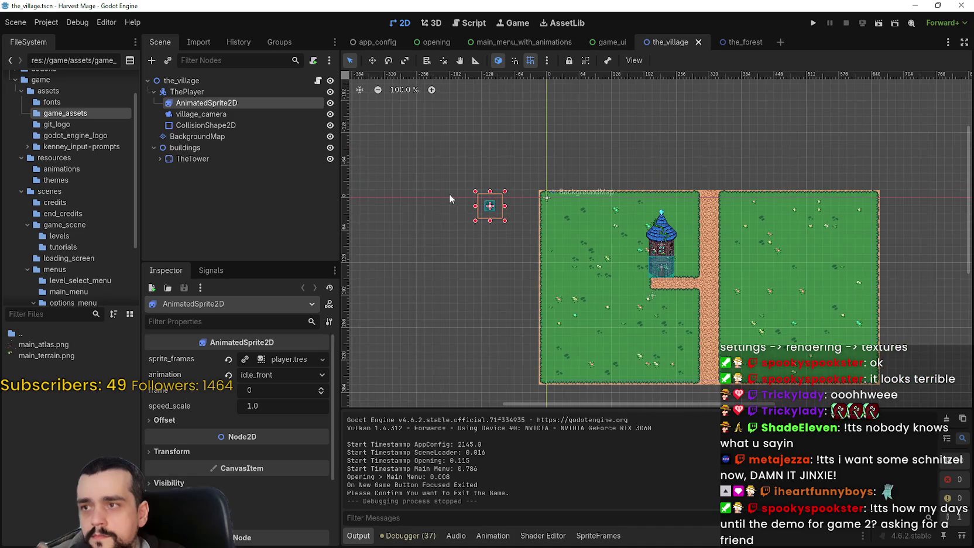
Step: Move ThePlayer onto the grass of the village map
{"action": "left_click", "coordinate": [193, 92]}
{"action": "scroll", "coordinate": [497, 208], "scroll_direction": "up", "scroll_amount": 3}
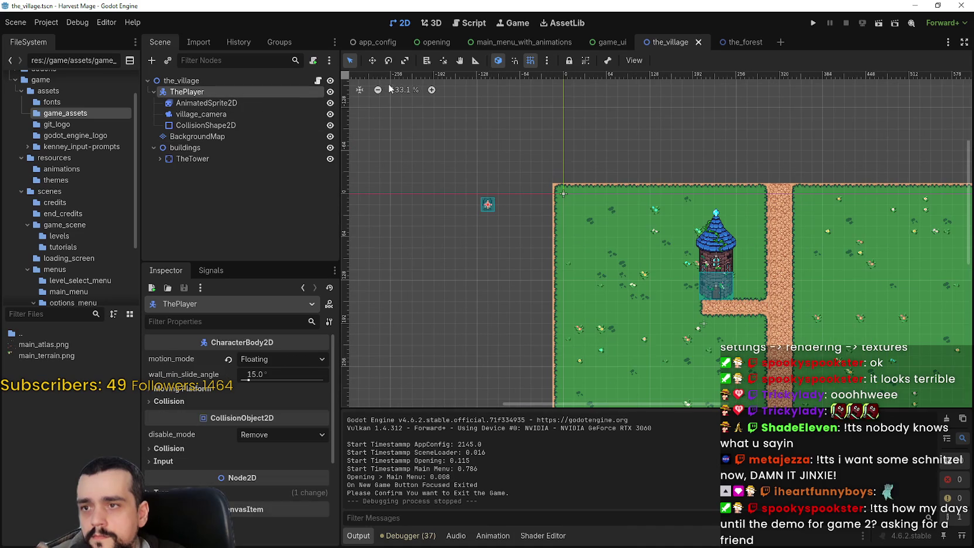
{"action": "mouse_move", "coordinate": [475, 198]}
{"action": "left_mouse_down"}
{"action": "mouse_move", "coordinate": [499, 157]}
{"action": "mouse_move", "coordinate": [749, 266]}
{"action": "mouse_move", "coordinate": [791, 326]}
{"action": "mouse_move", "coordinate": [576, 187]}
{"action": "mouse_move", "coordinate": [715, 186]}
{"action": "mouse_move", "coordinate": [707, 217]}
{"action": "left_mouse_up"}
{"action": "scroll", "coordinate": [802, 307], "scroll_direction": "down", "scroll_amount": 5}
{"action": "scroll", "coordinate": [801, 306], "scroll_direction": "down", "scroll_amount": 3}
Step: Move village_camera to (-816, -304) and save the scene
{"action": "left_click", "coordinate": [224, 115]}
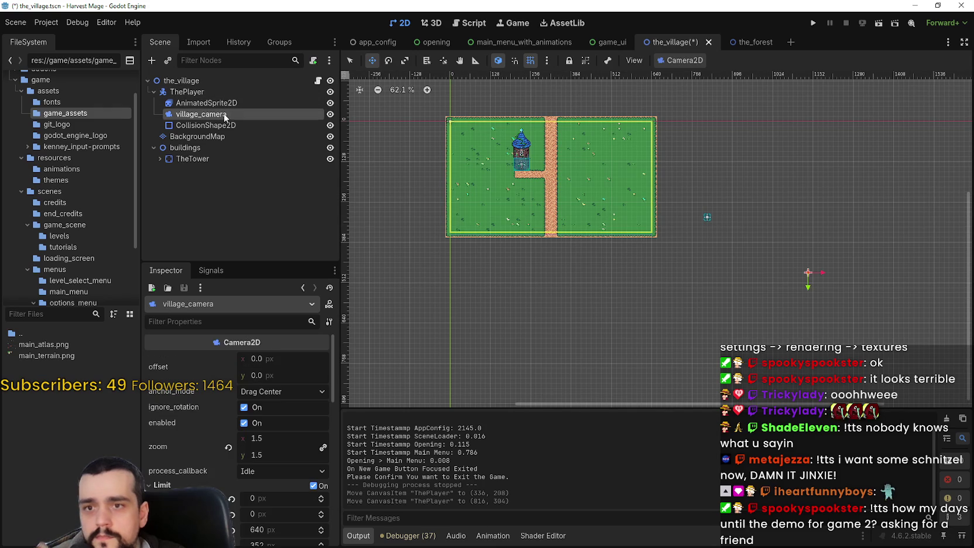
{"action": "scroll", "coordinate": [858, 299], "scroll_direction": "up", "scroll_amount": 8}
{"action": "scroll", "coordinate": [722, 268], "scroll_direction": "down", "scroll_amount": 7}
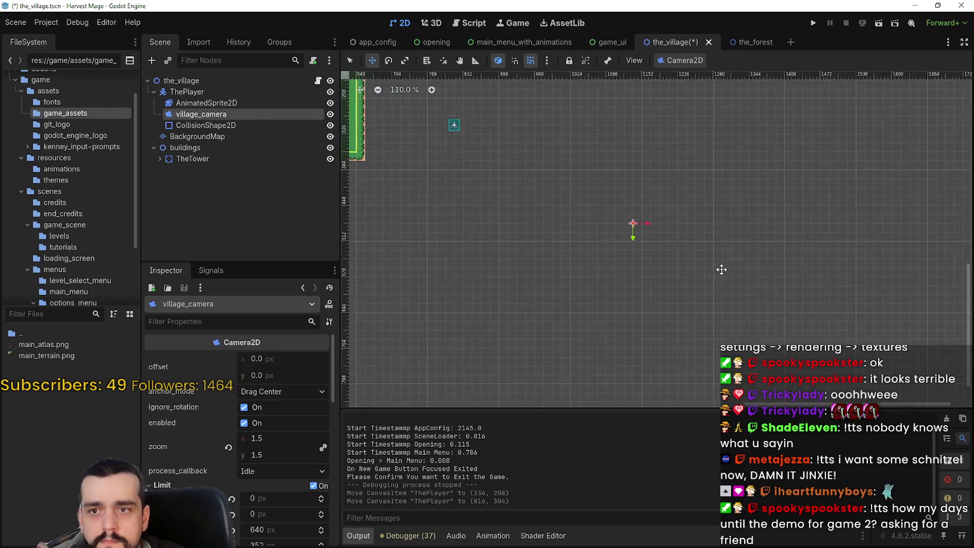
{"action": "left_click_drag", "start_coordinate": [700, 261], "coordinate": [508, 202]}
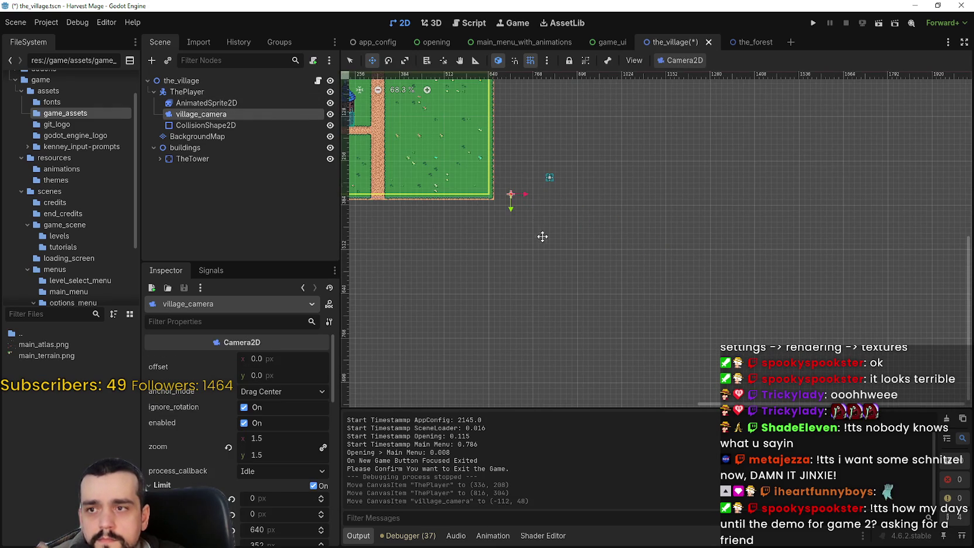
{"action": "scroll", "coordinate": [735, 330], "scroll_direction": "up", "scroll_amount": 3}
{"action": "scroll", "coordinate": [798, 340], "scroll_direction": "down", "scroll_amount": 1}
{"action": "mouse_move", "coordinate": [798, 340]}
{"action": "left_mouse_down"}
{"action": "mouse_move", "coordinate": [792, 294]}
{"action": "mouse_move", "coordinate": [806, 308]}
{"action": "left_mouse_up"}
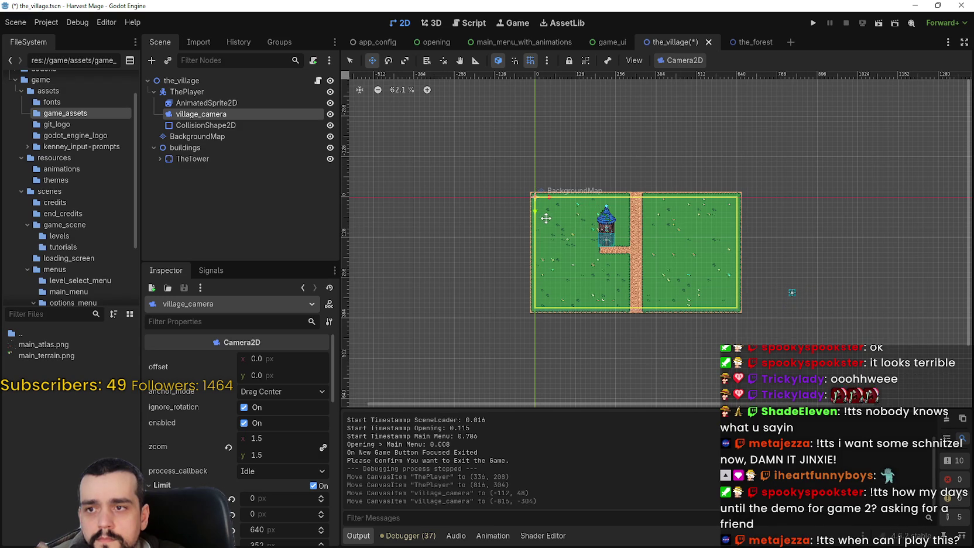
{"action": "left_click_drag", "start_coordinate": [545, 219], "coordinate": [543, 218]}
{"action": "scroll", "coordinate": [542, 218], "scroll_direction": "up", "scroll_amount": 3}
{"action": "key", "text": "ctrl+s"}
{"action": "scroll", "coordinate": [699, 269], "scroll_direction": "down", "scroll_amount": 1}
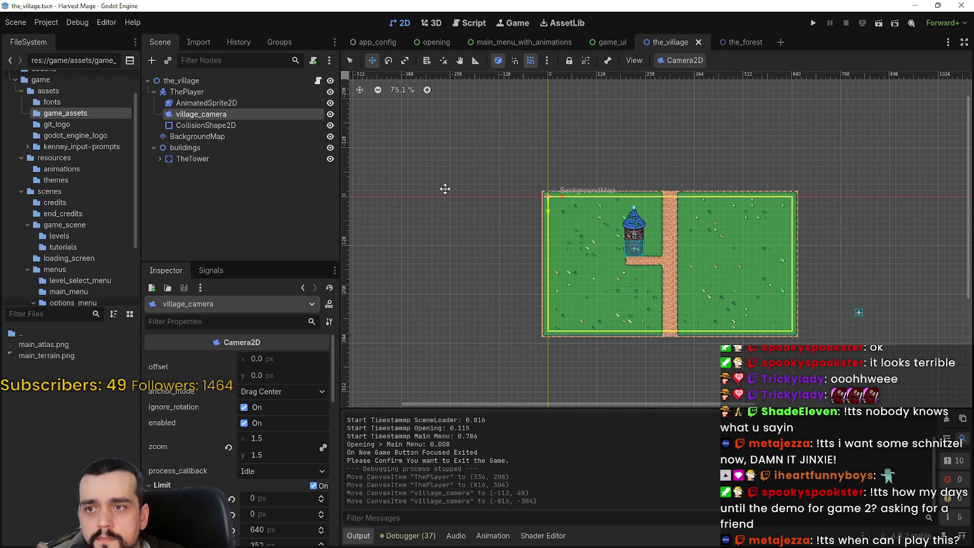
Step: Shift ThePlayer left and put village_camera back at (0, 0)
{"action": "left_click", "coordinate": [186, 92]}
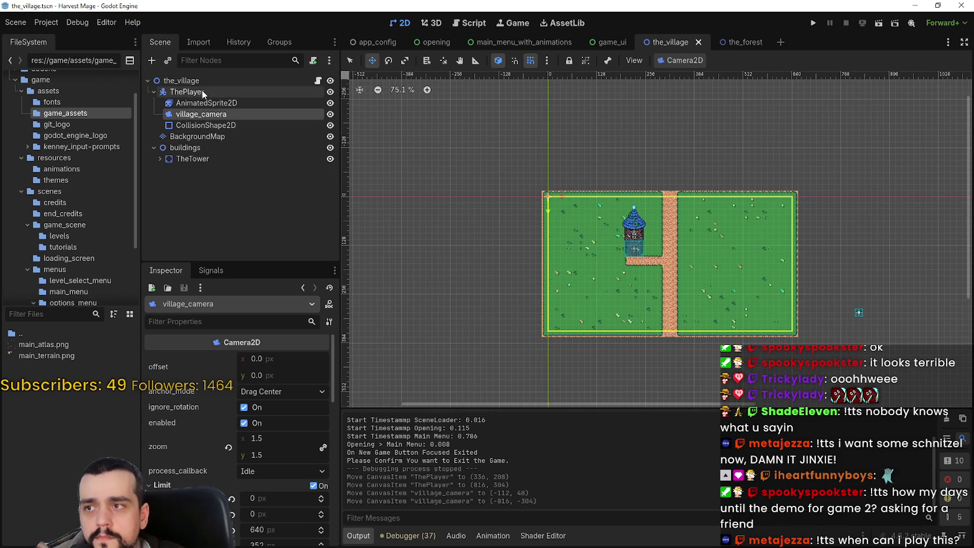
{"action": "left_click_drag", "start_coordinate": [854, 324], "coordinate": [722, 299]}
{"action": "left_click", "coordinate": [200, 114]}
{"action": "scroll", "coordinate": [457, 209], "scroll_direction": "up", "scroll_amount": 1}
{"action": "mouse_move", "coordinate": [412, 182]}
{"action": "left_mouse_down"}
{"action": "mouse_move", "coordinate": [735, 316]}
{"action": "mouse_move", "coordinate": [777, 315]}
{"action": "left_mouse_up"}
{"action": "scroll", "coordinate": [776, 316], "scroll_direction": "up", "scroll_amount": 10}
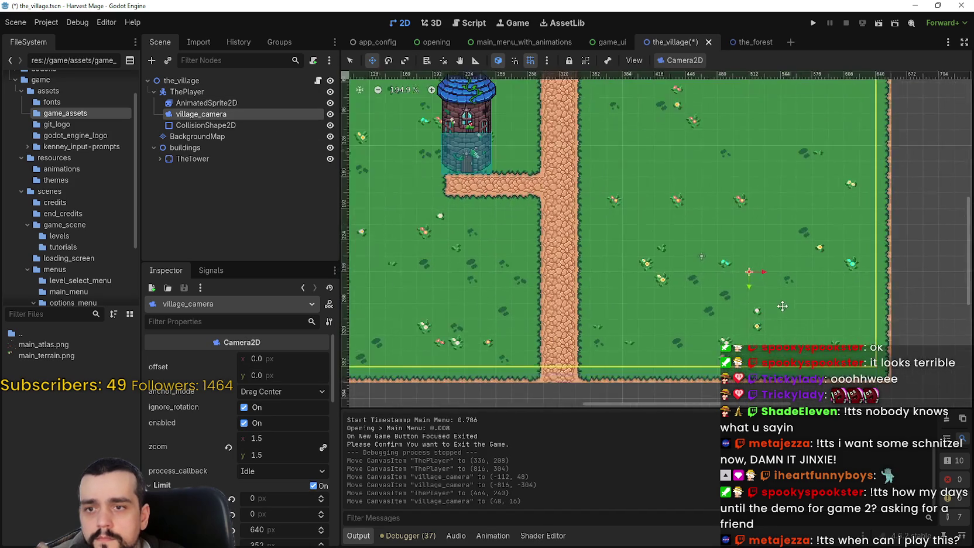
{"action": "left_click_drag", "start_coordinate": [709, 277], "coordinate": [710, 277]}
Step: Reorder ThePlayer after the buildings group in the Scene tree and save
{"action": "left_click", "coordinate": [153, 91]}
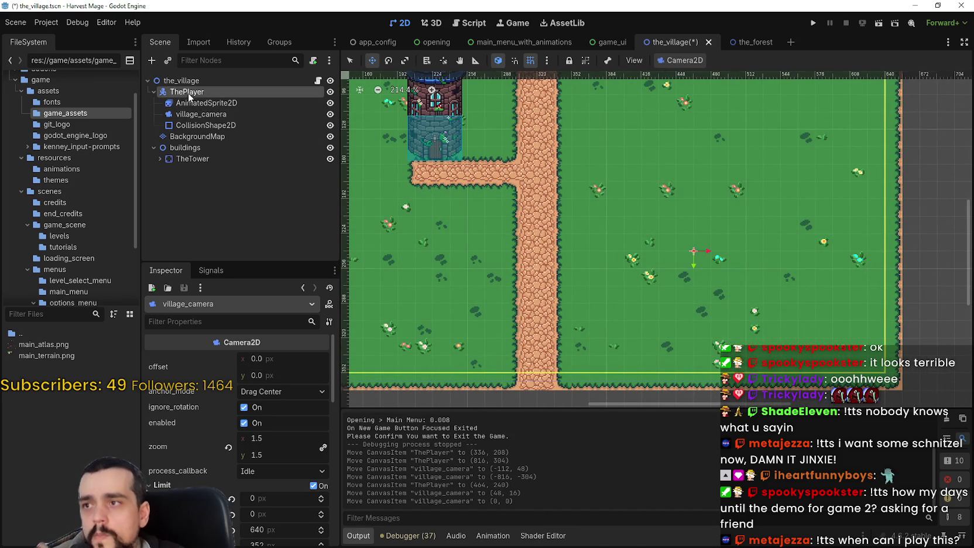
{"action": "left_click", "coordinate": [187, 91]}
{"action": "mouse_move", "coordinate": [178, 89]}
{"action": "left_mouse_down"}
{"action": "mouse_move", "coordinate": [180, 127]}
{"action": "mouse_move", "coordinate": [181, 108]}
{"action": "left_mouse_up"}
{"action": "scroll", "coordinate": [629, 221], "scroll_direction": "down", "scroll_amount": 2}
{"action": "key", "text": "ctrl+s"}
{"action": "left_click", "coordinate": [153, 114]}
{"action": "left_click_drag", "start_coordinate": [188, 121], "coordinate": [188, 121]}
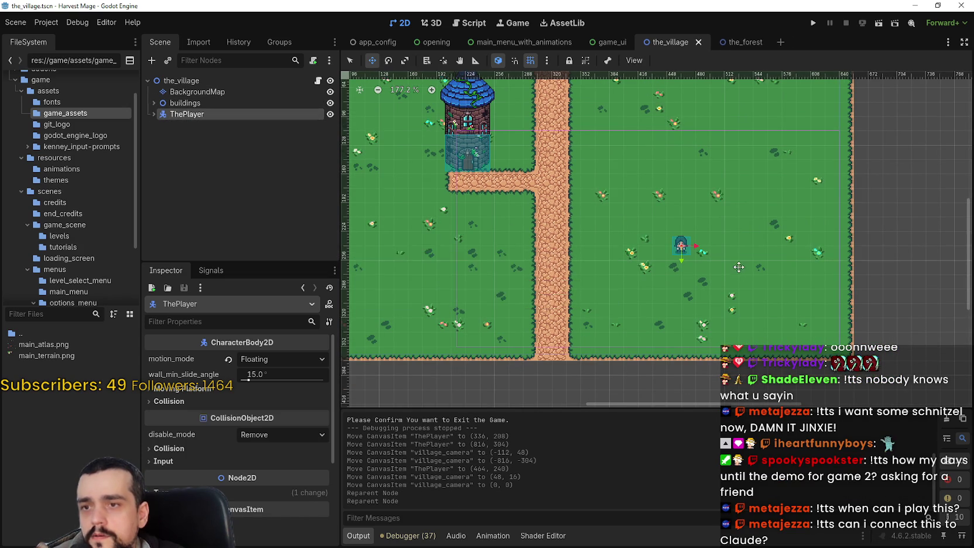
{"action": "scroll", "coordinate": [740, 269], "scroll_direction": "down", "scroll_amount": 2}
{"action": "scroll", "coordinate": [749, 353], "scroll_direction": "down", "scroll_amount": 1}
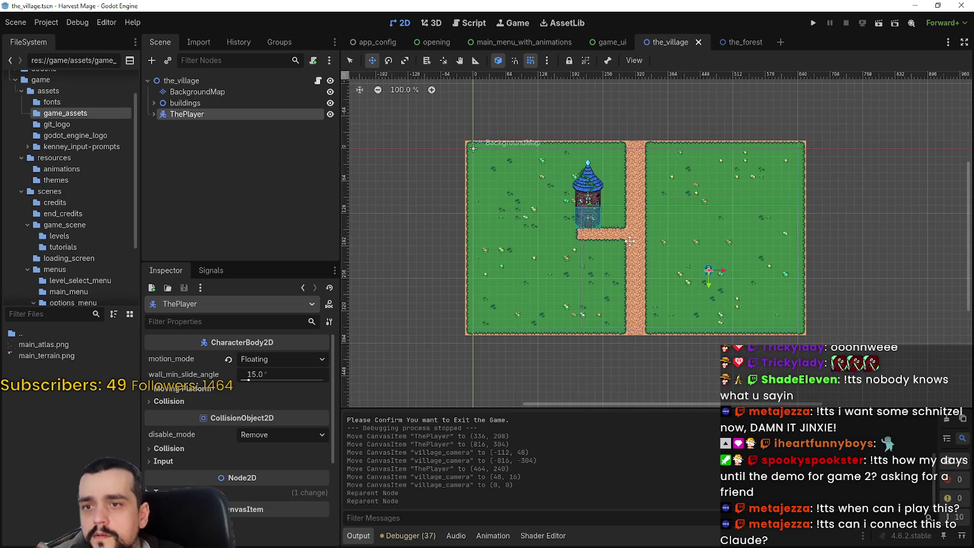
{"action": "scroll", "coordinate": [592, 222], "scroll_direction": "up", "scroll_amount": 3}
Step: Shift ThePlayer a tile left onto the path, save, and run the game
{"action": "mouse_move", "coordinate": [752, 289]}
{"action": "left_mouse_down"}
{"action": "mouse_move", "coordinate": [730, 291]}
{"action": "mouse_move", "coordinate": [670, 258]}
{"action": "left_mouse_up"}
{"action": "key", "text": "ctrl+s"}
{"action": "scroll", "coordinate": [702, 254], "scroll_direction": "up", "scroll_amount": 1}
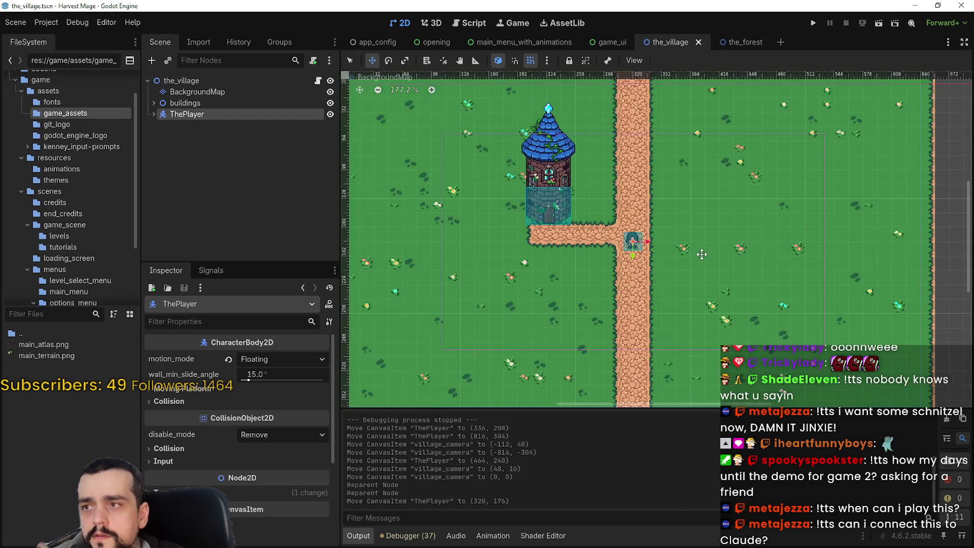
{"action": "scroll", "coordinate": [702, 254], "scroll_direction": "down", "scroll_amount": 2}
{"action": "scroll", "coordinate": [702, 254], "scroll_direction": "up", "scroll_amount": 1}
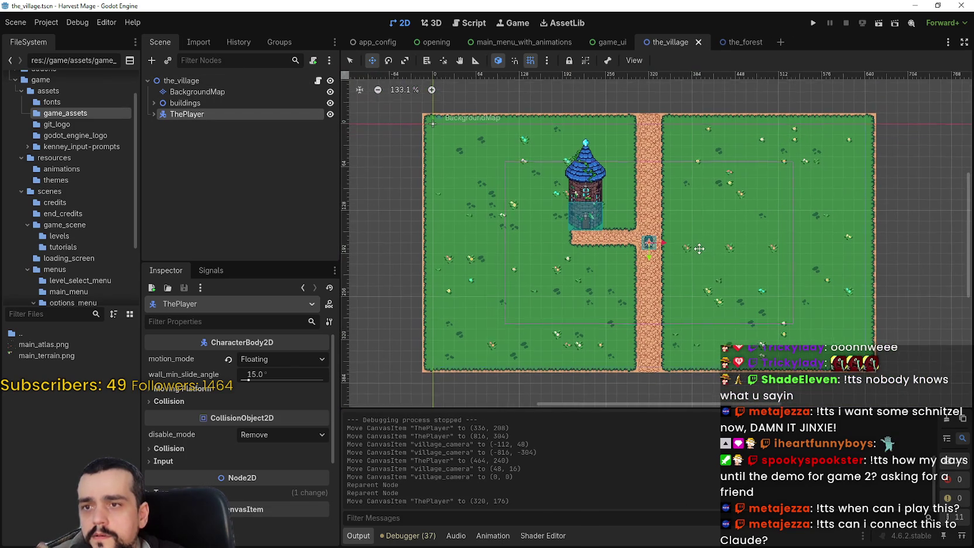
{"action": "left_click", "coordinate": [814, 24]}
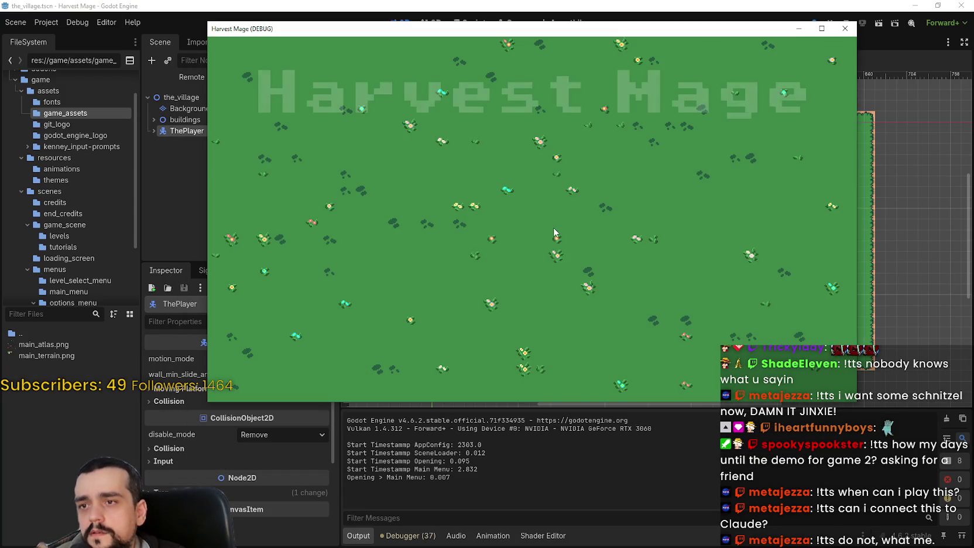
Step: Start a new game and resize the game window between enlarged and restored
{"action": "left_click", "coordinate": [314, 183]}
{"action": "left_click", "coordinate": [314, 182]}
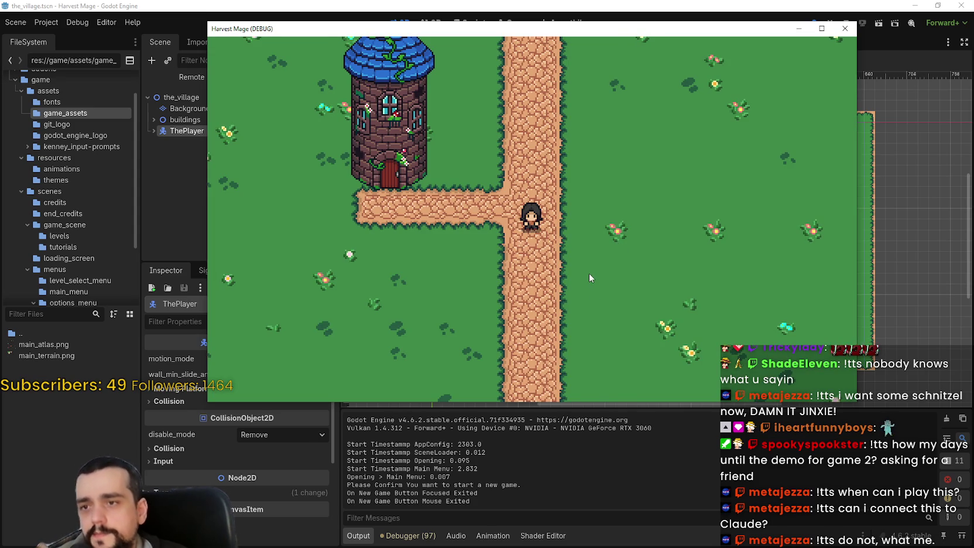
{"action": "left_click", "coordinate": [822, 28]}
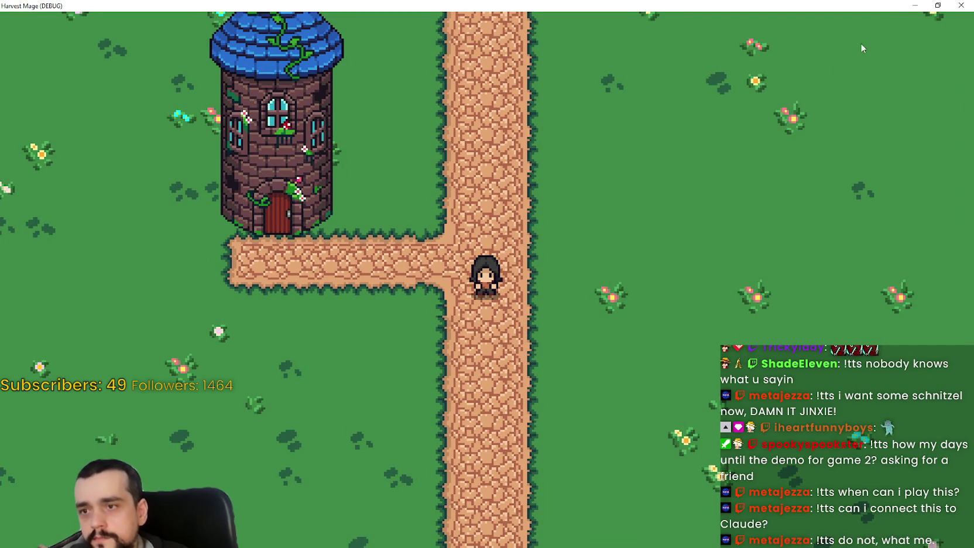
{"action": "left_click", "coordinate": [938, 6]}
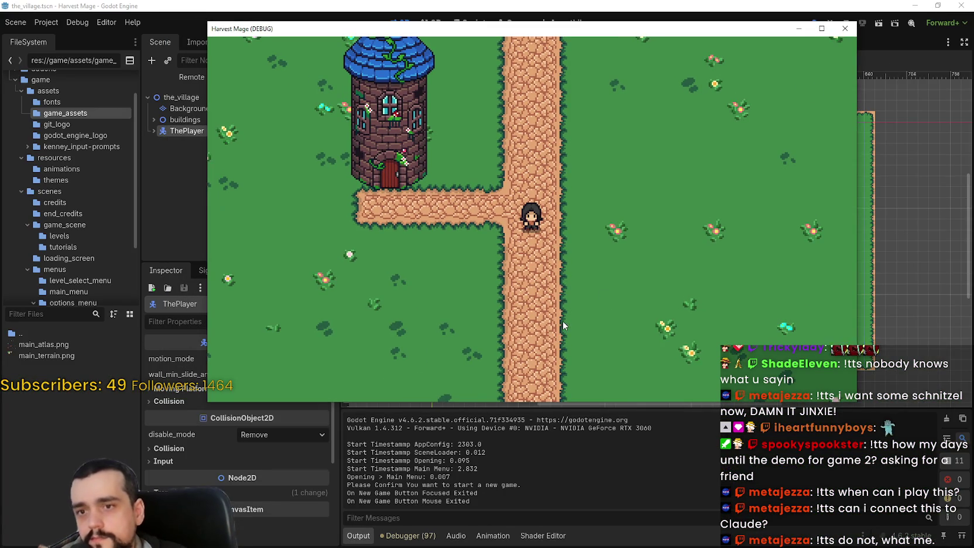
{"action": "left_click", "coordinate": [822, 28]}
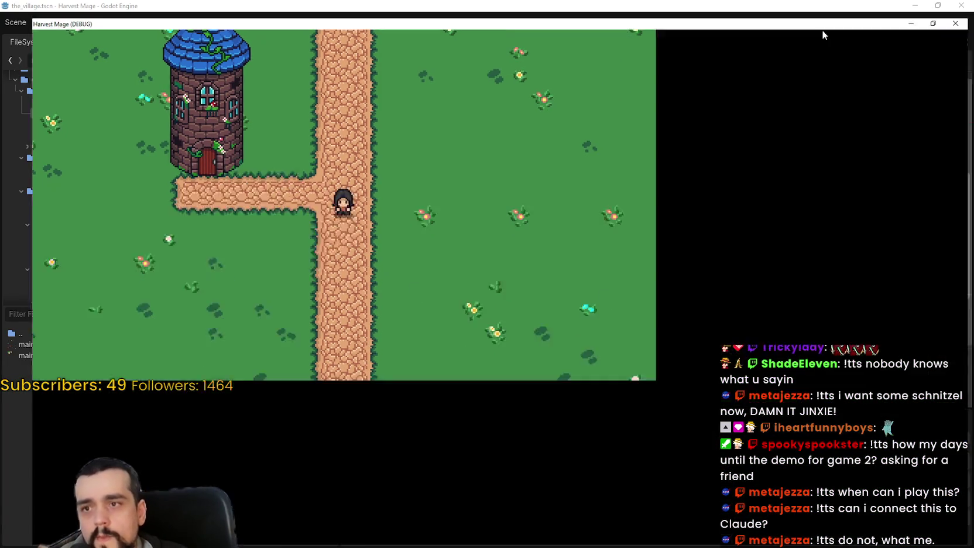
Step: Turn on Fullscreen in the game's Options > Video and resume playing
{"action": "key", "text": "Escape"}
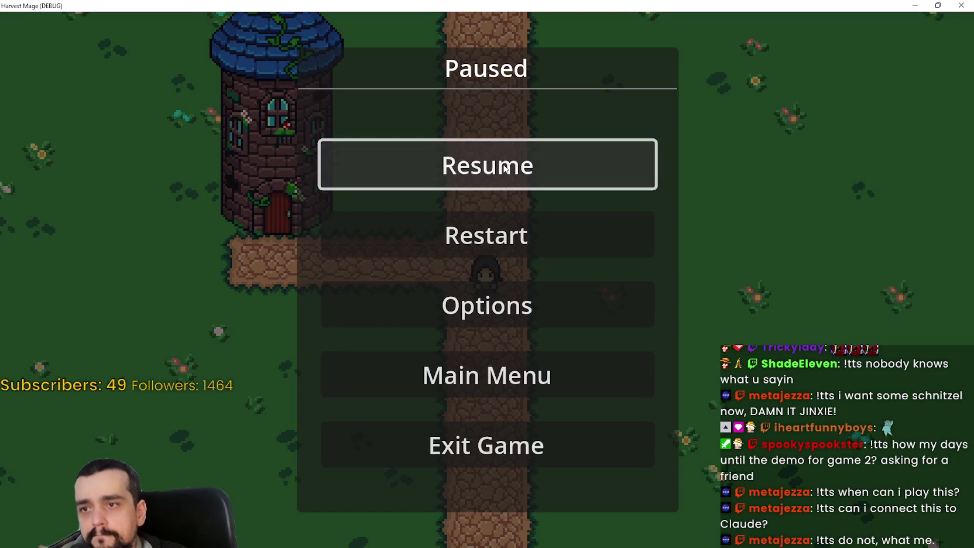
{"action": "left_click", "coordinate": [541, 286]}
{"action": "left_click", "coordinate": [608, 72]}
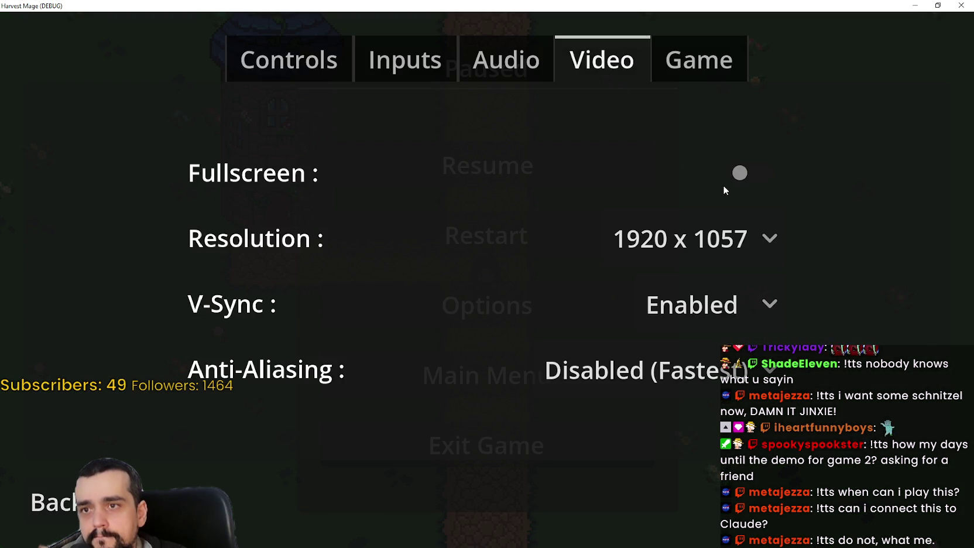
{"action": "left_click", "coordinate": [736, 176]}
{"action": "key", "text": "Escape"}
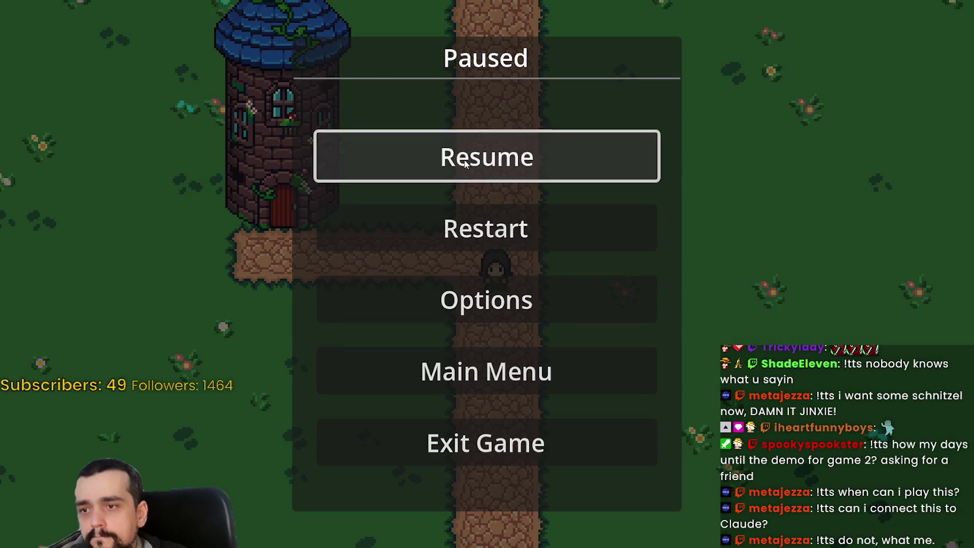
{"action": "left_click", "coordinate": [458, 157]}
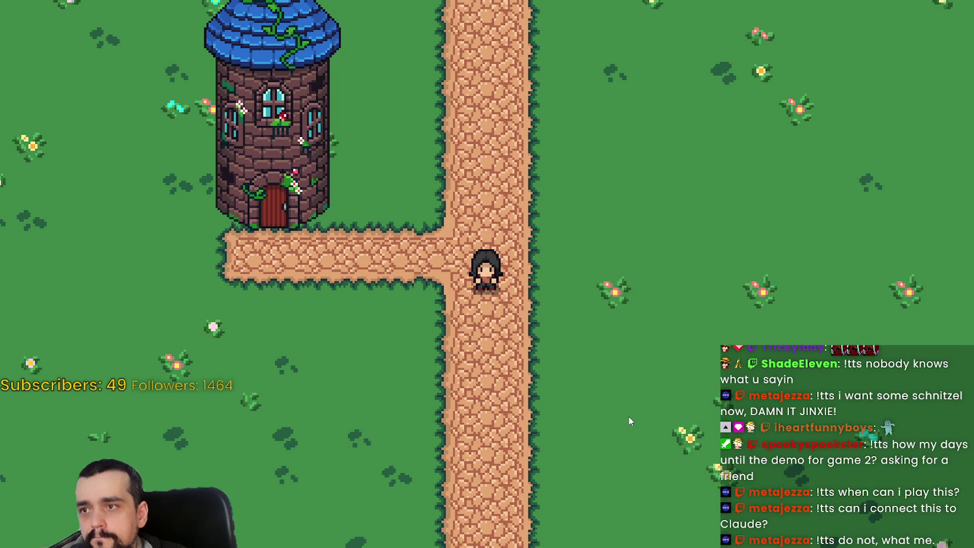
Step: Turn Fullscreen back off in the game's video settings and resume
{"action": "key", "text": "Escape"}
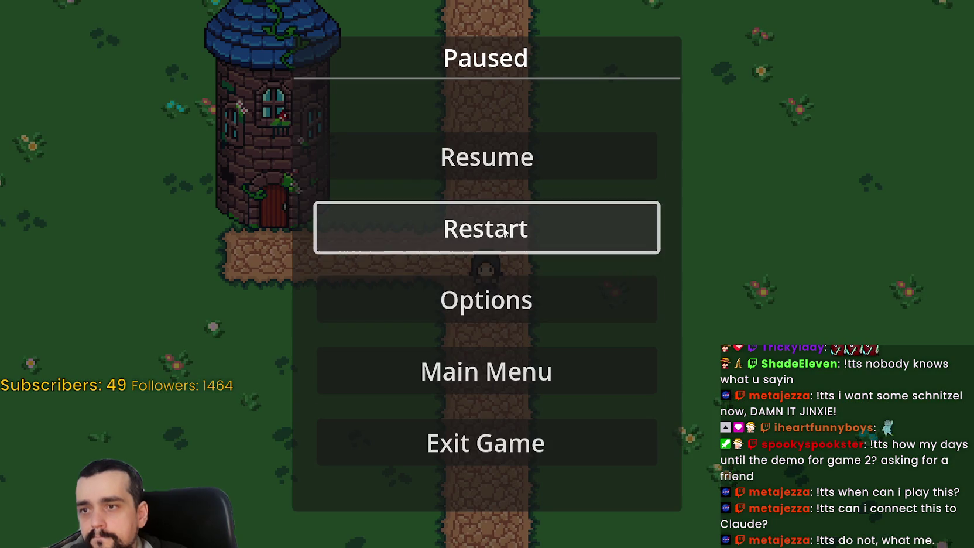
{"action": "left_click", "coordinate": [484, 284]}
{"action": "left_click", "coordinate": [515, 53]}
{"action": "left_click", "coordinate": [573, 55]}
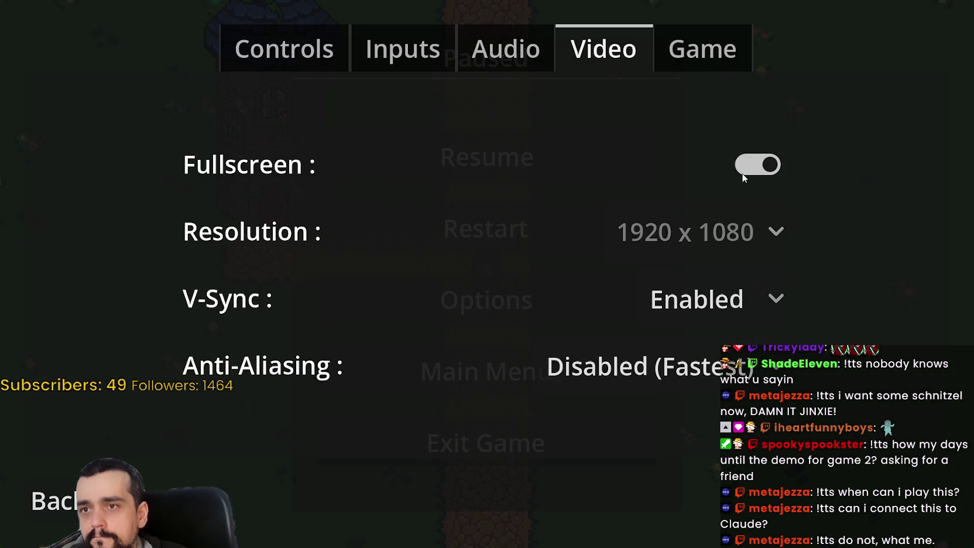
{"action": "left_click", "coordinate": [754, 164]}
{"action": "left_click", "coordinate": [273, 363]}
{"action": "key", "text": "Escape"}
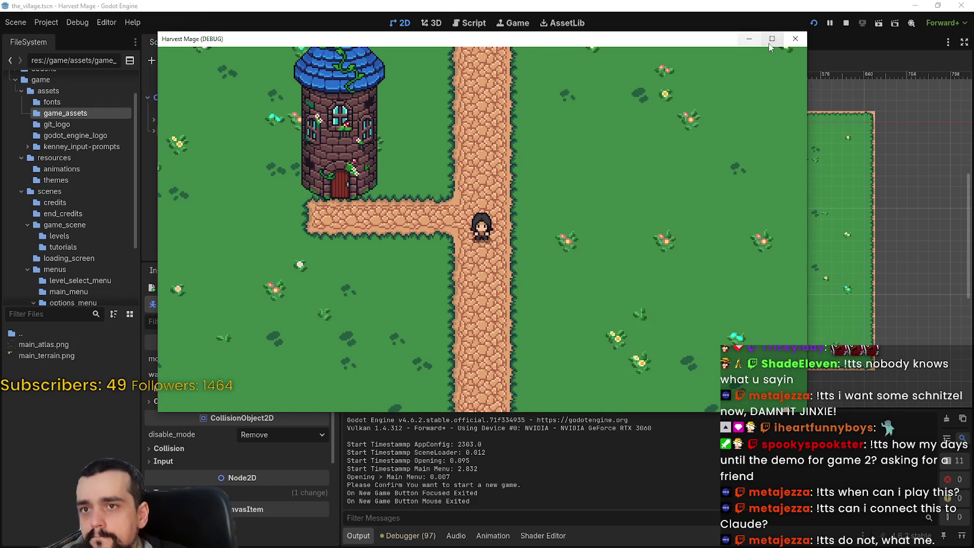
Step: Maximize and restore the game window, then stop the test run
{"action": "left_click", "coordinate": [769, 38]}
{"action": "key", "text": "super+Down"}
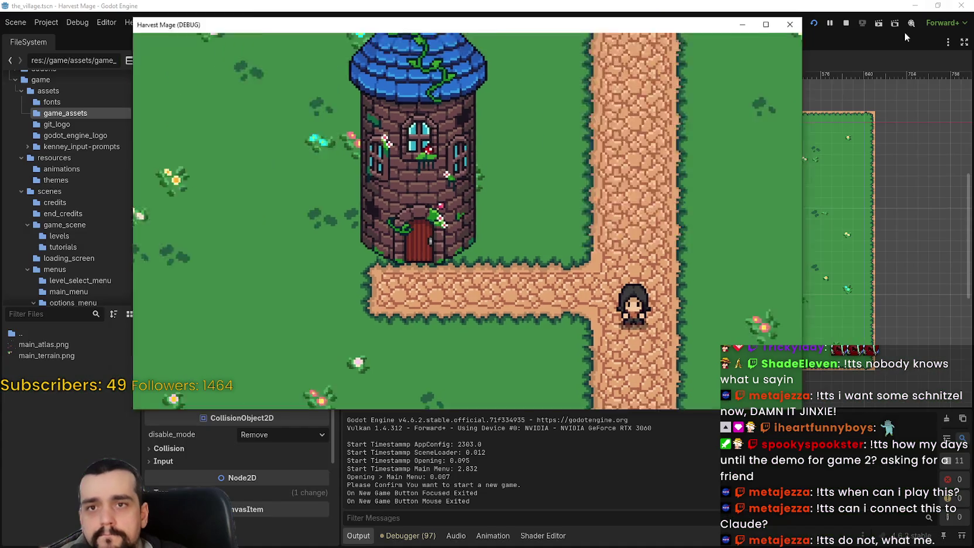
{"action": "left_click", "coordinate": [847, 22]}
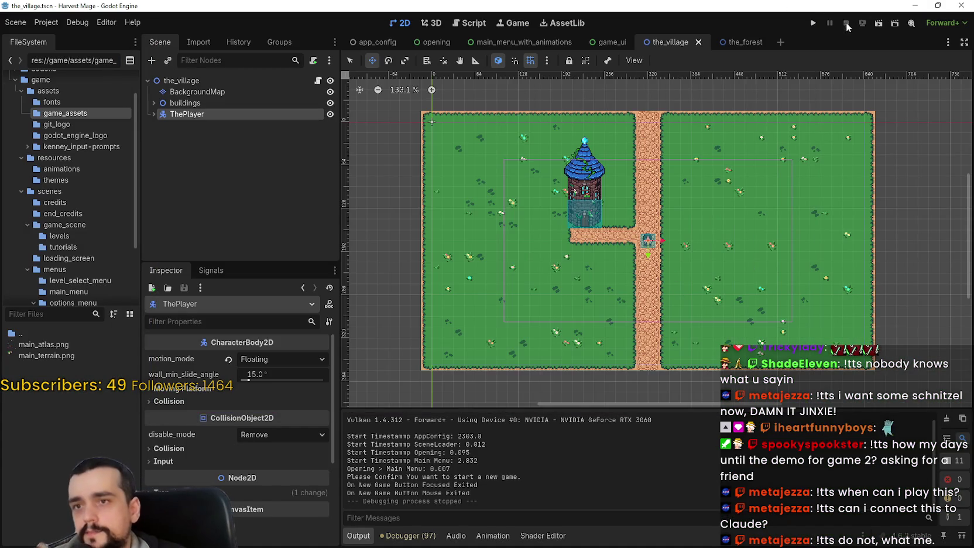
Step: Expand ThePlayer and rename its village_camera node to 'camera'
{"action": "scroll", "coordinate": [661, 266], "scroll_direction": "up", "scroll_amount": 1}
{"action": "scroll", "coordinate": [662, 266], "scroll_direction": "down", "scroll_amount": 1}
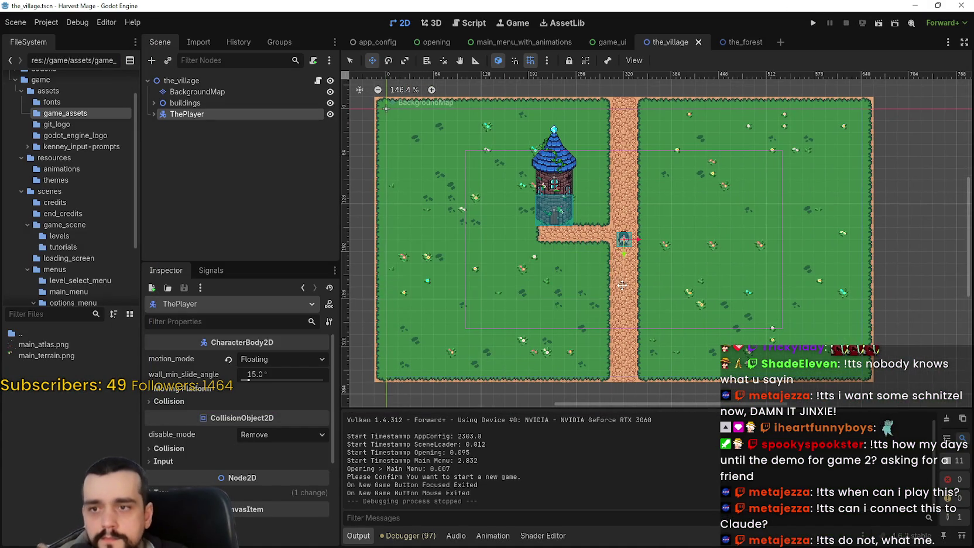
{"action": "scroll", "coordinate": [662, 266], "scroll_direction": "down", "scroll_amount": 1}
{"action": "left_click", "coordinate": [153, 114]}
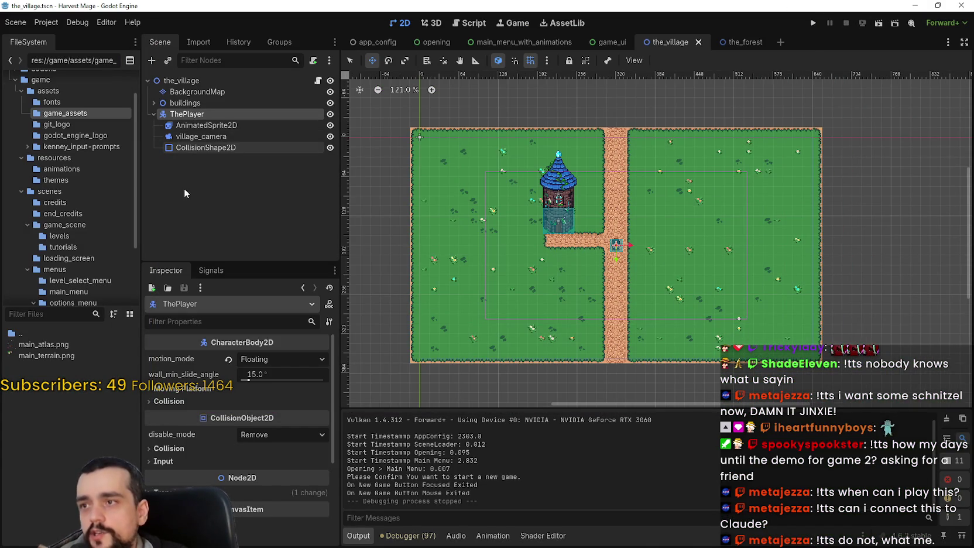
{"action": "left_click", "coordinate": [228, 138]}
{"action": "left_click", "coordinate": [227, 135]}
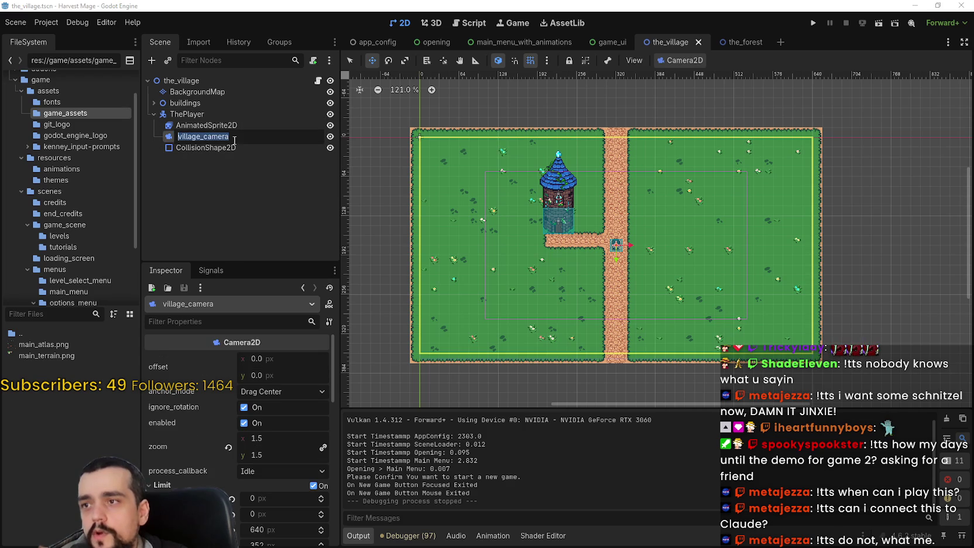
{"action": "type", "text": "camera"}
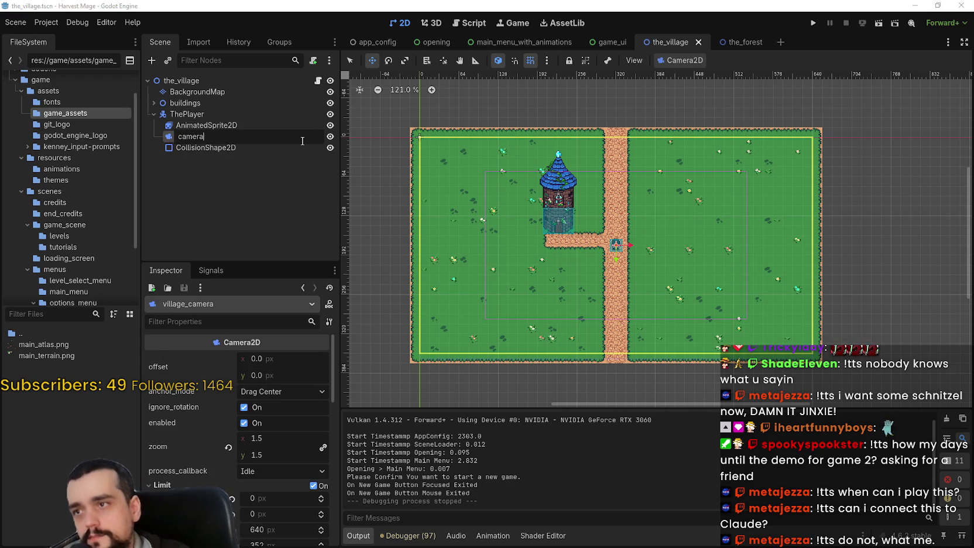
{"action": "key", "text": "BackSpace"}
{"action": "key", "text": "BackSpace"}
{"action": "key", "text": "BackSpace"}
{"action": "type", "text": "amera"}
{"action": "key", "text": "Return"}
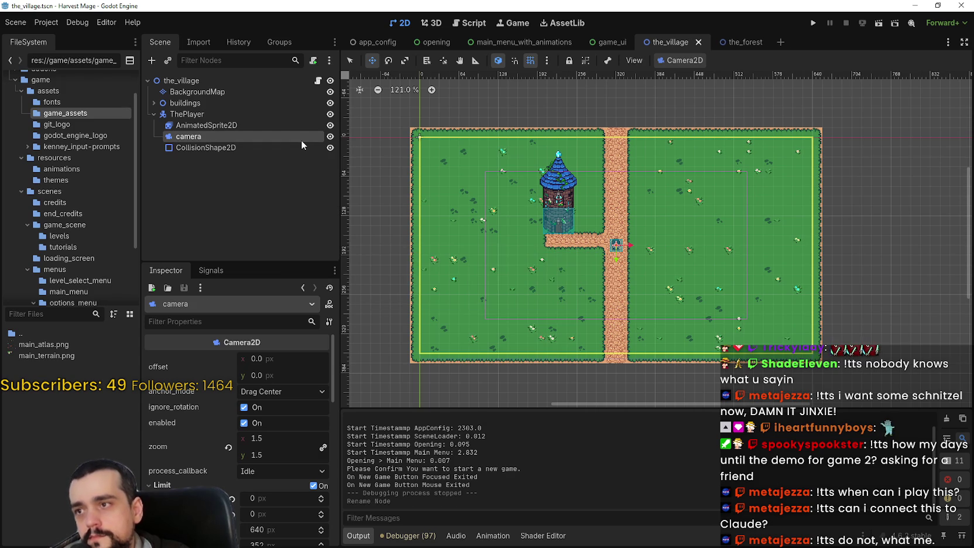
{"action": "left_click", "coordinate": [187, 114]}
{"action": "right_click", "coordinate": [203, 111]}
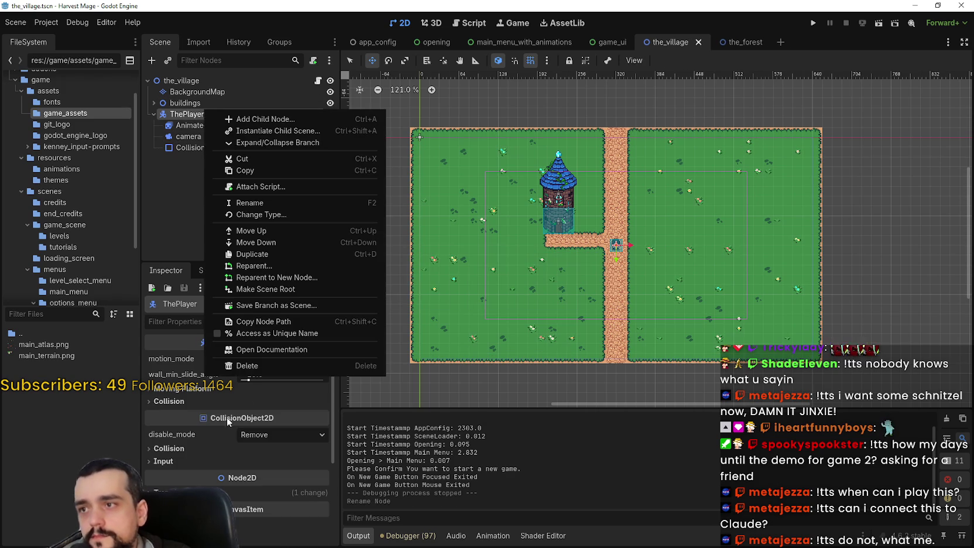
Step: Save the ThePlayer branch as the_player.tscn in a new game_scene/character folder
{"action": "left_click", "coordinate": [305, 307]}
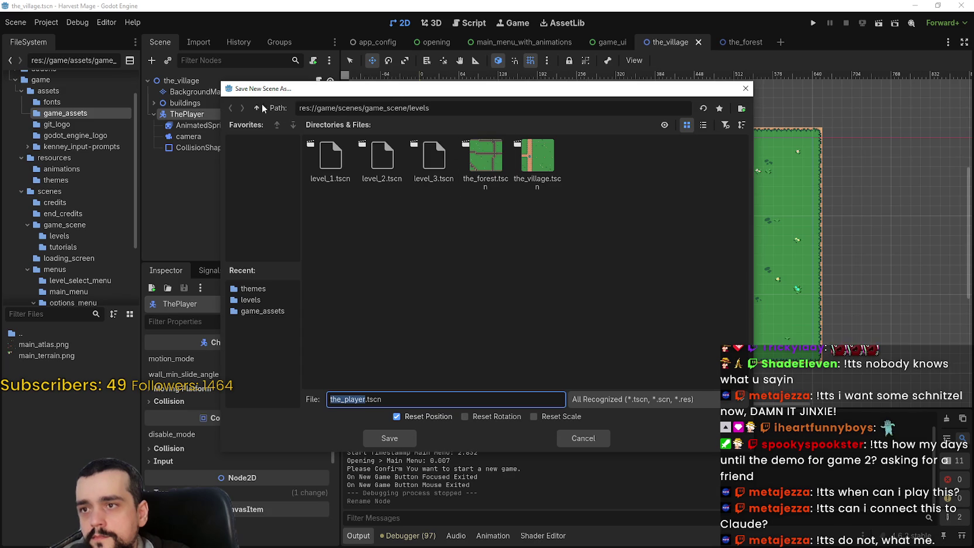
{"action": "left_click", "coordinate": [257, 108]}
{"action": "right_click", "coordinate": [418, 211]}
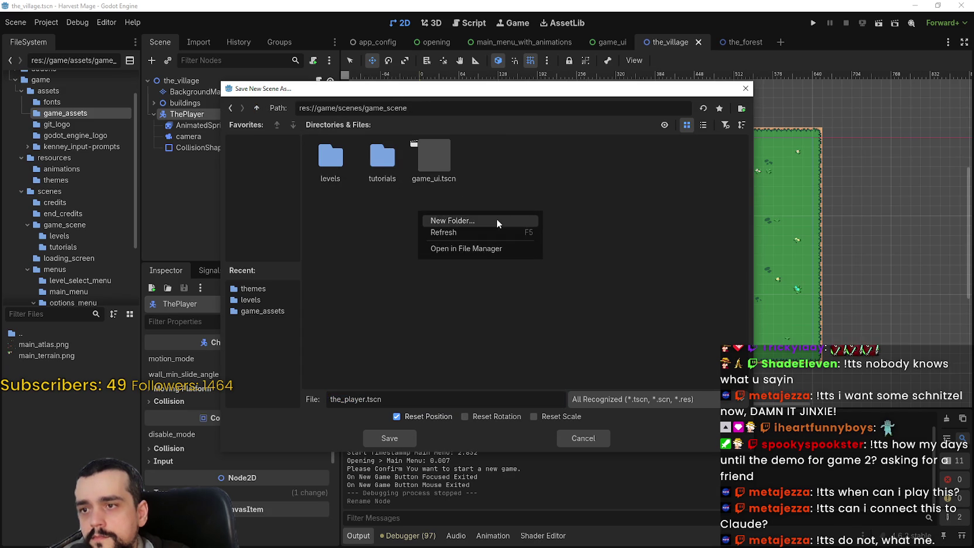
{"action": "left_click", "coordinate": [496, 220]}
{"action": "type", "text": "character"}
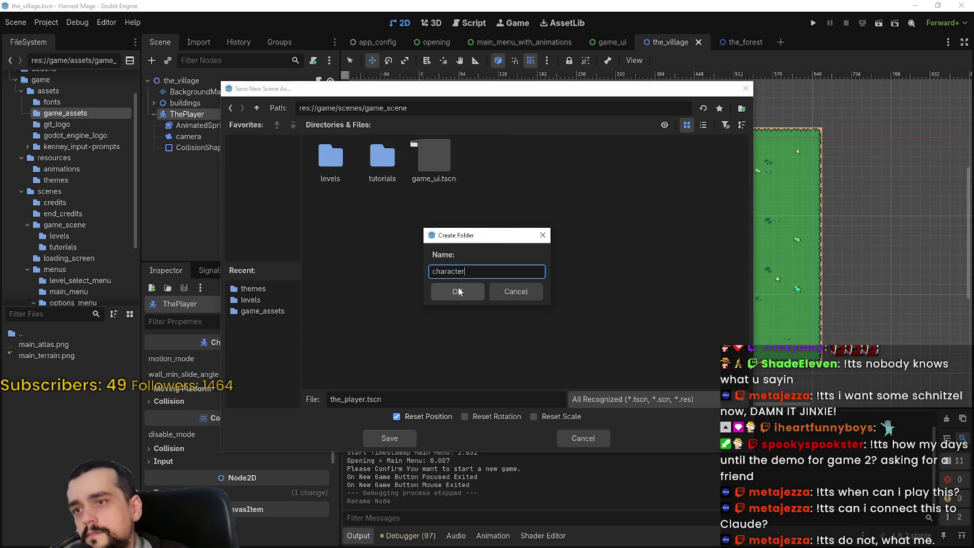
{"action": "left_click", "coordinate": [459, 291]}
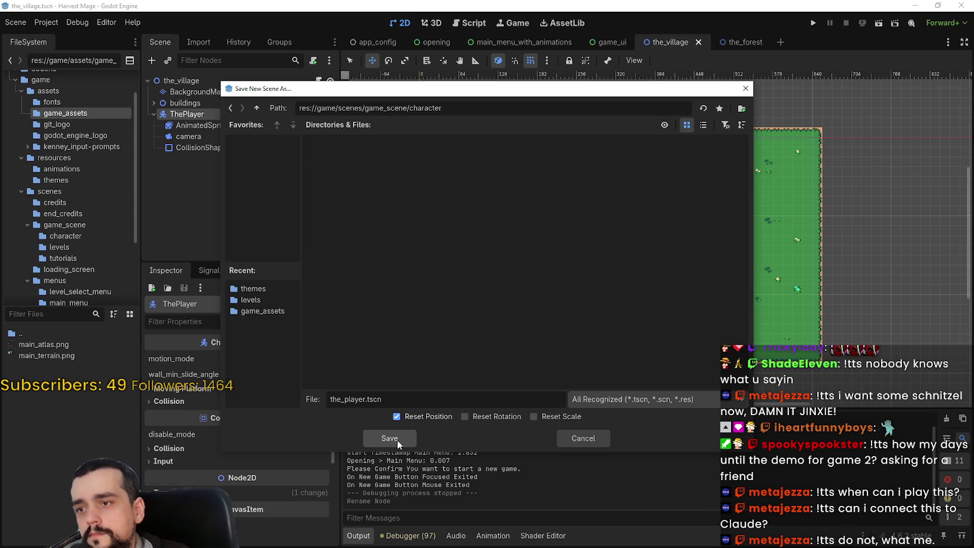
{"action": "left_click", "coordinate": [389, 438]}
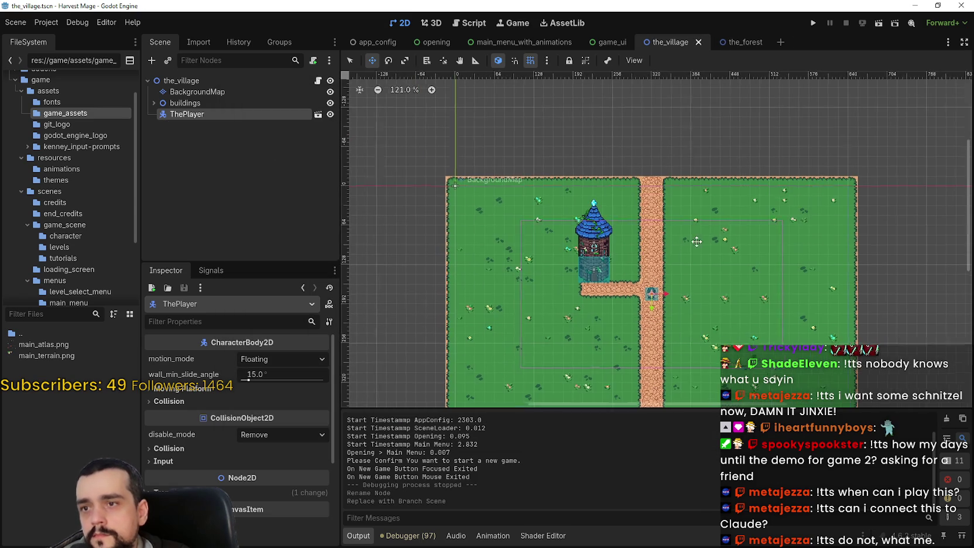
{"action": "left_click", "coordinate": [152, 103]}
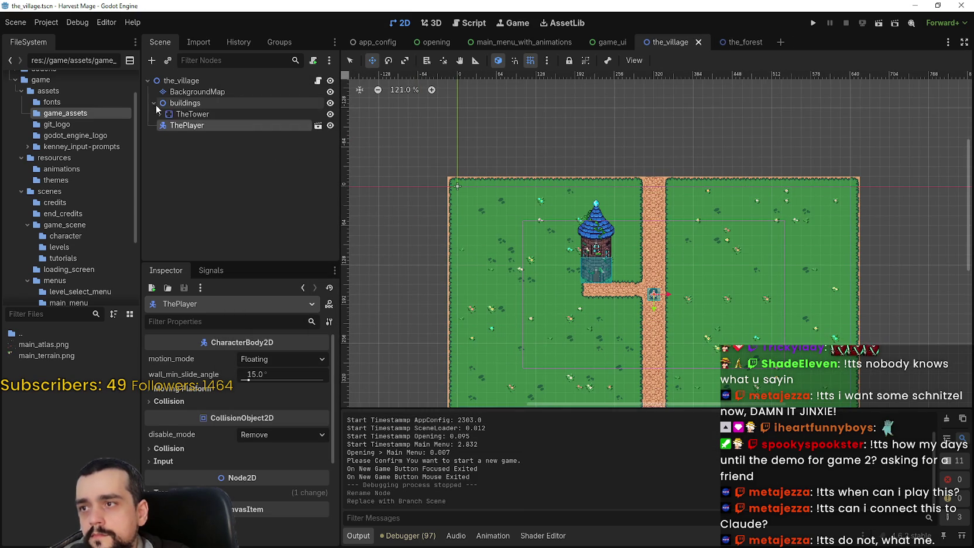
Step: Expand TheTower in the Scene dock and choose Save Branch as Scene for it
{"action": "left_click", "coordinate": [197, 115]}
{"action": "left_click", "coordinate": [160, 114]}
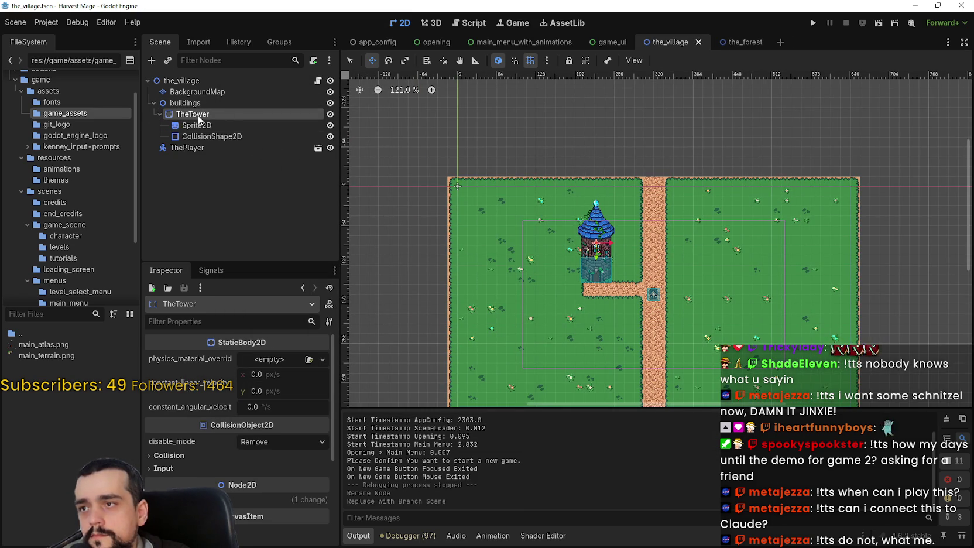
{"action": "right_click", "coordinate": [196, 117]}
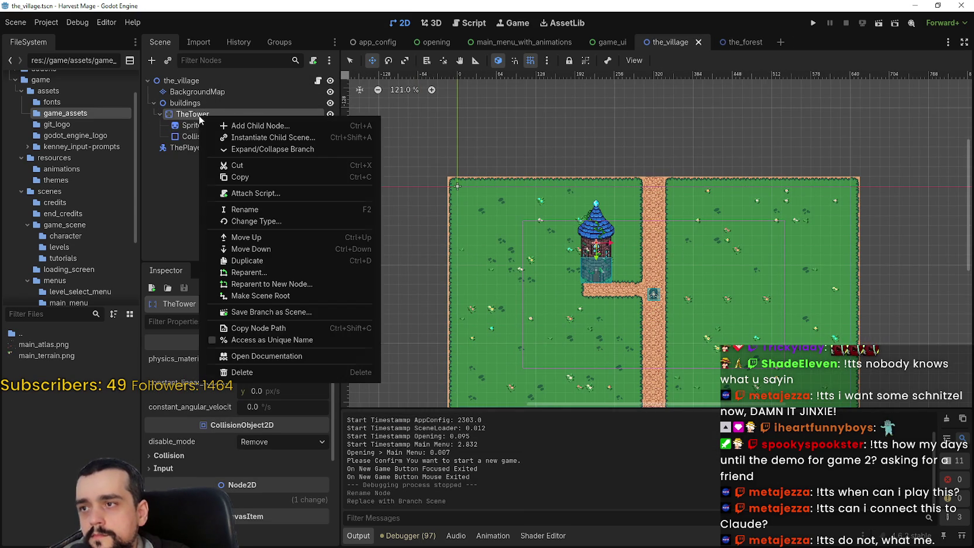
{"action": "left_click", "coordinate": [286, 314]}
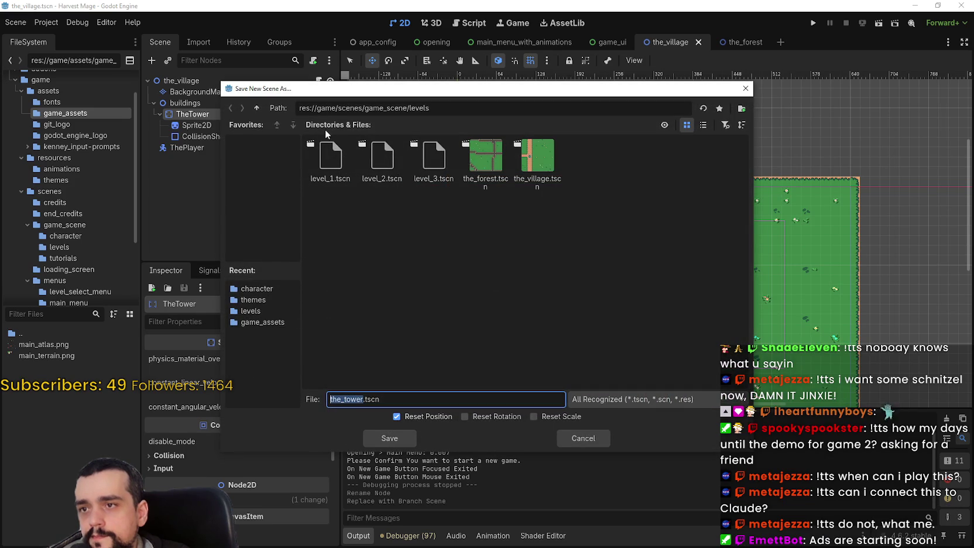
Step: Create a buildings folder under levels and save the_tower.tscn into it
{"action": "right_click", "coordinate": [413, 231]}
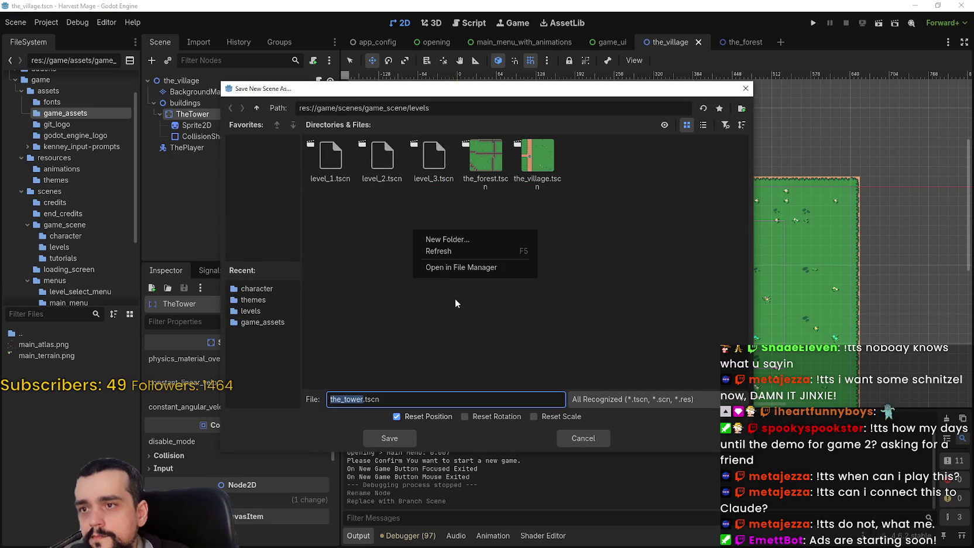
{"action": "left_click", "coordinate": [482, 242]}
{"action": "type", "text": "by"}
{"action": "key", "text": "BackSpace"}
{"action": "type", "text": "uildings"}
{"action": "key", "text": "Return"}
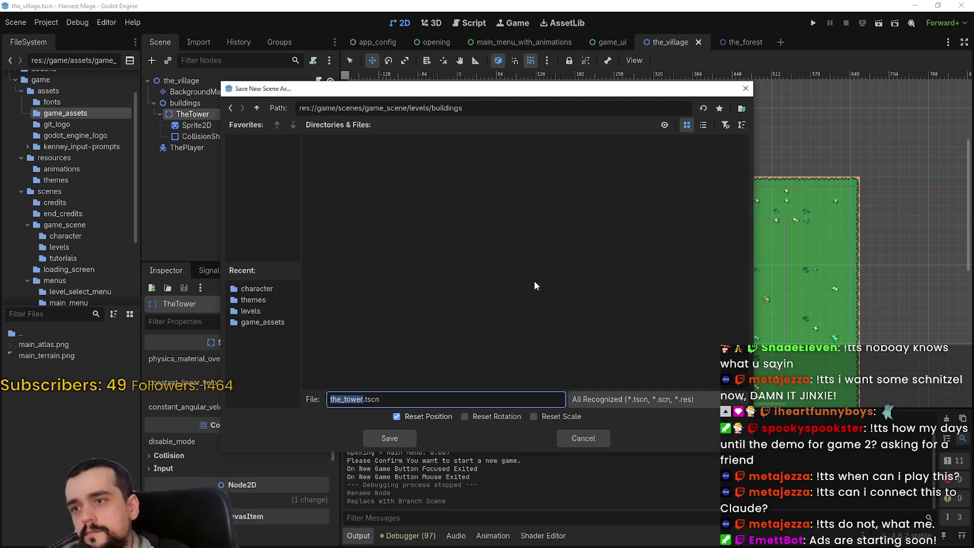
{"action": "left_click", "coordinate": [382, 436]}
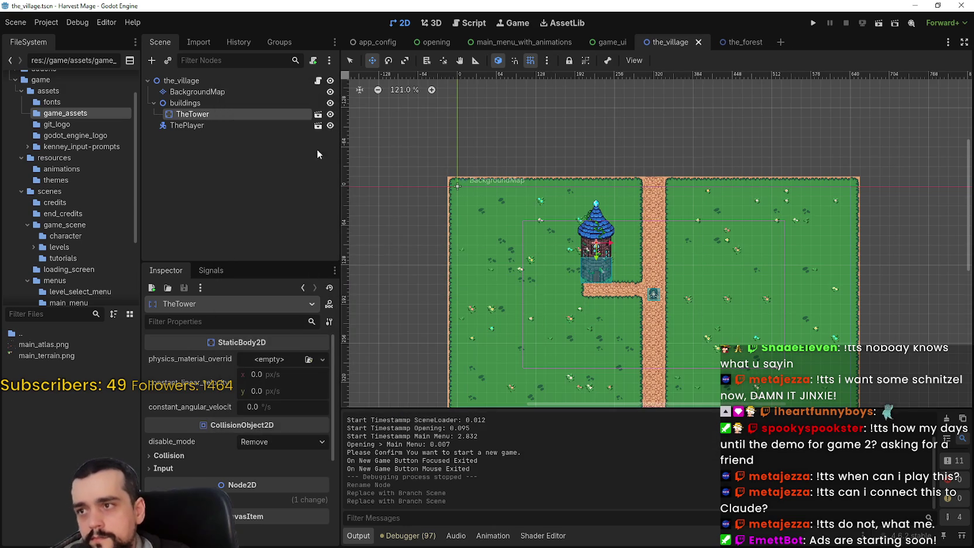
Step: Select the ThePlayer node in the Scene dock
{"action": "scroll", "coordinate": [638, 272], "scroll_direction": "down", "scroll_amount": 3}
{"action": "scroll", "coordinate": [635, 261], "scroll_direction": "up", "scroll_amount": 5}
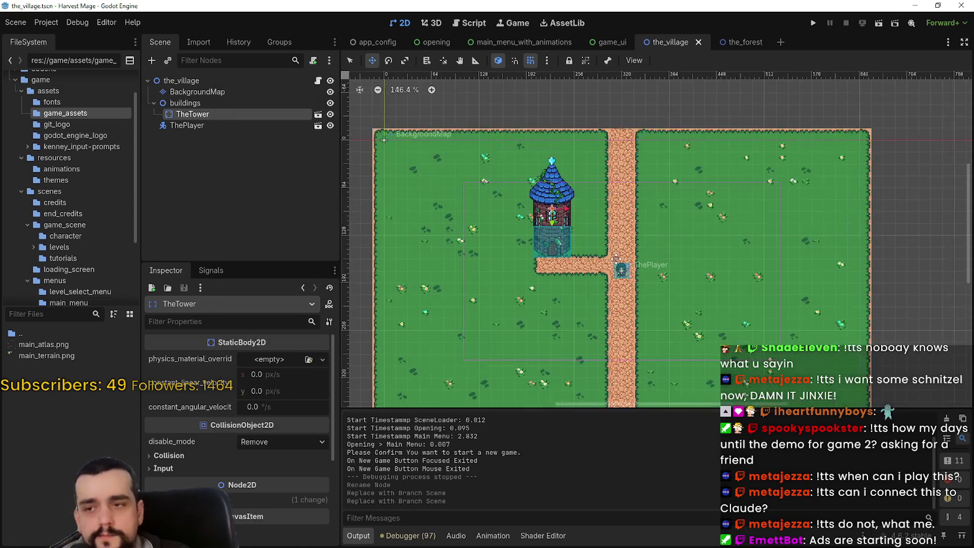
{"action": "scroll", "coordinate": [634, 260], "scroll_direction": "up", "scroll_amount": 1}
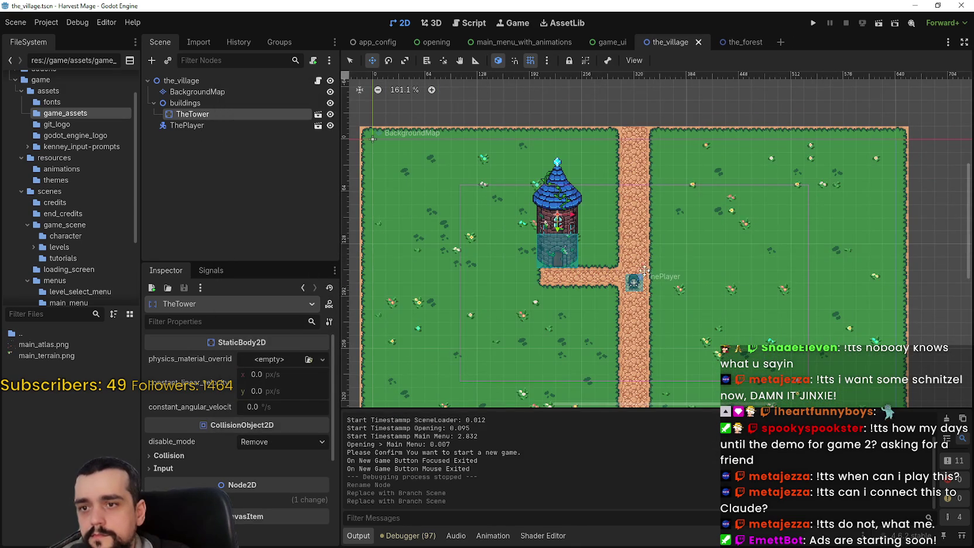
{"action": "left_click", "coordinate": [176, 126]}
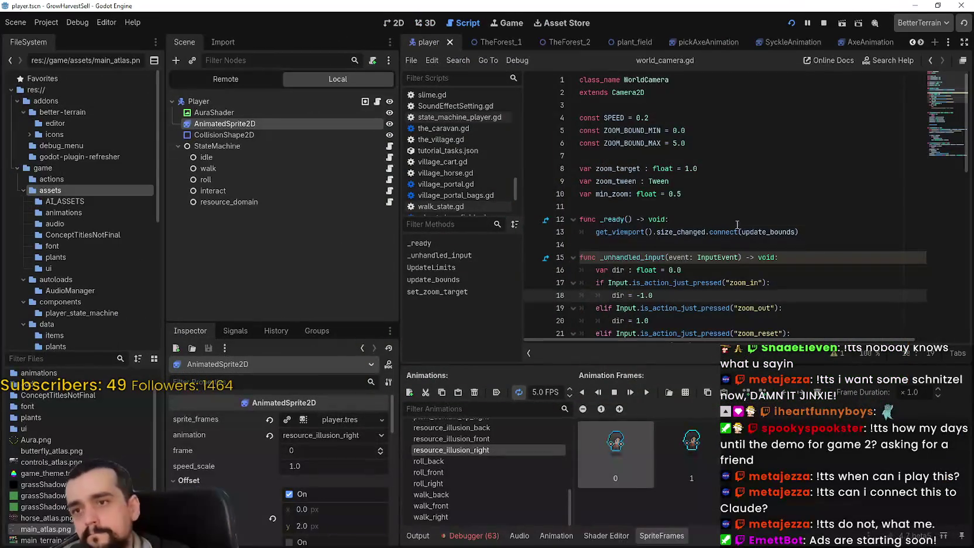
Step: Select StateMachine and open state_machine_player.gd in the Script editor
{"action": "left_click", "coordinate": [222, 145]}
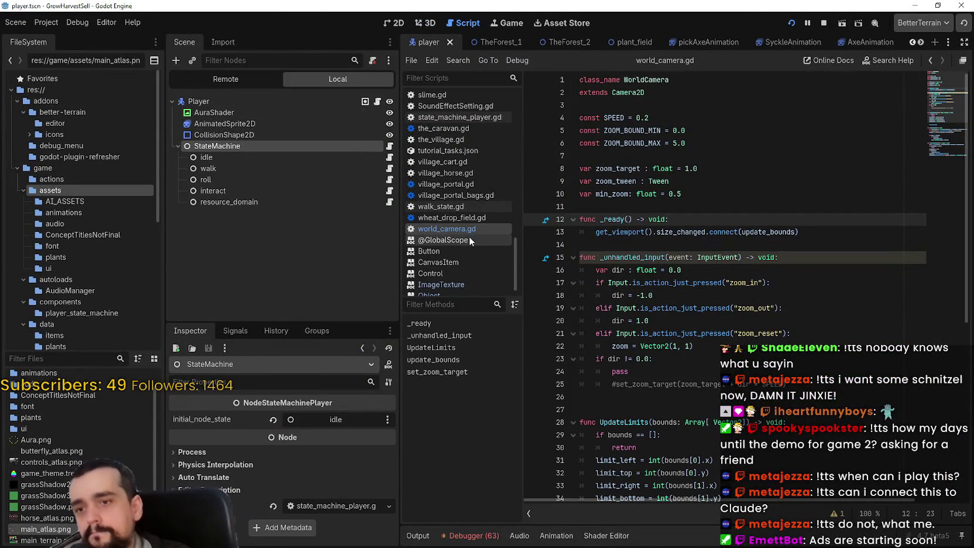
{"action": "left_click", "coordinate": [389, 146]}
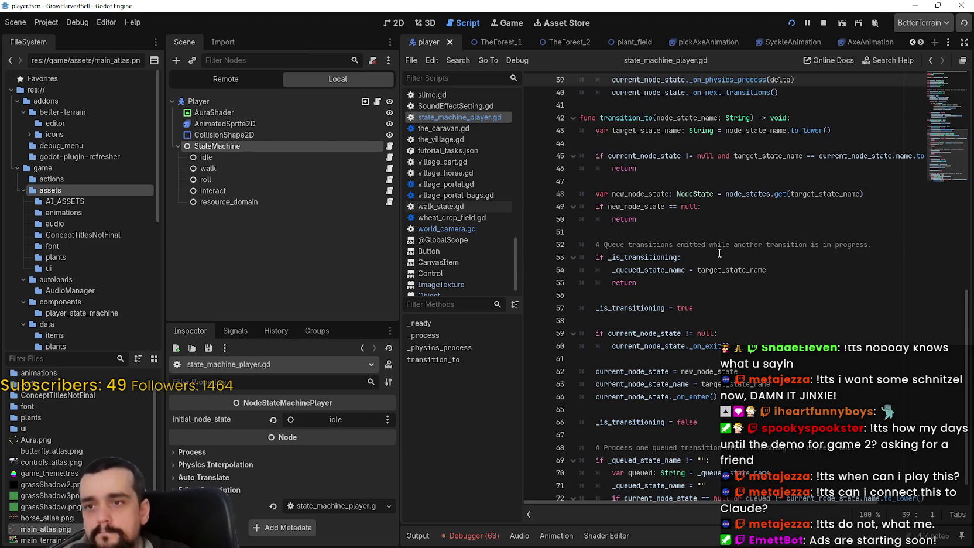
{"action": "left_click", "coordinate": [702, 231]}
{"action": "scroll", "coordinate": [702, 227], "scroll_direction": "down", "scroll_amount": 1}
{"action": "left_click", "coordinate": [732, 324]}
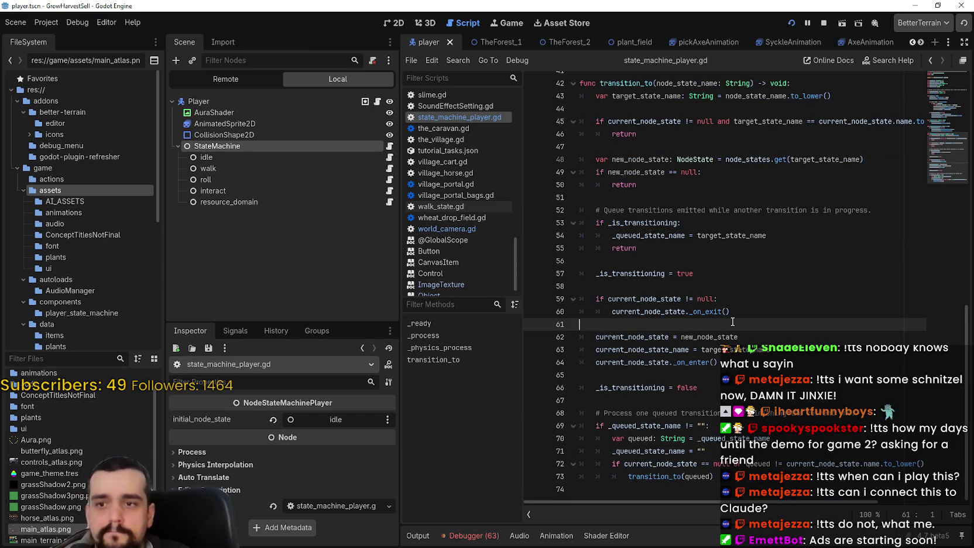
{"action": "left_click", "coordinate": [711, 374]}
{"action": "left_click", "coordinate": [711, 400]}
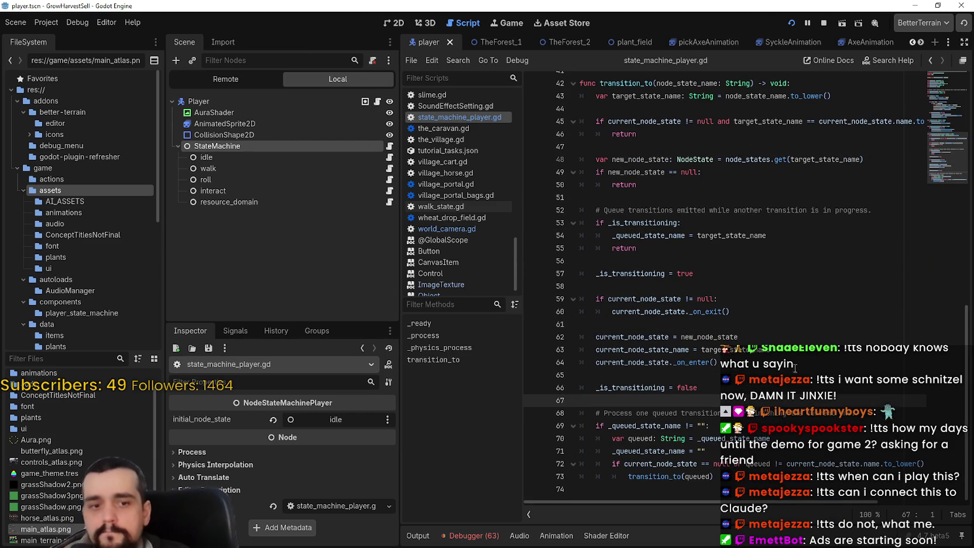
Step: Widen the code area and browse transition_to's re-entry guard and queued transitions
{"action": "mouse_move", "coordinate": [946, 174]}
{"action": "left_mouse_down"}
{"action": "mouse_move", "coordinate": [947, 82]}
{"action": "mouse_move", "coordinate": [941, 176]}
{"action": "left_mouse_up"}
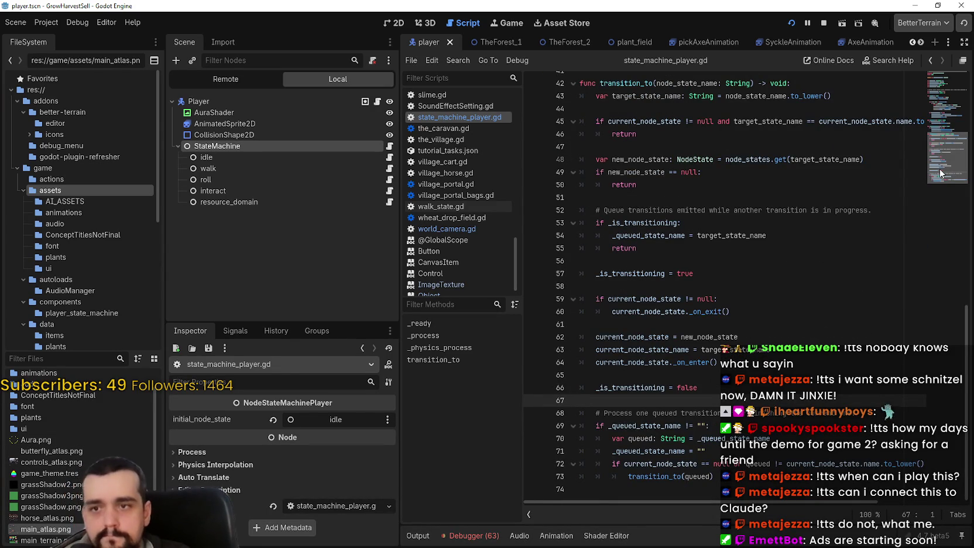
{"action": "left_click_drag", "start_coordinate": [940, 168], "coordinate": [954, 121]}
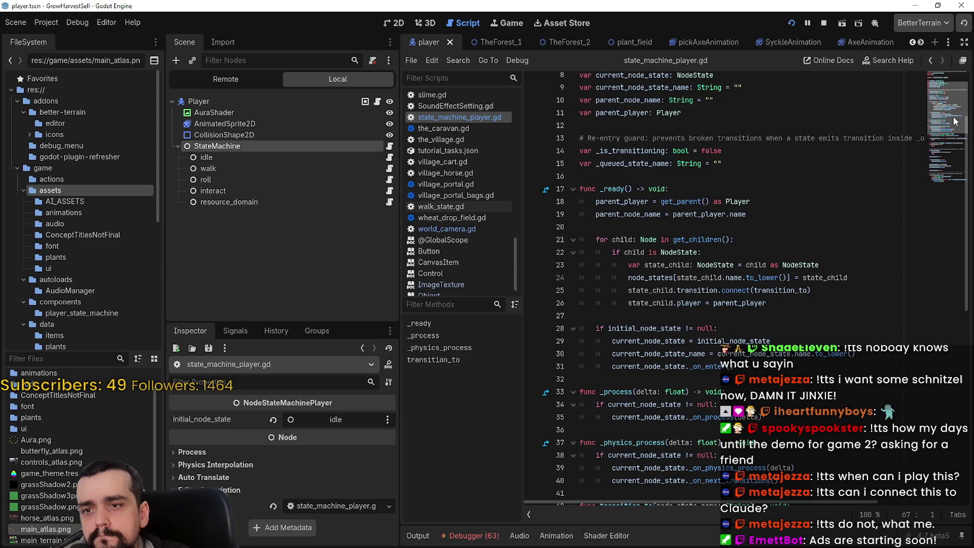
{"action": "left_click_drag", "start_coordinate": [954, 122], "coordinate": [947, 168]}
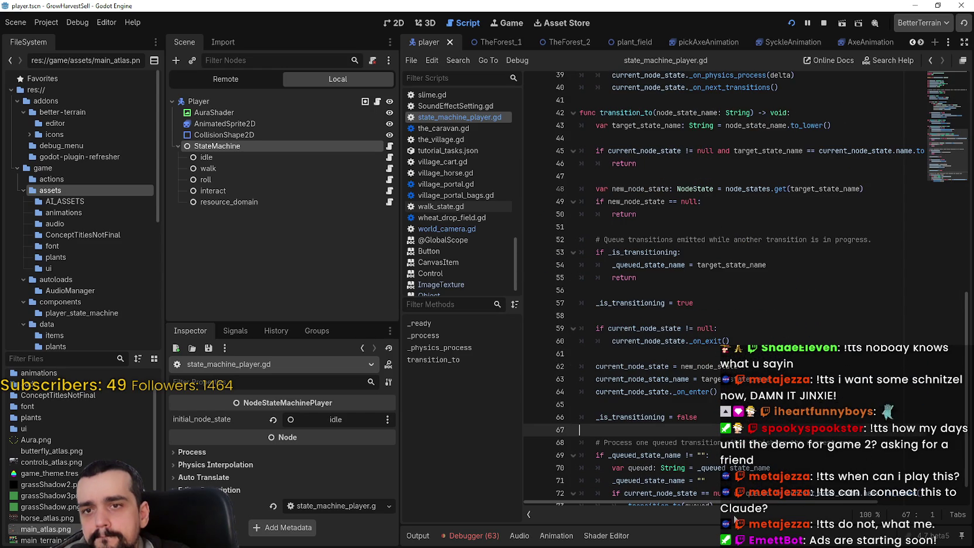
{"action": "mouse_move", "coordinate": [767, 504]}
{"action": "left_mouse_down"}
{"action": "mouse_move", "coordinate": [919, 494]}
{"action": "mouse_move", "coordinate": [820, 497]}
{"action": "left_mouse_up"}
{"action": "left_click_drag", "start_coordinate": [401, 315], "coordinate": [294, 314]}
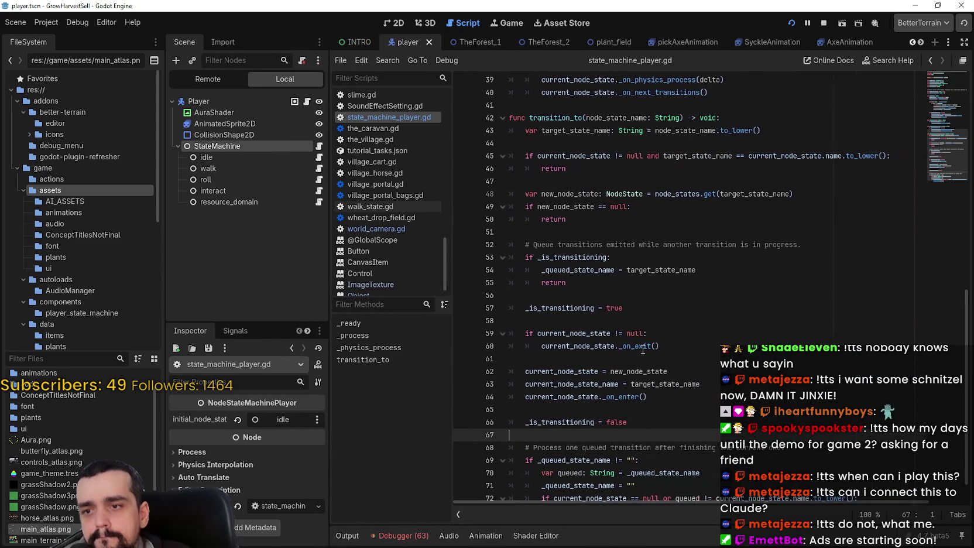
{"action": "scroll", "coordinate": [641, 348], "scroll_direction": "down", "scroll_amount": 1}
{"action": "left_click", "coordinate": [601, 376]}
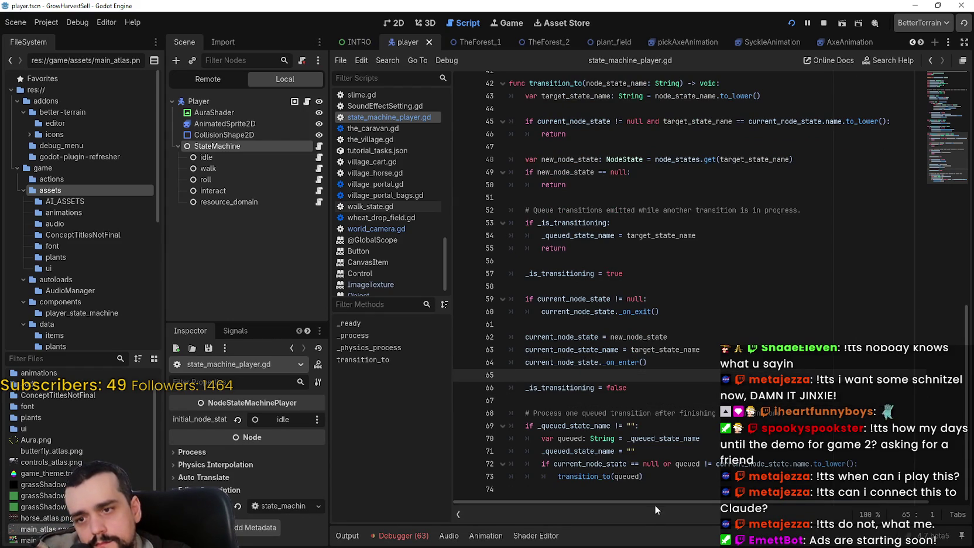
{"action": "double_click", "coordinate": [628, 476]}
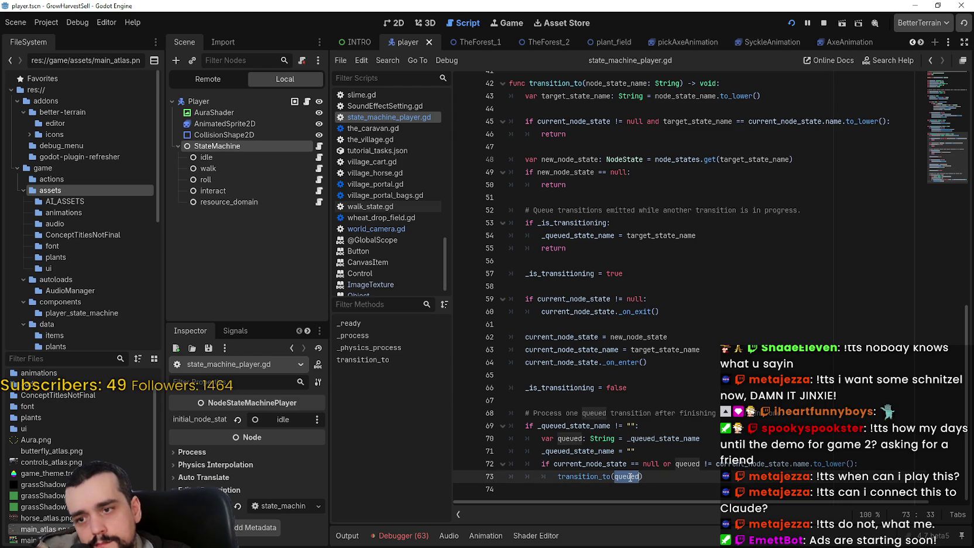
{"action": "left_click", "coordinate": [654, 452]}
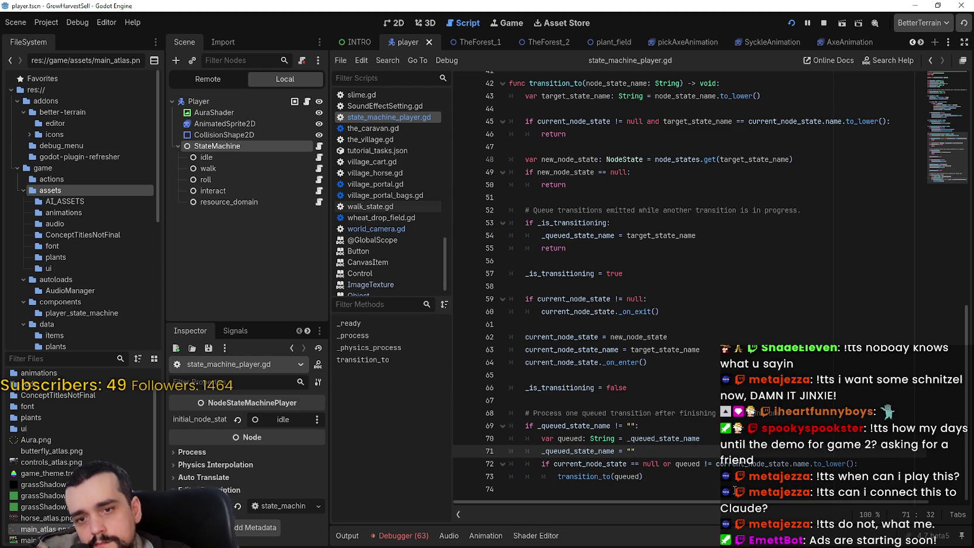
Step: Select the idle state node, recheck state_machine_player.gd, then open idle_state.gd
{"action": "left_click", "coordinate": [255, 156]}
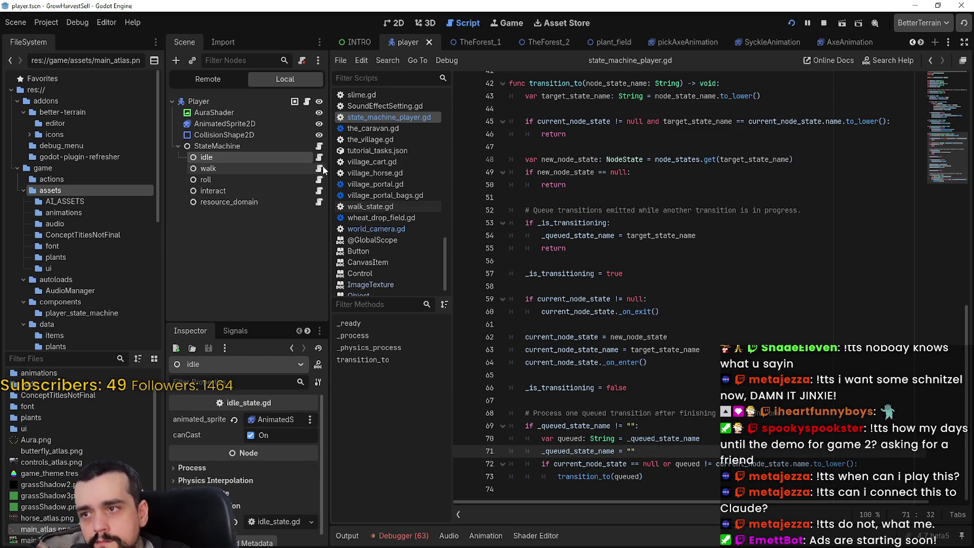
{"action": "left_click", "coordinate": [319, 146]}
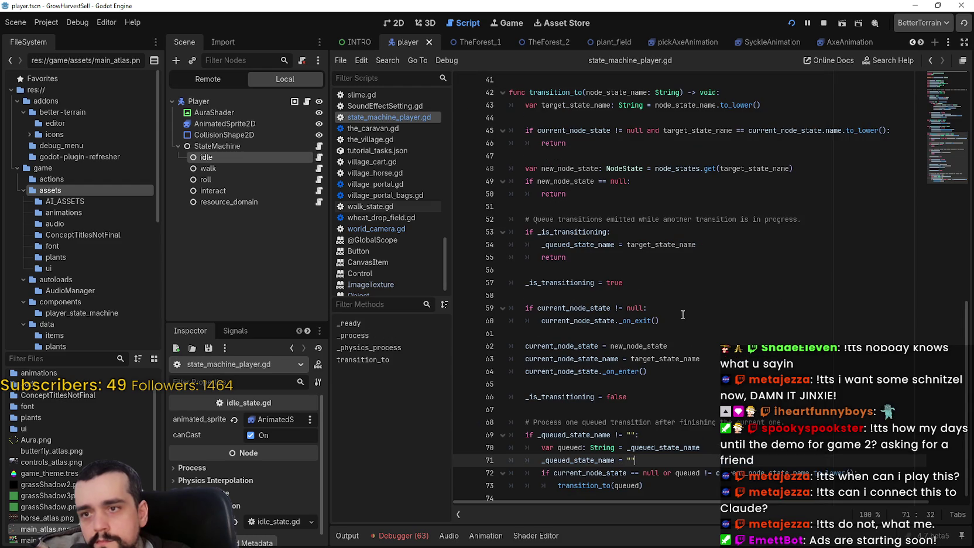
{"action": "scroll", "coordinate": [649, 275], "scroll_direction": "up", "scroll_amount": 3}
{"action": "scroll", "coordinate": [650, 274], "scroll_direction": "up", "scroll_amount": 10}
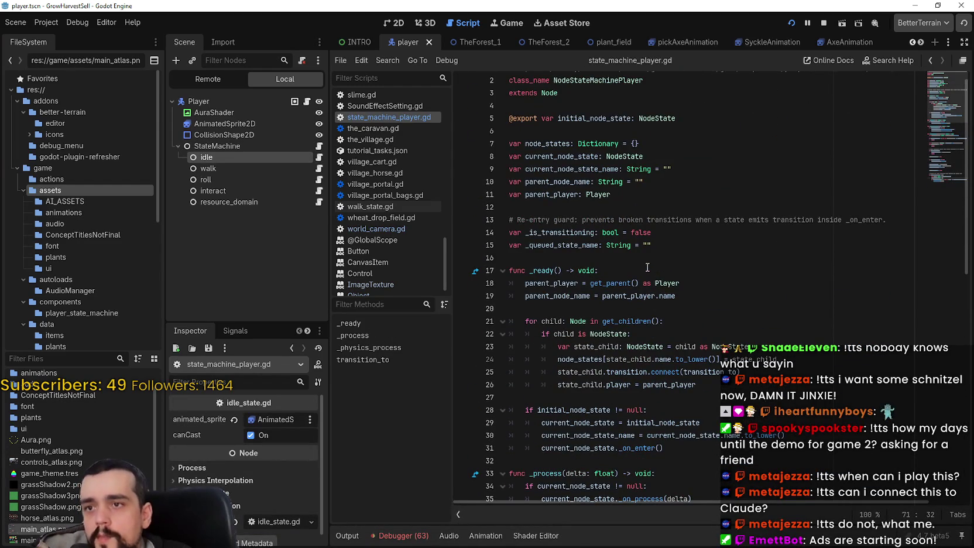
{"action": "scroll", "coordinate": [647, 267], "scroll_direction": "up", "scroll_amount": 1}
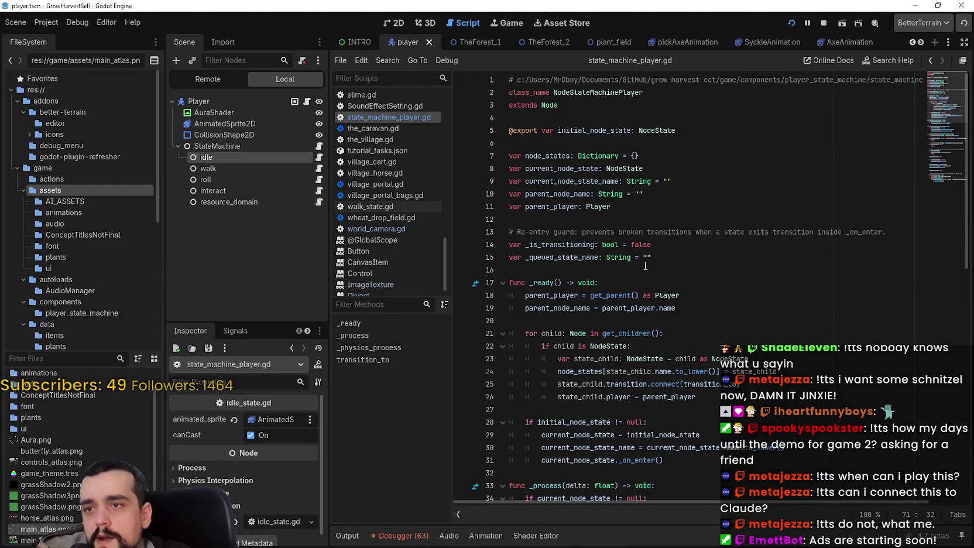
{"action": "scroll", "coordinate": [645, 265], "scroll_direction": "down", "scroll_amount": 1}
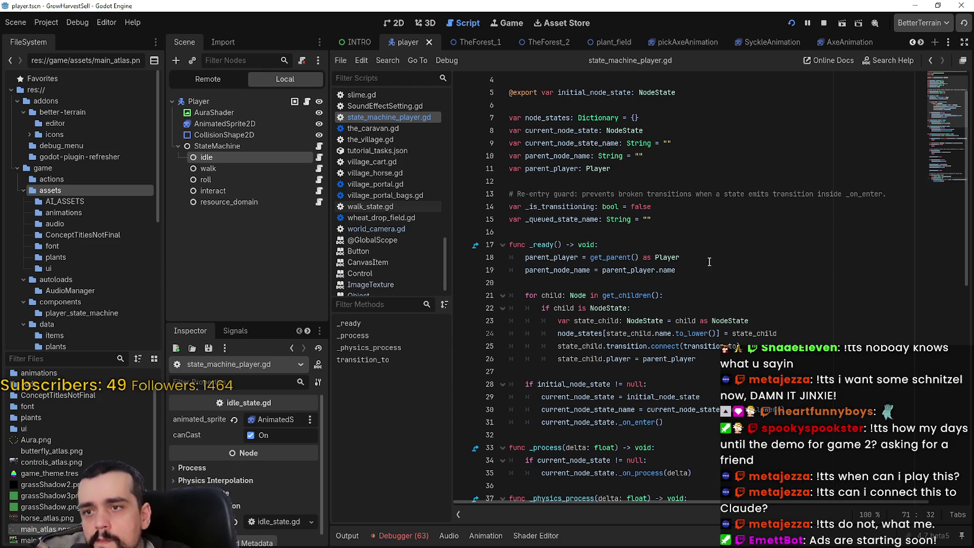
{"action": "left_click", "coordinate": [319, 157]}
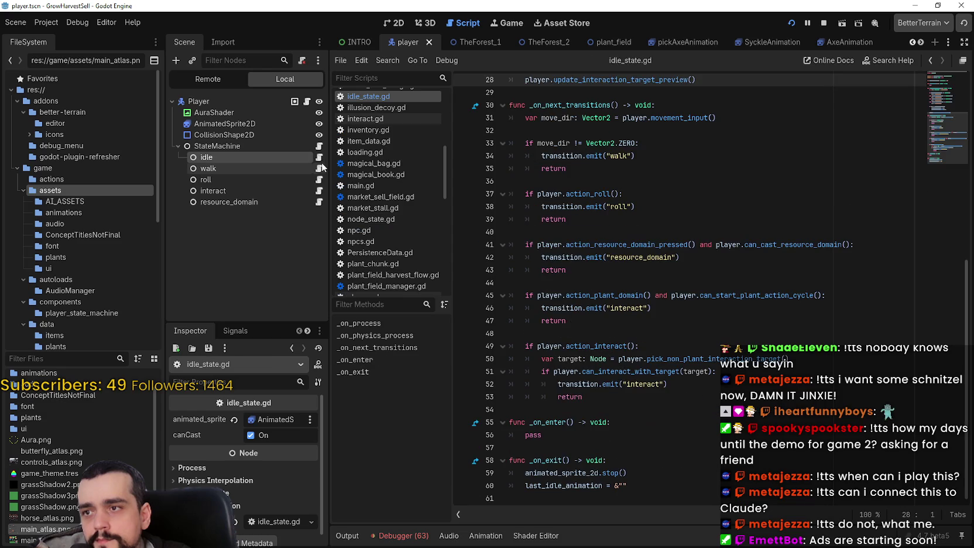
Step: Read through walk_state.gd's walk animation code, then switch to the Harvest Mage window
{"action": "left_click", "coordinate": [319, 168]}
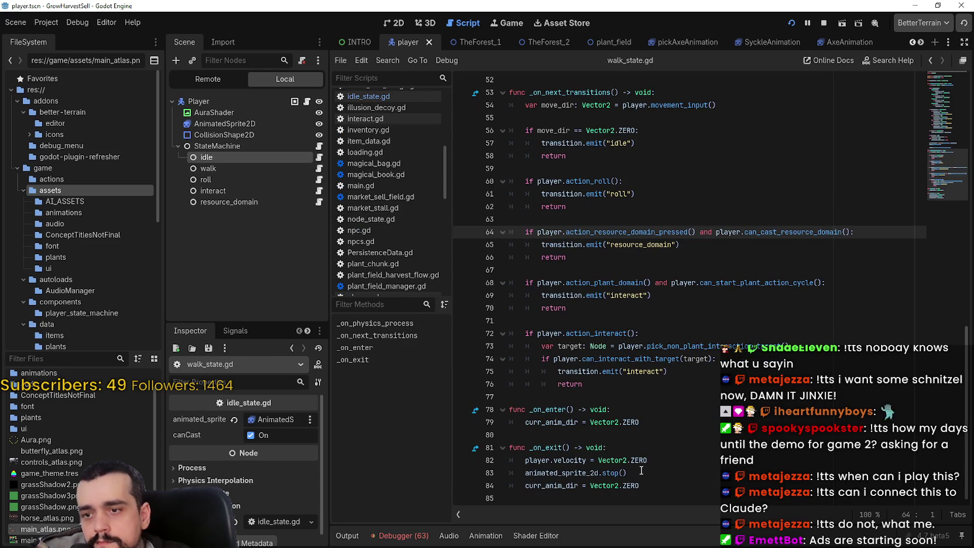
{"action": "scroll", "coordinate": [641, 471], "scroll_direction": "up", "scroll_amount": 9}
{"action": "left_click", "coordinate": [646, 422]}
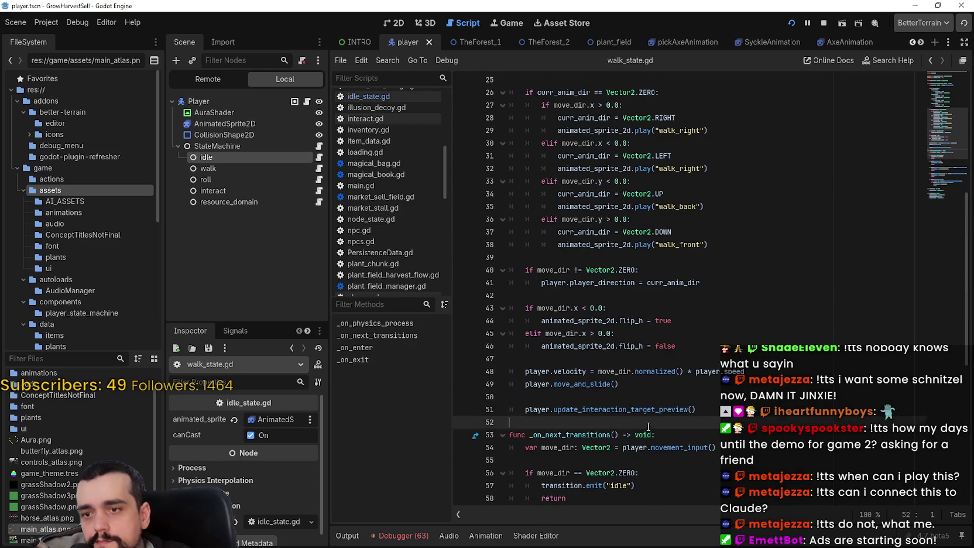
{"action": "scroll", "coordinate": [644, 427], "scroll_direction": "up", "scroll_amount": 5}
{"action": "left_click", "coordinate": [630, 436]}
{"action": "scroll", "coordinate": [629, 436], "scroll_direction": "up", "scroll_amount": 3}
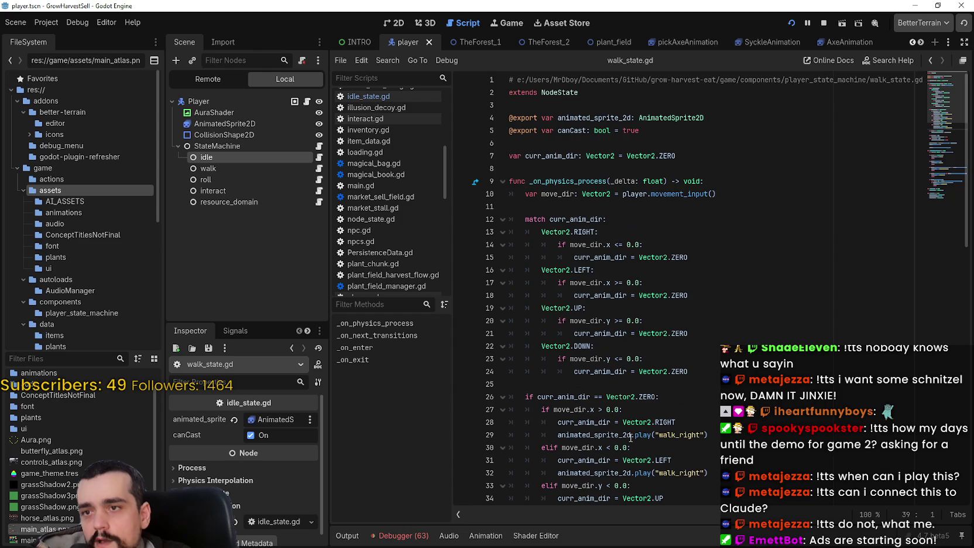
{"action": "scroll", "coordinate": [631, 435], "scroll_direction": "down", "scroll_amount": 2}
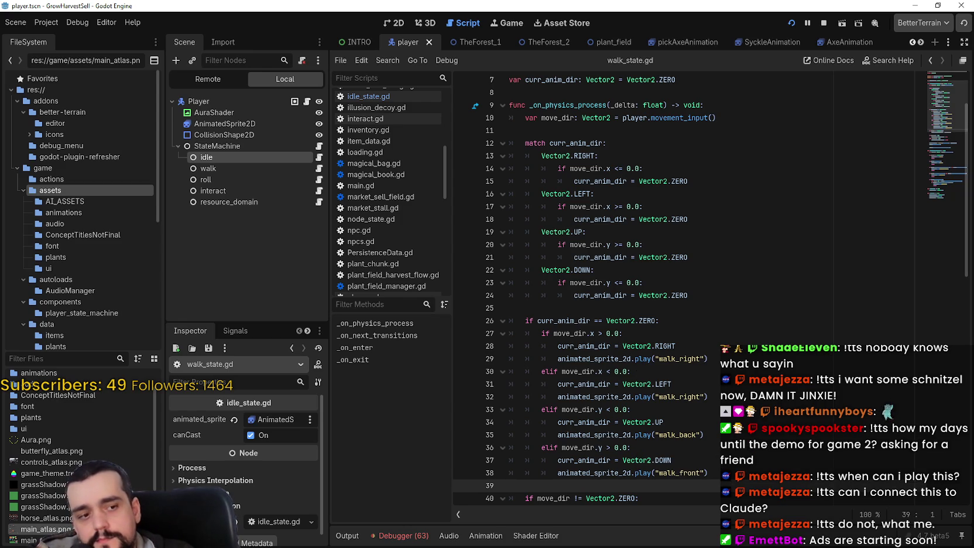
{"action": "key", "text": "alt+Tab"}
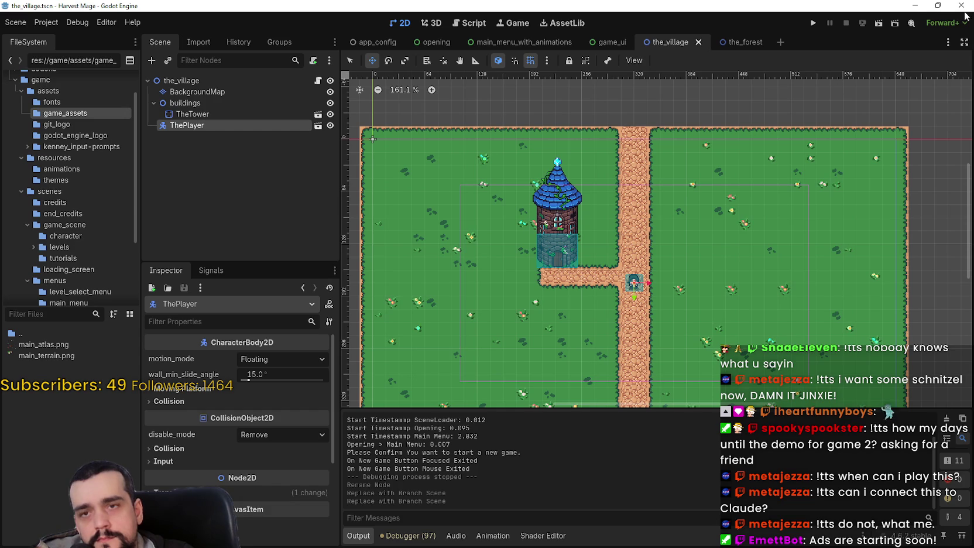
Step: Stop the GrowHarvestSell game with F8 and close its editor, returning to the_village
{"action": "key", "text": "alt+Tab"}
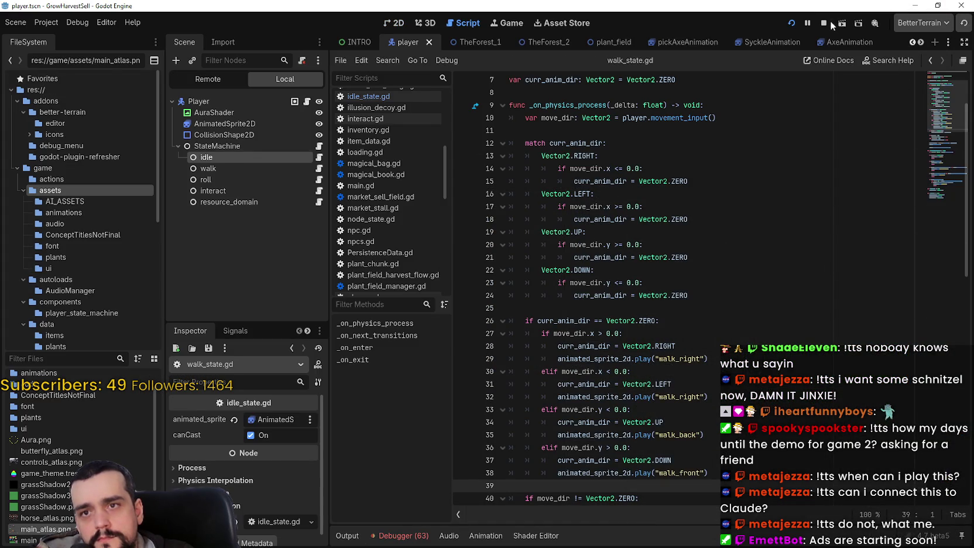
{"action": "key", "text": "F8"}
{"action": "left_click", "coordinate": [962, 6]}
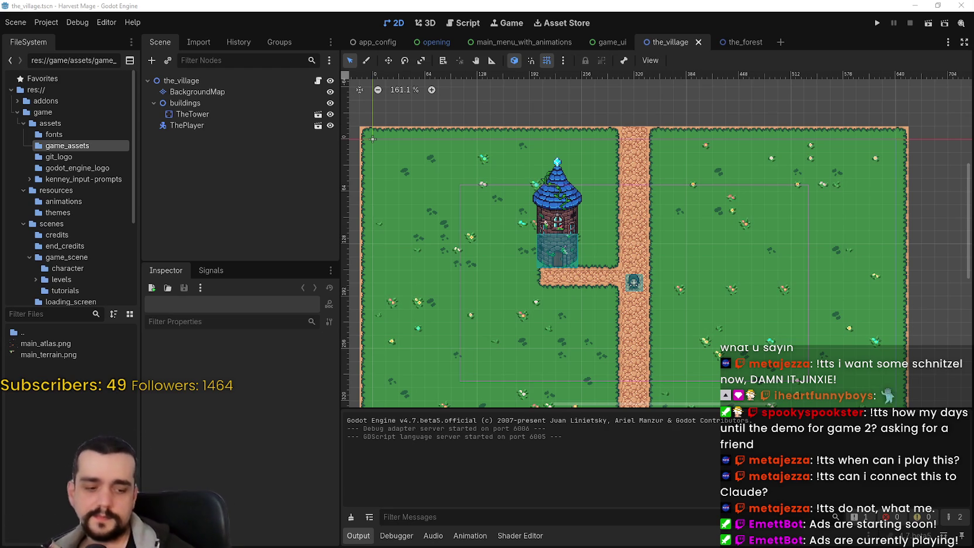
{"action": "scroll", "coordinate": [726, 239], "scroll_direction": "down", "scroll_amount": 1}
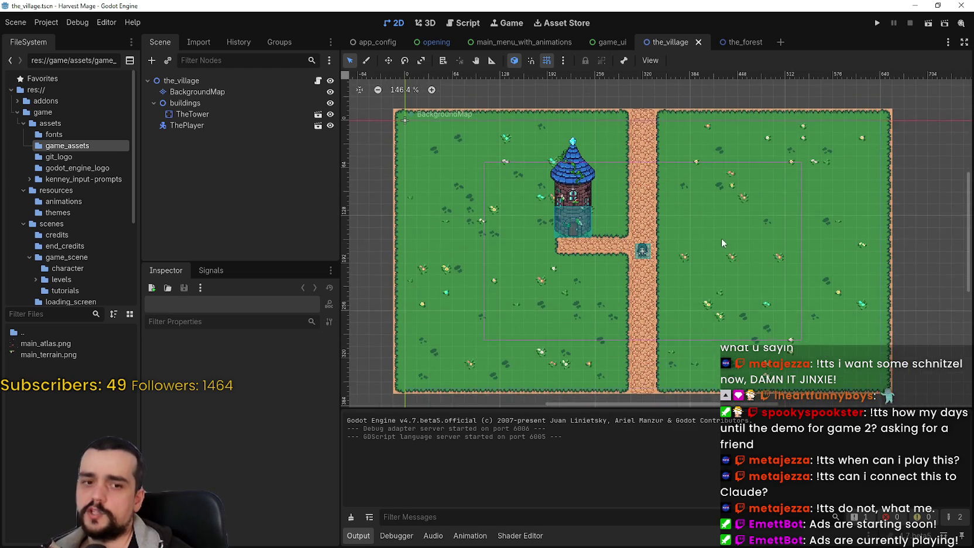
{"action": "scroll", "coordinate": [720, 238], "scroll_direction": "up", "scroll_amount": 2}
{"action": "scroll", "coordinate": [714, 237], "scroll_direction": "down", "scroll_amount": 1}
{"action": "scroll", "coordinate": [714, 235], "scroll_direction": "down", "scroll_amount": 1}
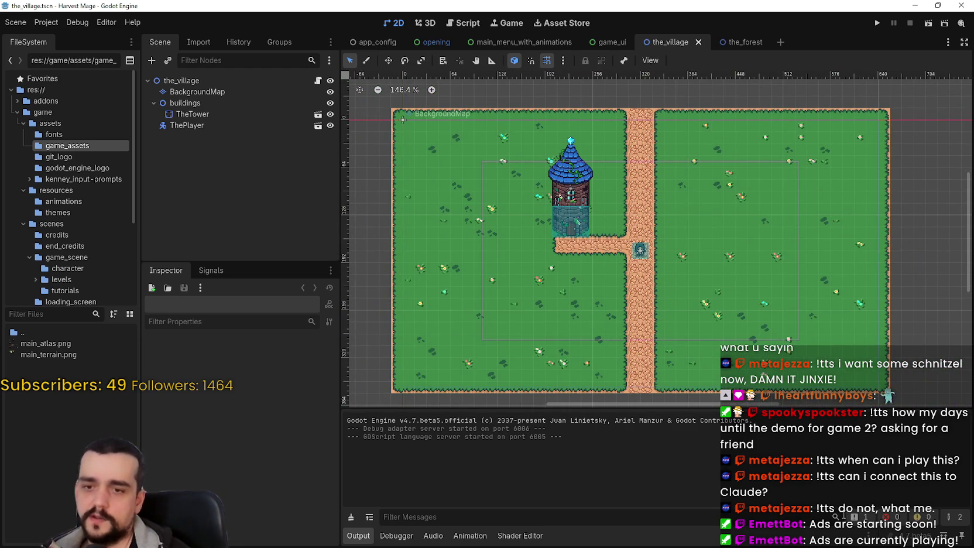
{"action": "scroll", "coordinate": [767, 211], "scroll_direction": "left", "scroll_amount": 2}
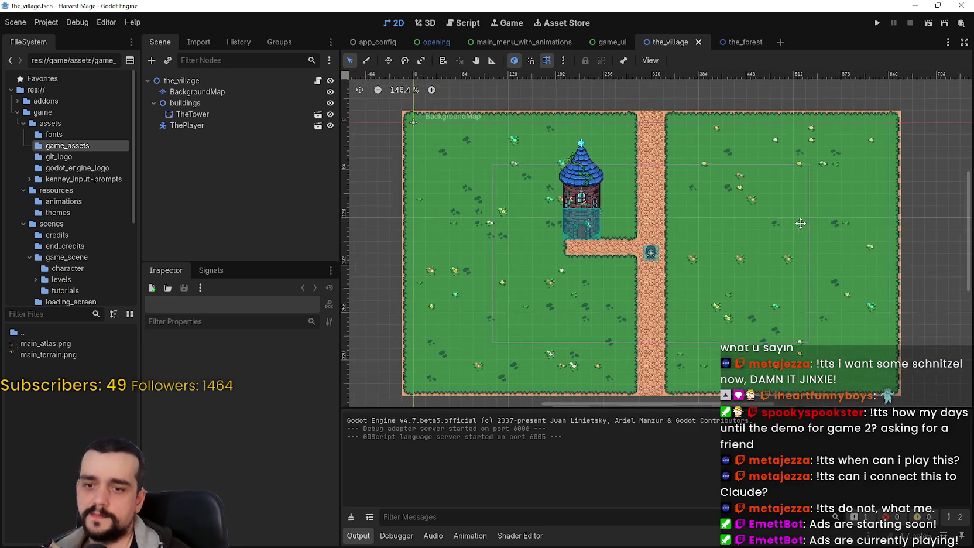
Step: Run Harvest Mage, start a New Game in the village, then stop it
{"action": "left_click", "coordinate": [877, 23]}
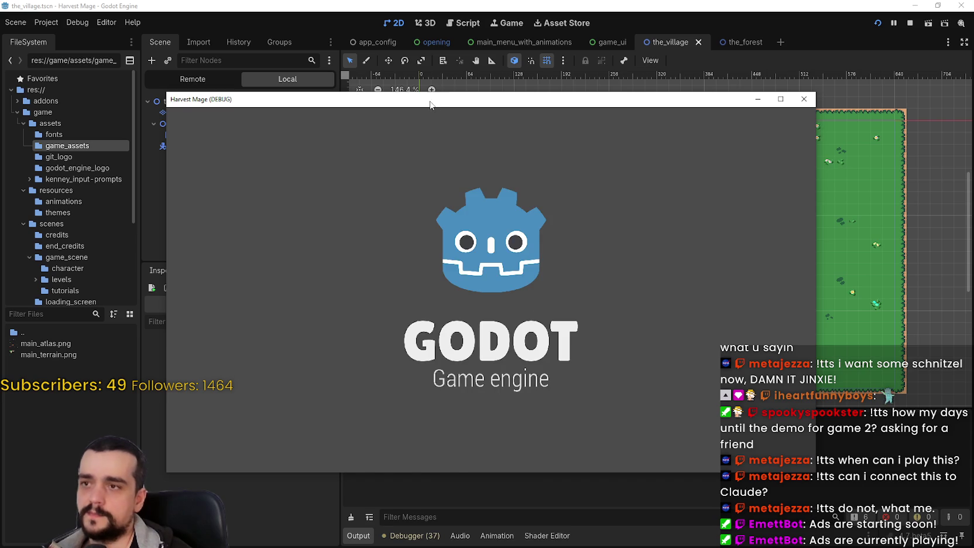
{"action": "left_click_drag", "start_coordinate": [430, 106], "coordinate": [498, 29]}
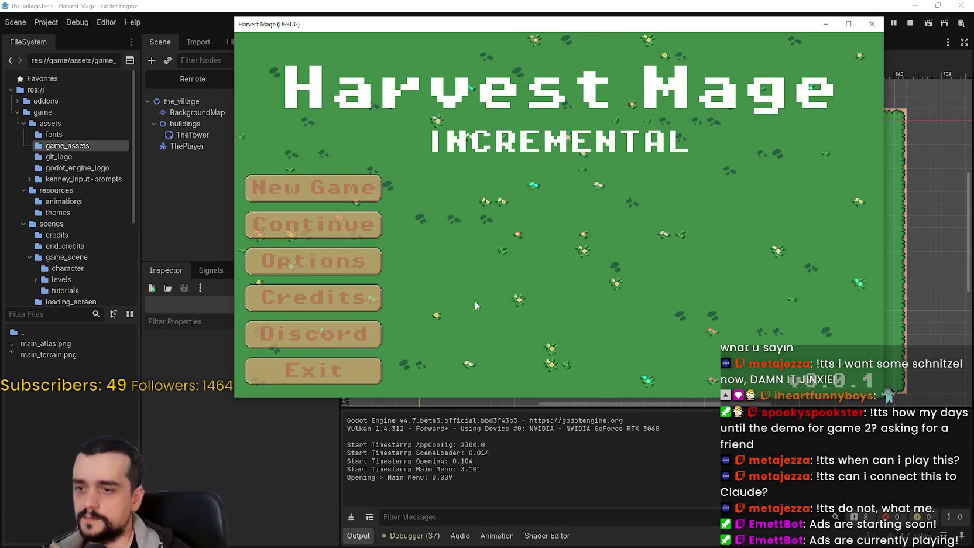
{"action": "key", "text": "Return"}
{"action": "key", "text": "Return"}
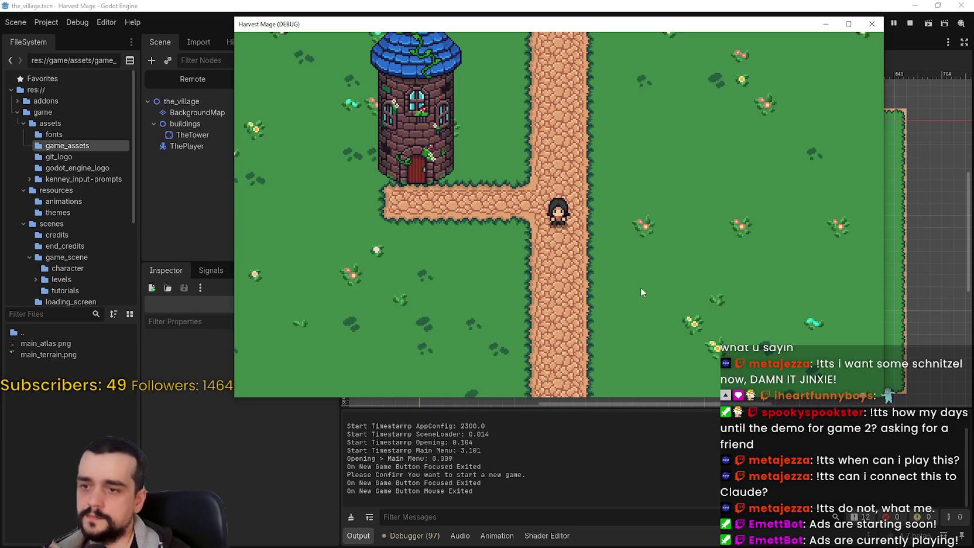
{"action": "left_click", "coordinate": [909, 24]}
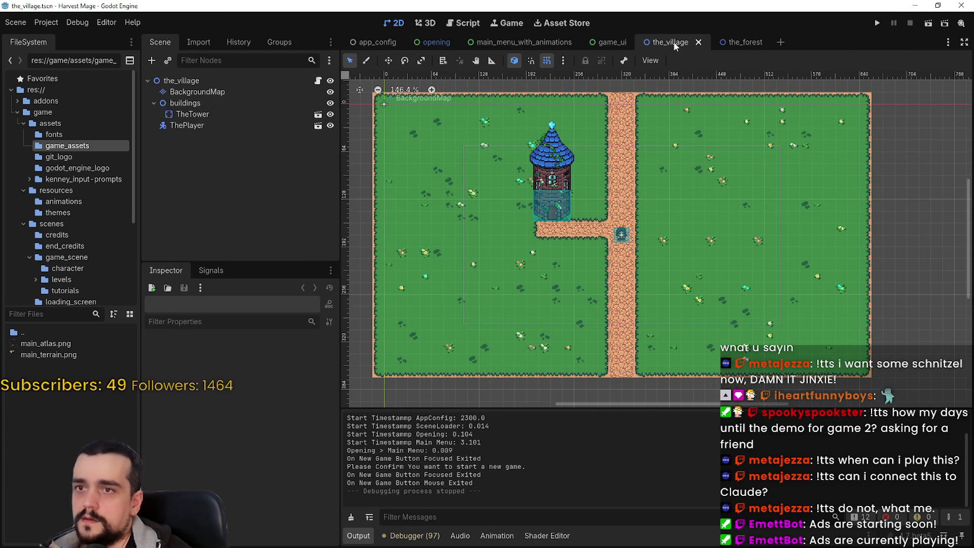
Step: Open the Asset Store and widen its listing to three columns
{"action": "left_click", "coordinate": [540, 24]}
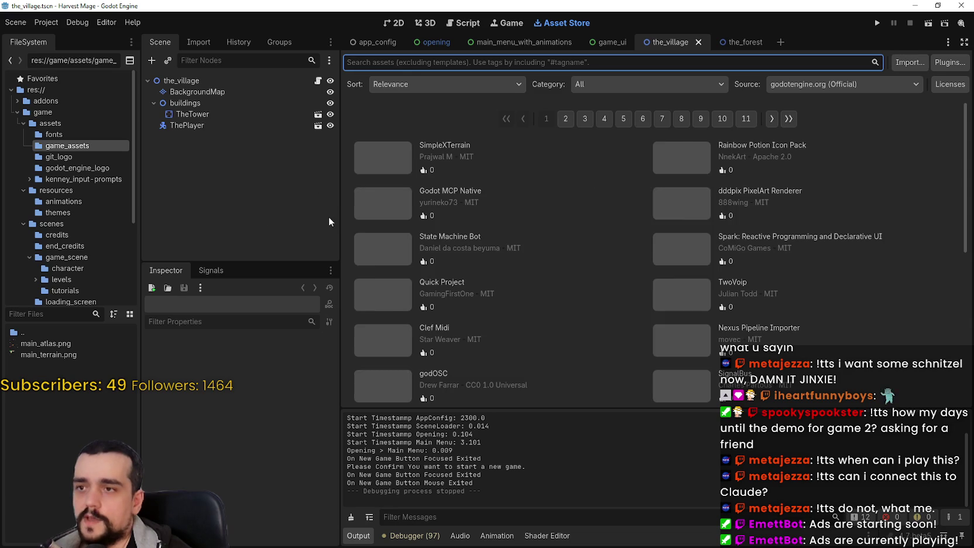
{"action": "left_click_drag", "start_coordinate": [340, 217], "coordinate": [280, 231]}
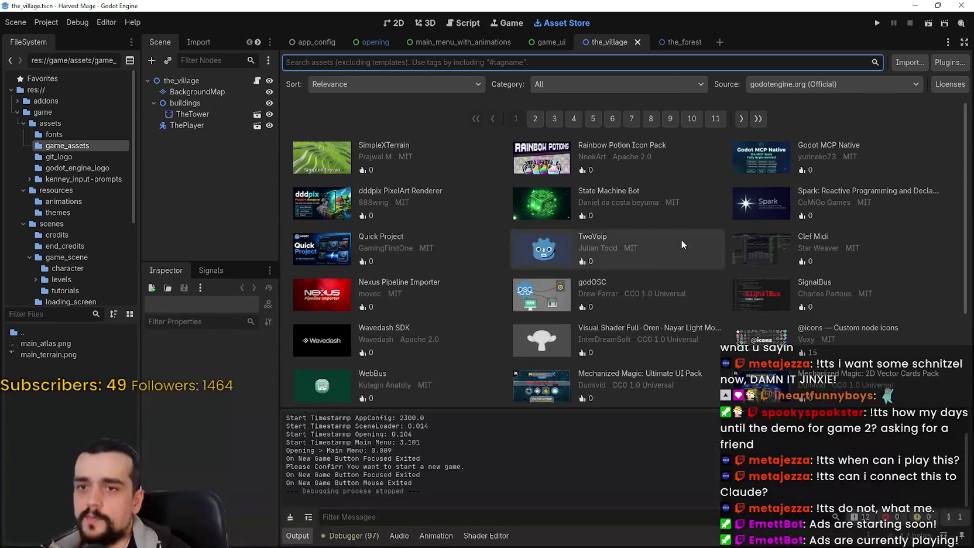
{"action": "scroll", "coordinate": [636, 256], "scroll_direction": "down", "scroll_amount": 5}
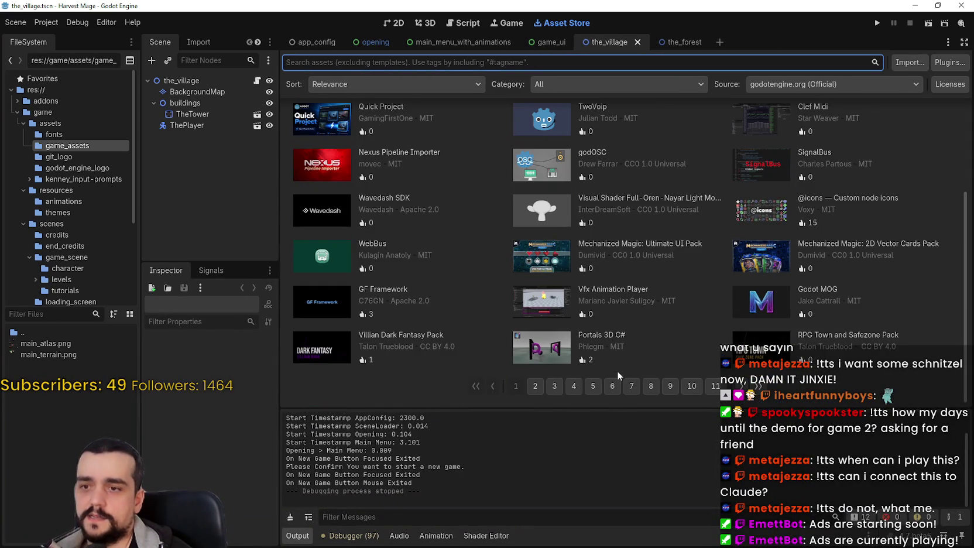
{"action": "scroll", "coordinate": [617, 363], "scroll_direction": "up", "scroll_amount": 4}
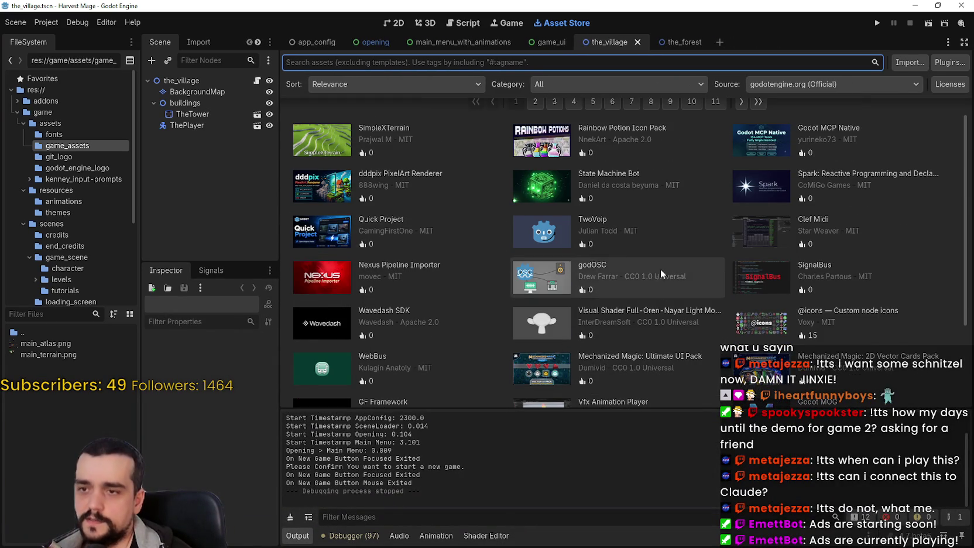
Step: Look over the godOSC plugin details, close them, and start searching for 'state'
{"action": "left_click", "coordinate": [546, 285]}
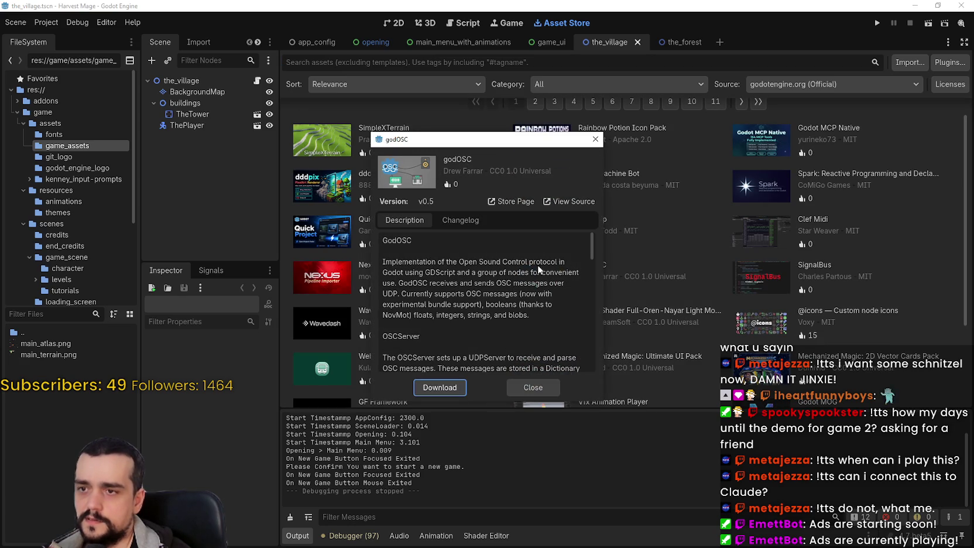
{"action": "mouse_move", "coordinate": [591, 255]}
{"action": "left_mouse_down"}
{"action": "mouse_move", "coordinate": [572, 341]}
{"action": "mouse_move", "coordinate": [554, 363]}
{"action": "left_mouse_up"}
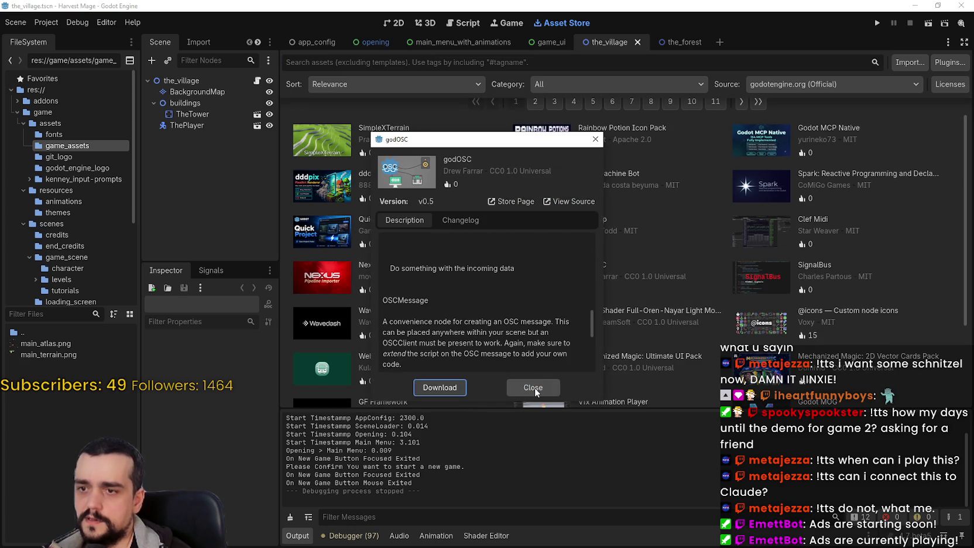
{"action": "left_click", "coordinate": [533, 387]}
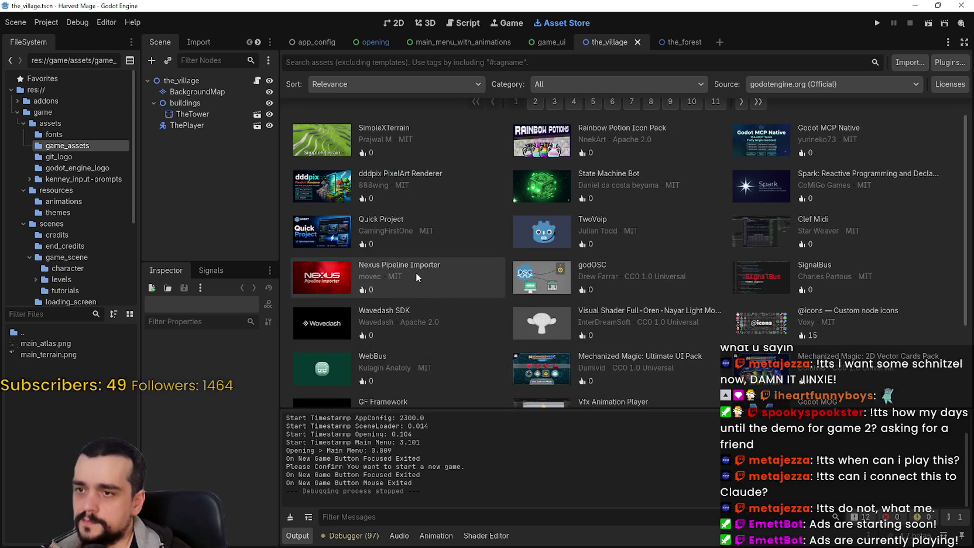
{"action": "scroll", "coordinate": [407, 217], "scroll_direction": "up", "scroll_amount": 1}
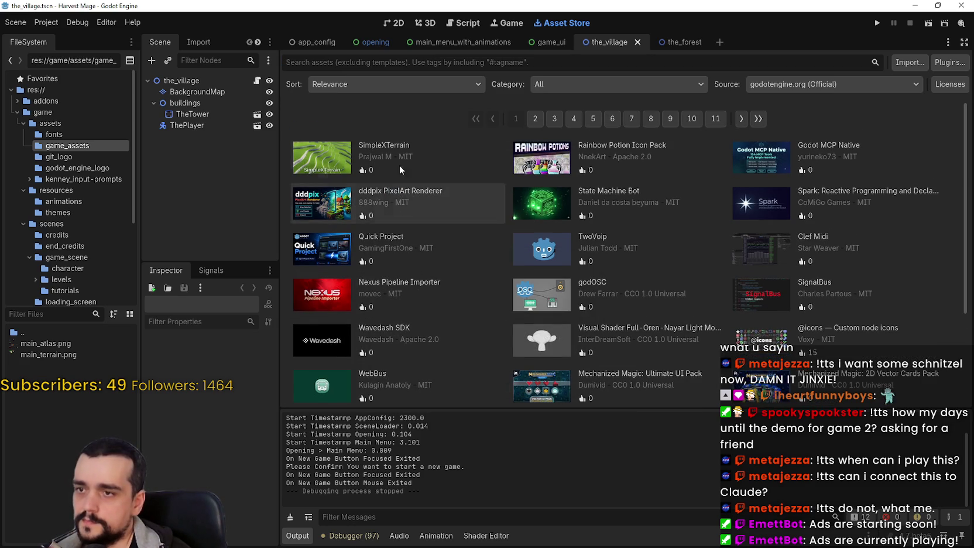
{"action": "left_click", "coordinate": [579, 62]}
{"action": "type", "text": "state"}
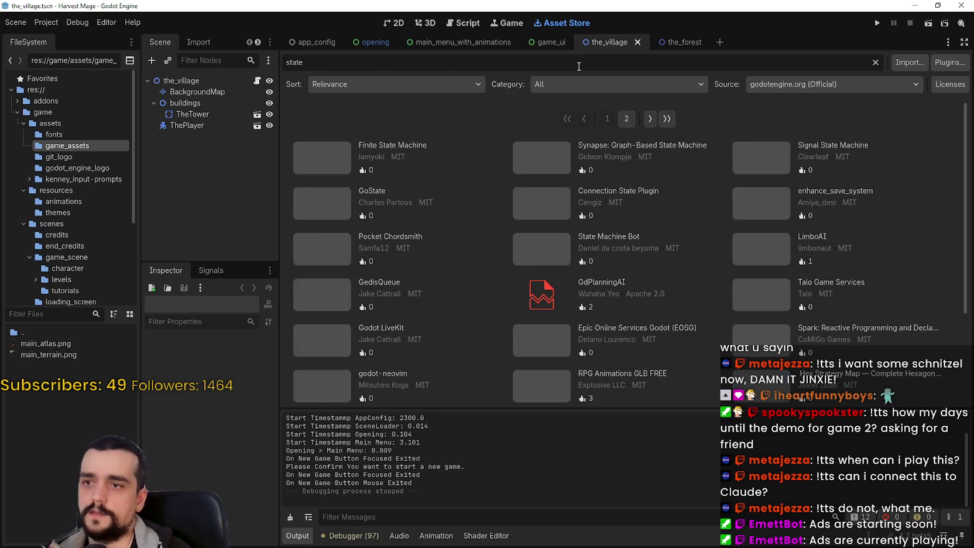
Step: Review the Signal State Machine plugin's details and close them
{"action": "left_click", "coordinate": [752, 169]}
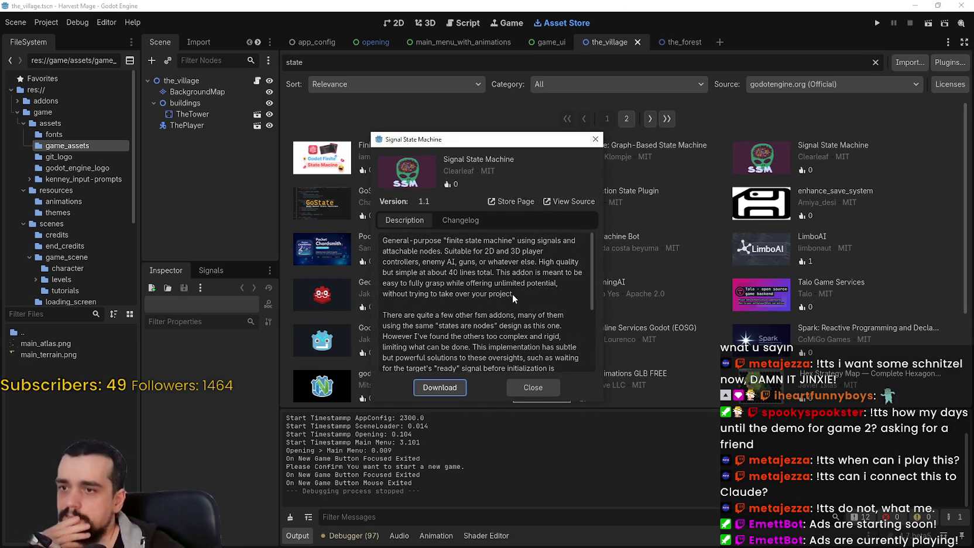
{"action": "scroll", "coordinate": [514, 291], "scroll_direction": "down", "scroll_amount": 3}
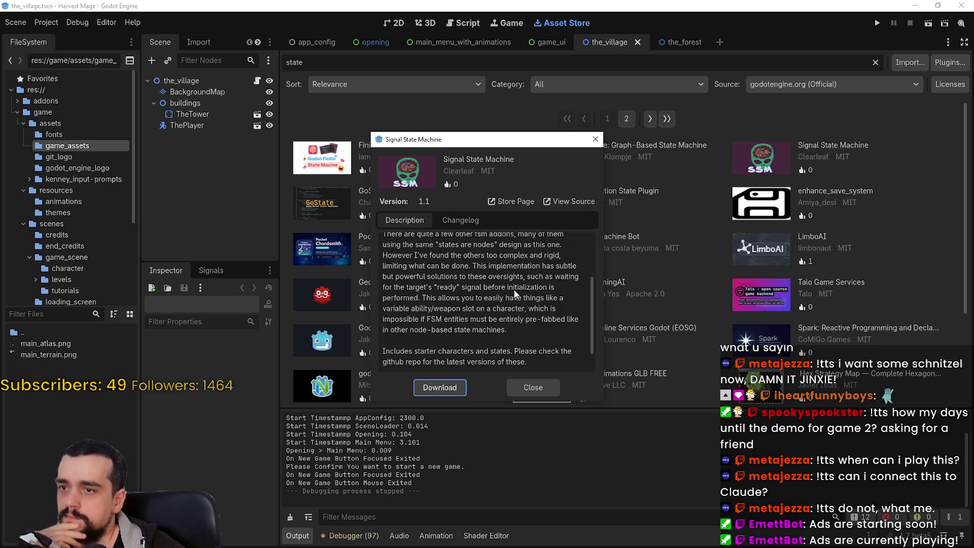
{"action": "left_click", "coordinate": [522, 387]}
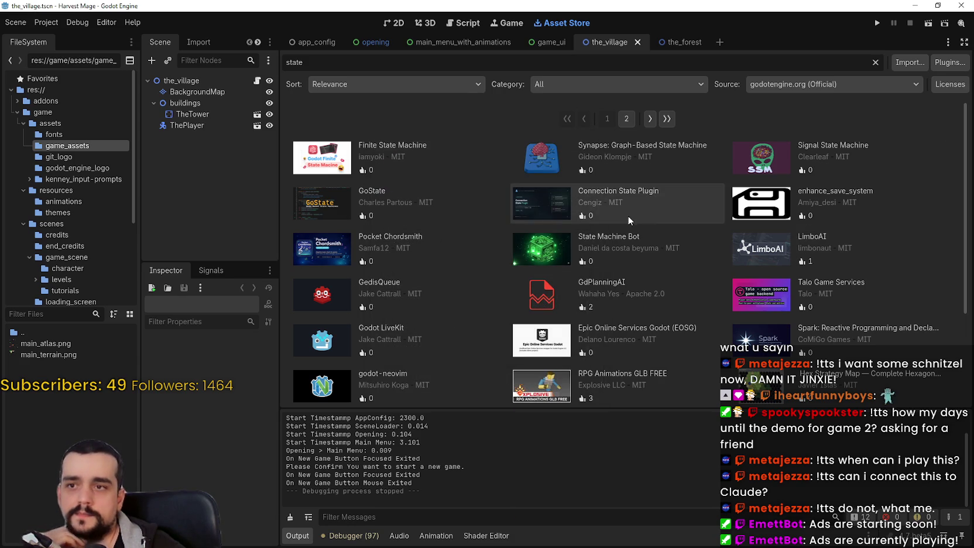
Step: Check Finite State Machine's changelog and source page, then open GoState's details
{"action": "left_click", "coordinate": [319, 166]}
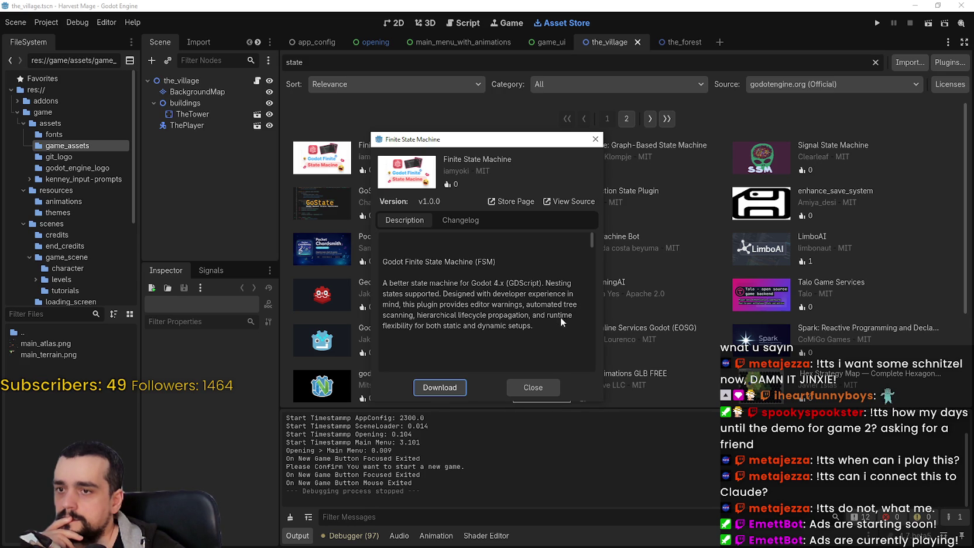
{"action": "left_click", "coordinate": [462, 214]}
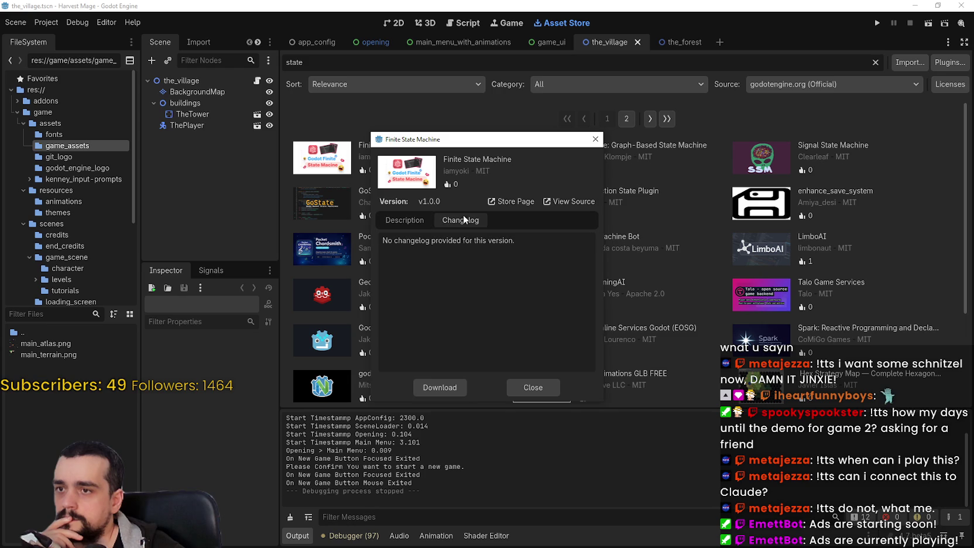
{"action": "left_click", "coordinate": [411, 222]}
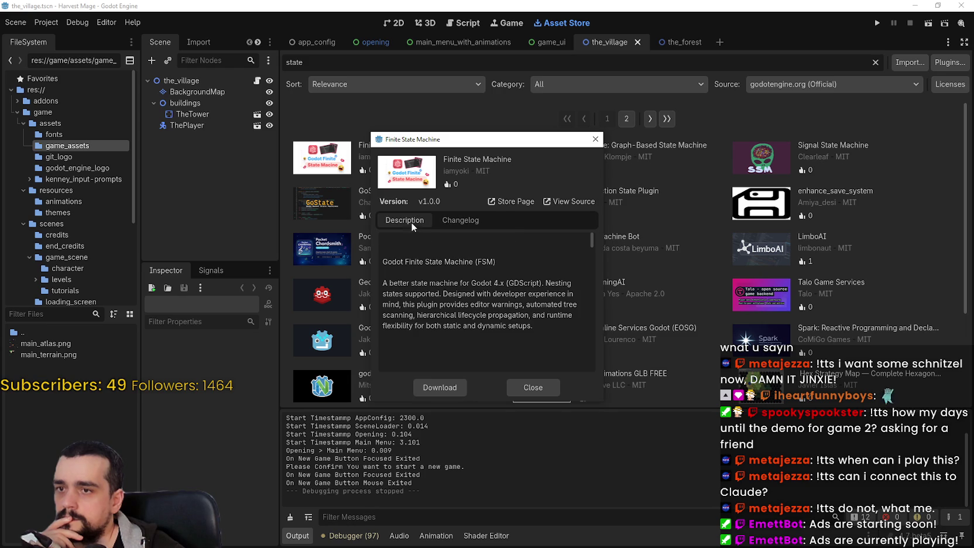
{"action": "left_click", "coordinate": [571, 201]}
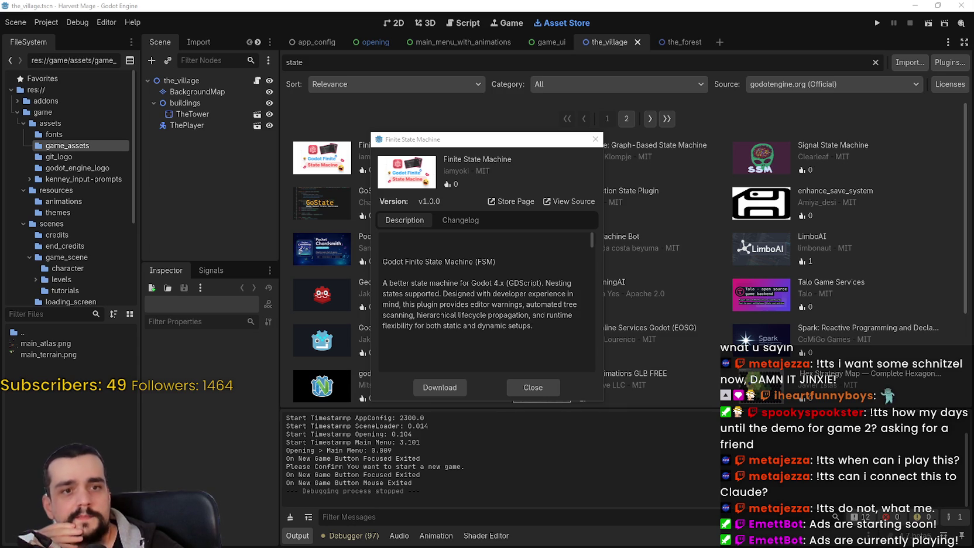
{"action": "left_click", "coordinate": [544, 389]}
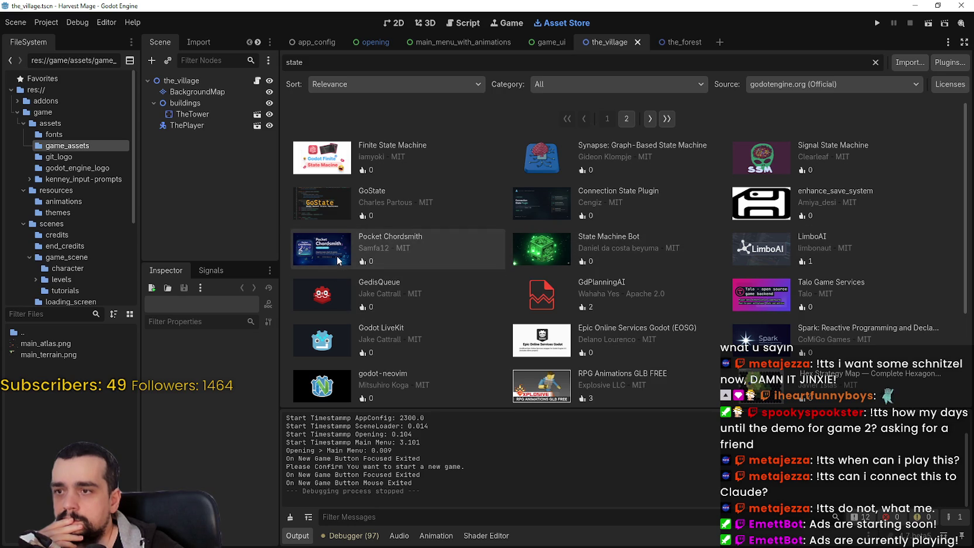
{"action": "left_click", "coordinate": [332, 205]}
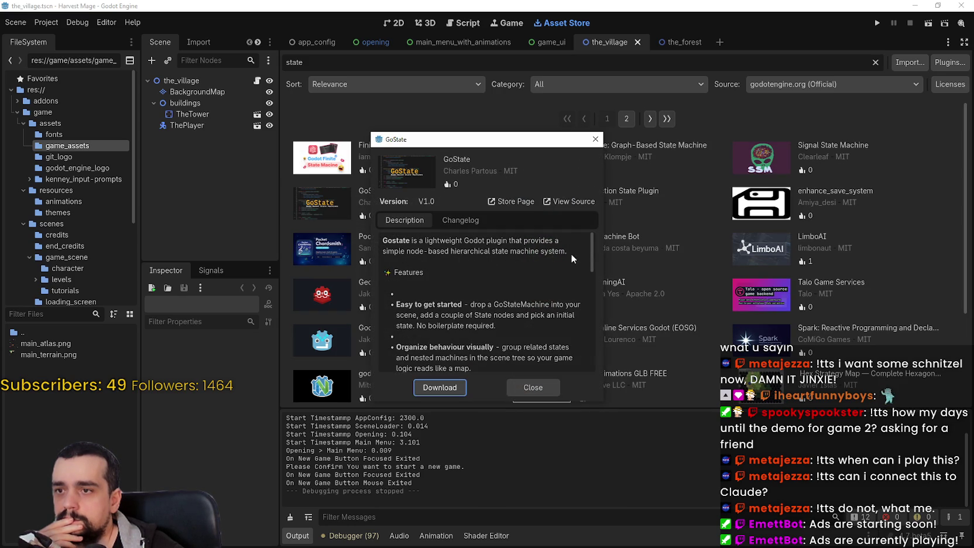
{"action": "scroll", "coordinate": [554, 266], "scroll_direction": "down", "scroll_amount": 5}
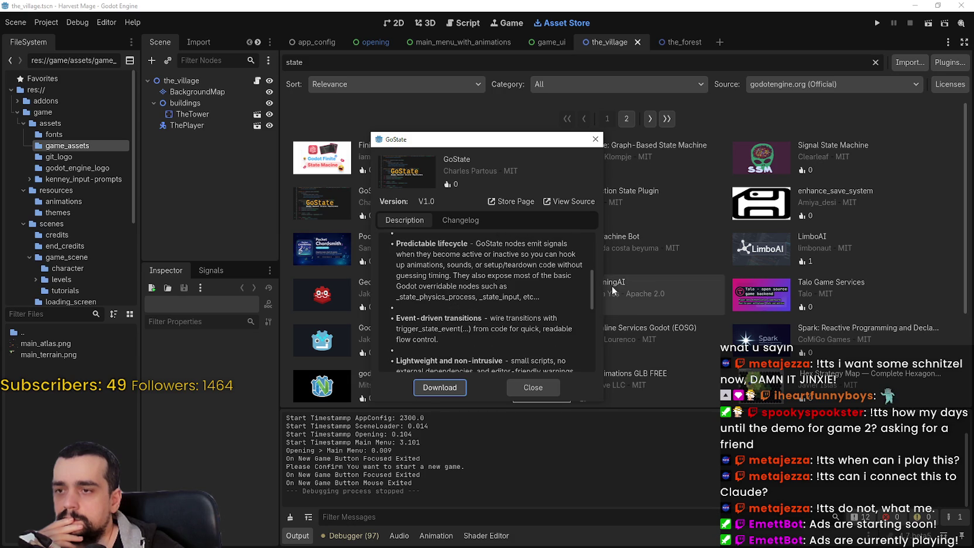
{"action": "scroll", "coordinate": [594, 307], "scroll_direction": "down", "scroll_amount": 3}
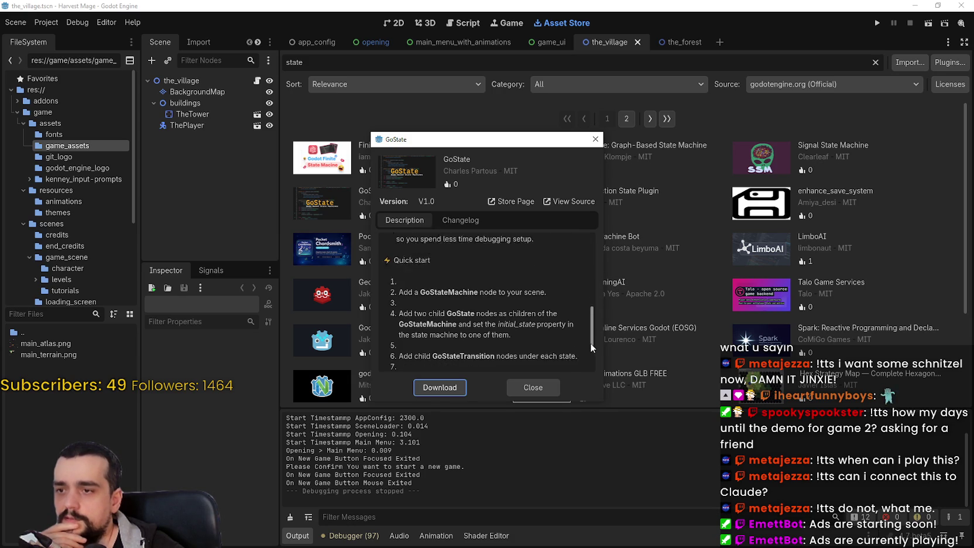
{"action": "mouse_move", "coordinate": [591, 343]}
{"action": "left_mouse_down"}
{"action": "mouse_move", "coordinate": [584, 367]}
{"action": "mouse_move", "coordinate": [582, 216]}
{"action": "left_mouse_up"}
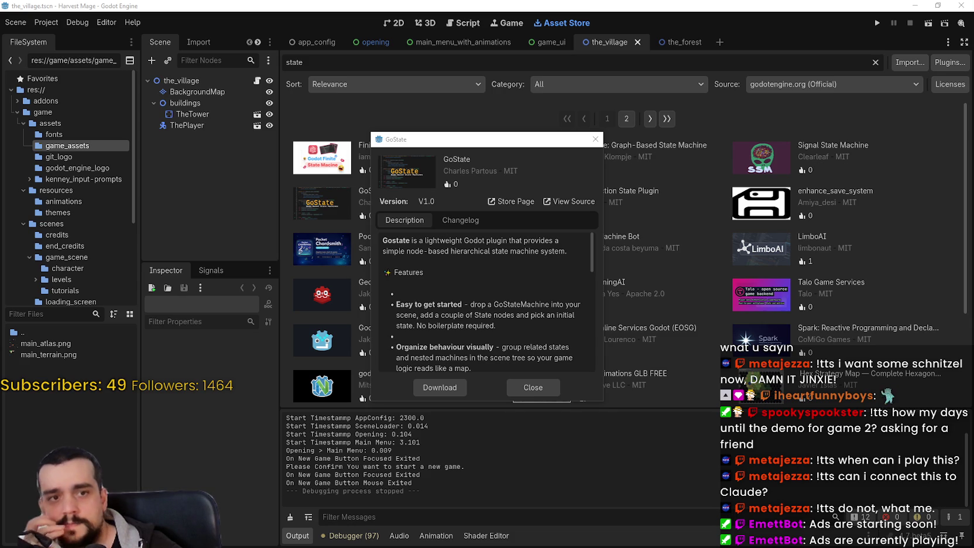
{"action": "left_click", "coordinate": [525, 388]}
{"action": "scroll", "coordinate": [509, 291], "scroll_direction": "down", "scroll_amount": 2}
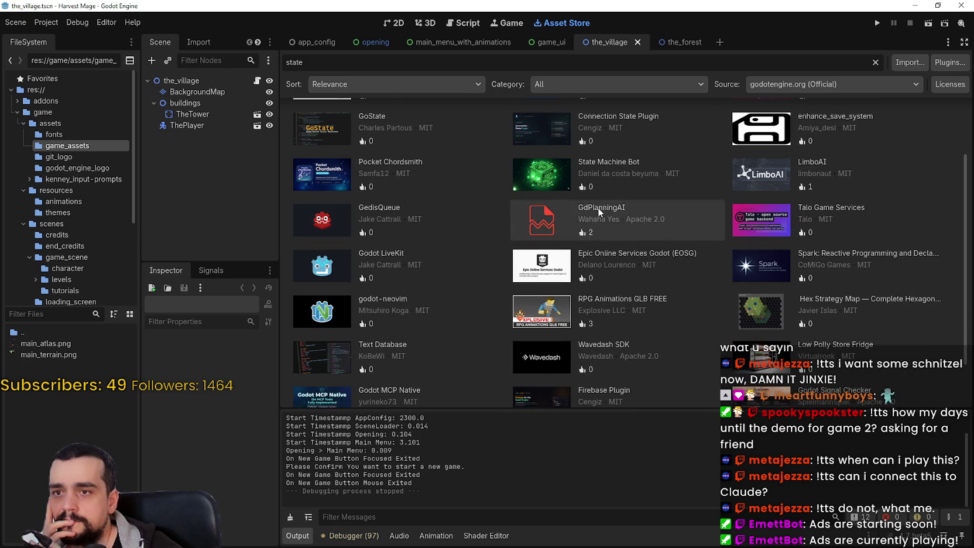
{"action": "left_click", "coordinate": [335, 222]}
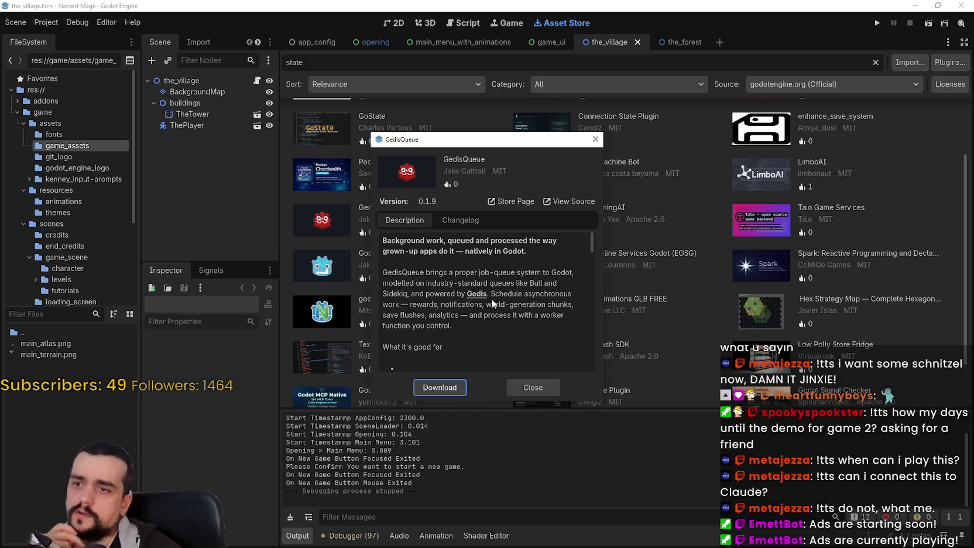
{"action": "mouse_move", "coordinate": [419, 283]}
{"action": "left_mouse_down"}
{"action": "mouse_move", "coordinate": [459, 293]}
{"action": "mouse_move", "coordinate": [550, 283]}
{"action": "mouse_move", "coordinate": [394, 294]}
{"action": "mouse_move", "coordinate": [425, 298]}
{"action": "left_mouse_up"}
{"action": "left_click", "coordinate": [445, 298]}
{"action": "mouse_move", "coordinate": [501, 295]}
{"action": "left_mouse_down"}
{"action": "mouse_move", "coordinate": [559, 305]}
{"action": "mouse_move", "coordinate": [420, 306]}
{"action": "mouse_move", "coordinate": [559, 307]}
{"action": "left_mouse_up"}
{"action": "left_click", "coordinate": [434, 307]}
{"action": "left_click", "coordinate": [532, 308]}
{"action": "left_click_drag", "start_coordinate": [400, 315], "coordinate": [419, 316]}
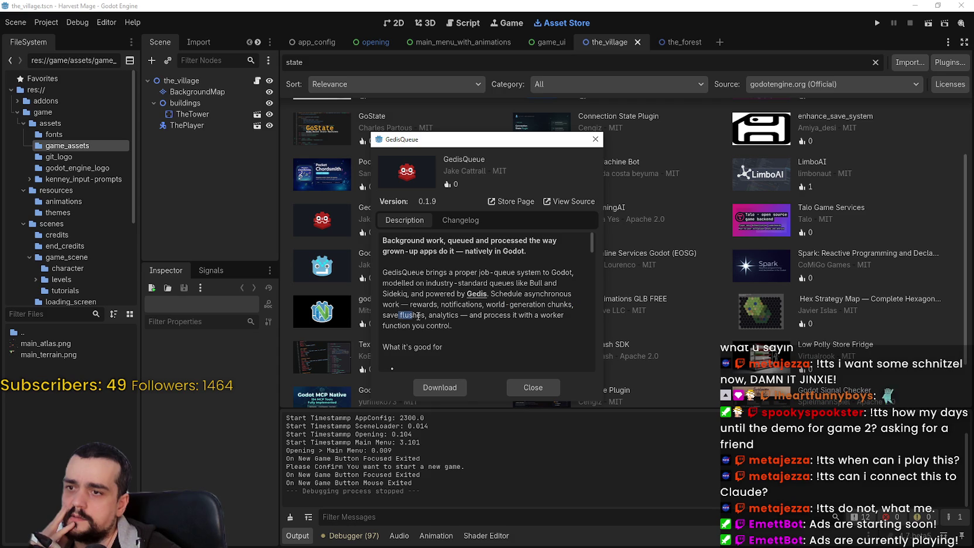
{"action": "left_click", "coordinate": [449, 318]}
{"action": "scroll", "coordinate": [450, 318], "scroll_direction": "down", "scroll_amount": 1}
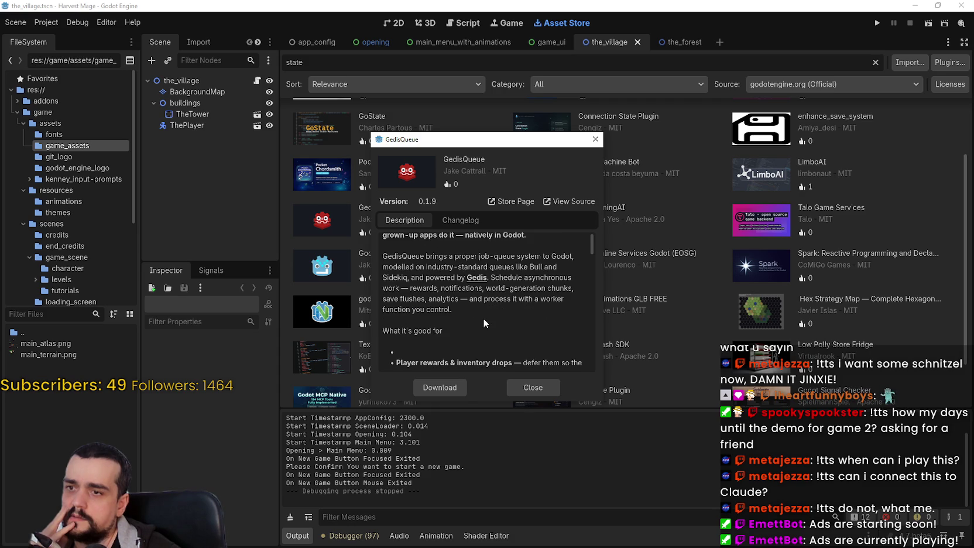
{"action": "left_click_drag", "start_coordinate": [460, 316], "coordinate": [464, 302]}
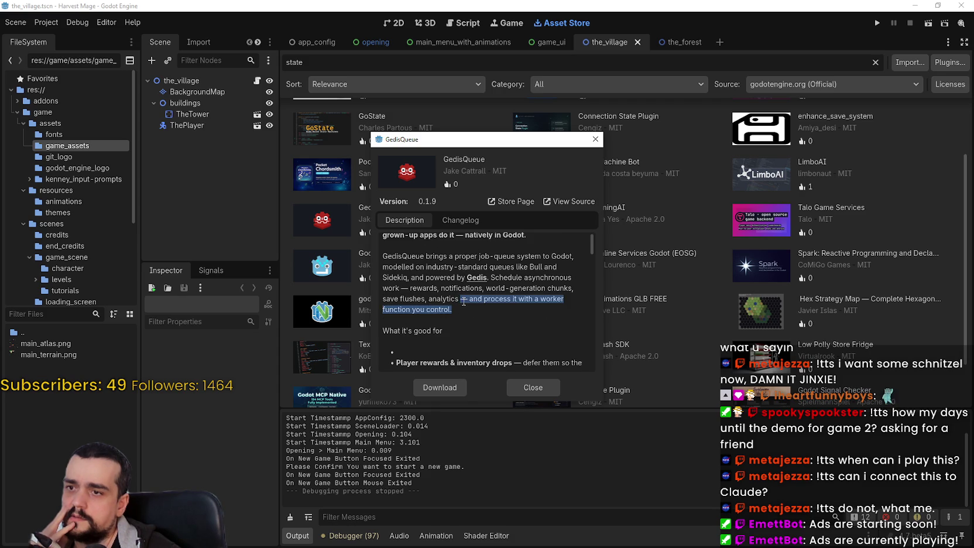
{"action": "scroll", "coordinate": [471, 306], "scroll_direction": "down", "scroll_amount": 5}
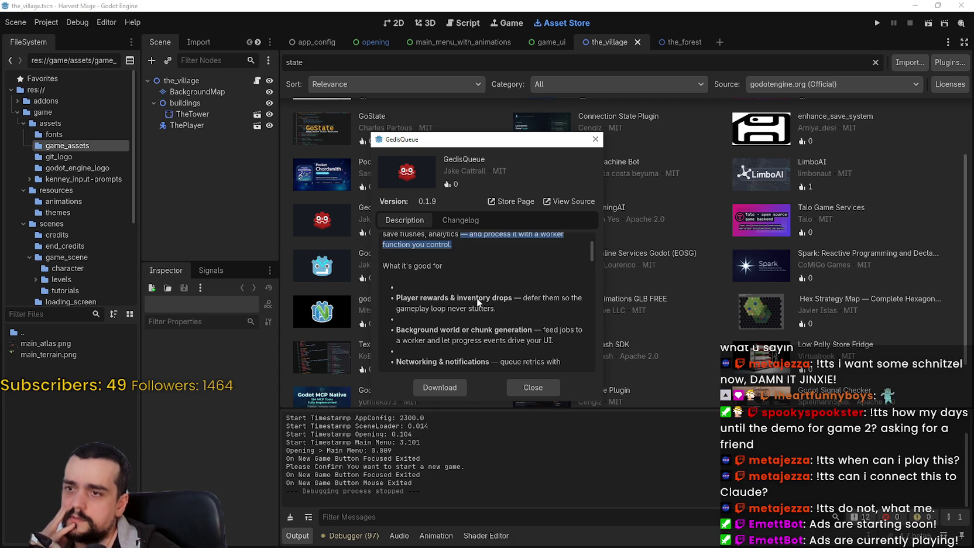
{"action": "mouse_move", "coordinate": [396, 281]}
{"action": "left_mouse_down"}
{"action": "mouse_move", "coordinate": [498, 293]}
{"action": "mouse_move", "coordinate": [580, 281]}
{"action": "mouse_move", "coordinate": [576, 291]}
{"action": "left_mouse_up"}
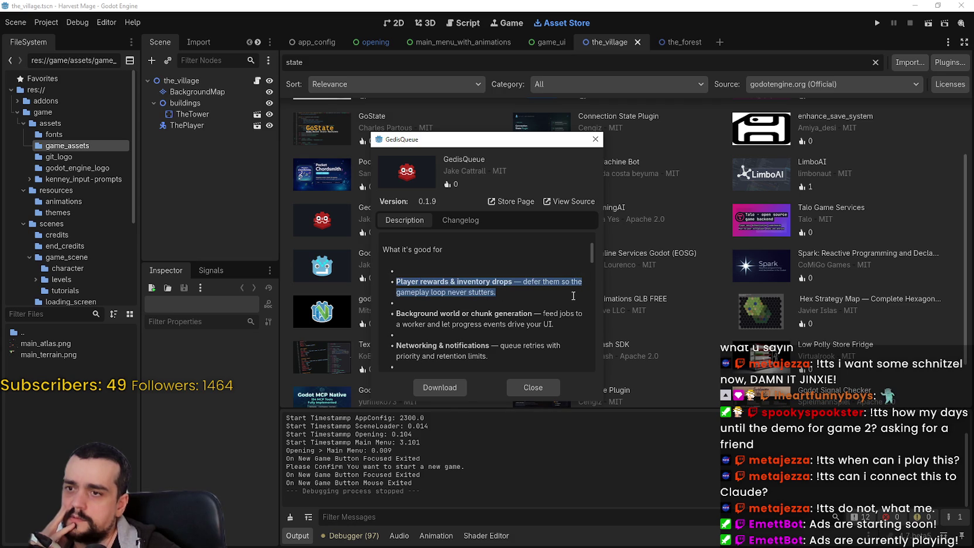
{"action": "scroll", "coordinate": [458, 304], "scroll_direction": "down", "scroll_amount": 1}
{"action": "mouse_move", "coordinate": [410, 298]}
{"action": "left_mouse_down"}
{"action": "mouse_move", "coordinate": [534, 298]}
{"action": "mouse_move", "coordinate": [535, 310]}
{"action": "left_mouse_up"}
{"action": "scroll", "coordinate": [492, 306], "scroll_direction": "down", "scroll_amount": 1}
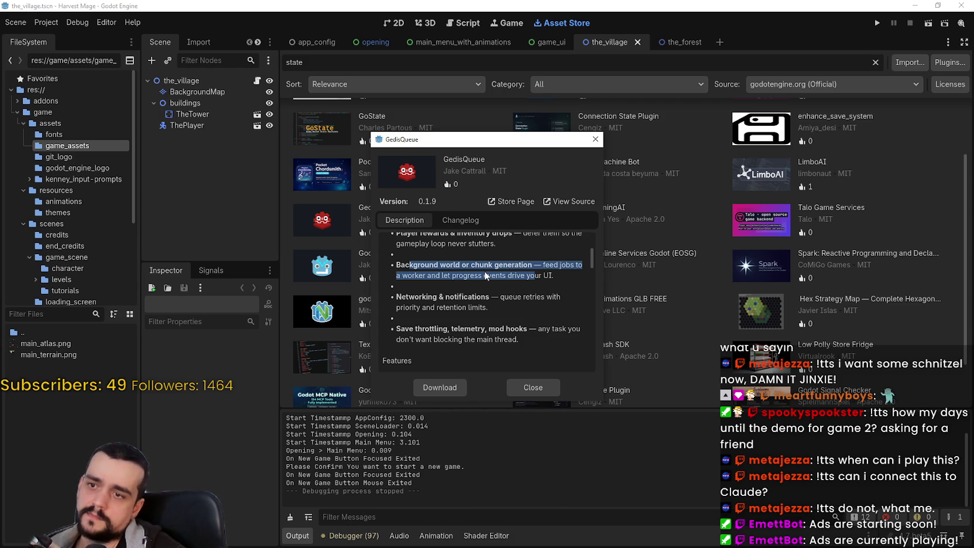
{"action": "scroll", "coordinate": [484, 270], "scroll_direction": "down", "scroll_amount": 1}
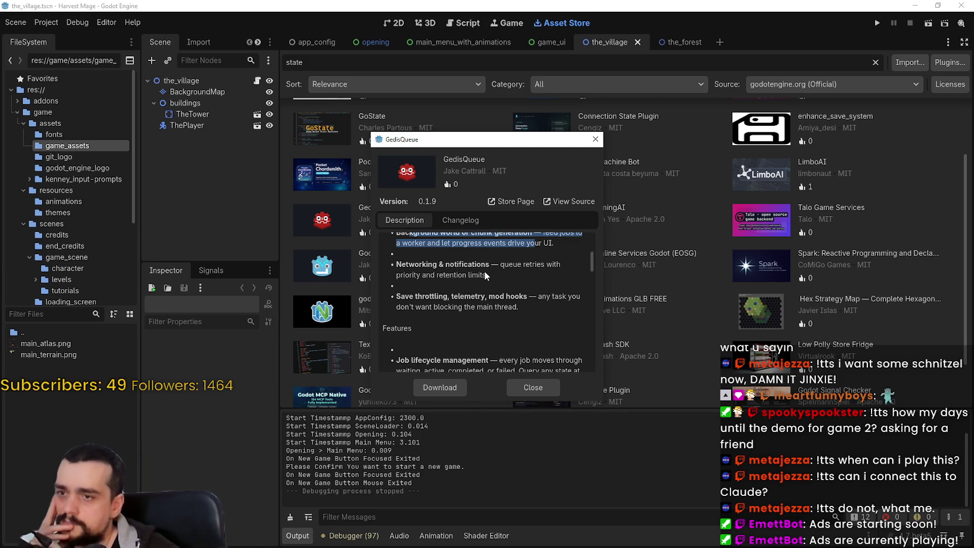
{"action": "scroll", "coordinate": [500, 266], "scroll_direction": "up", "scroll_amount": 1}
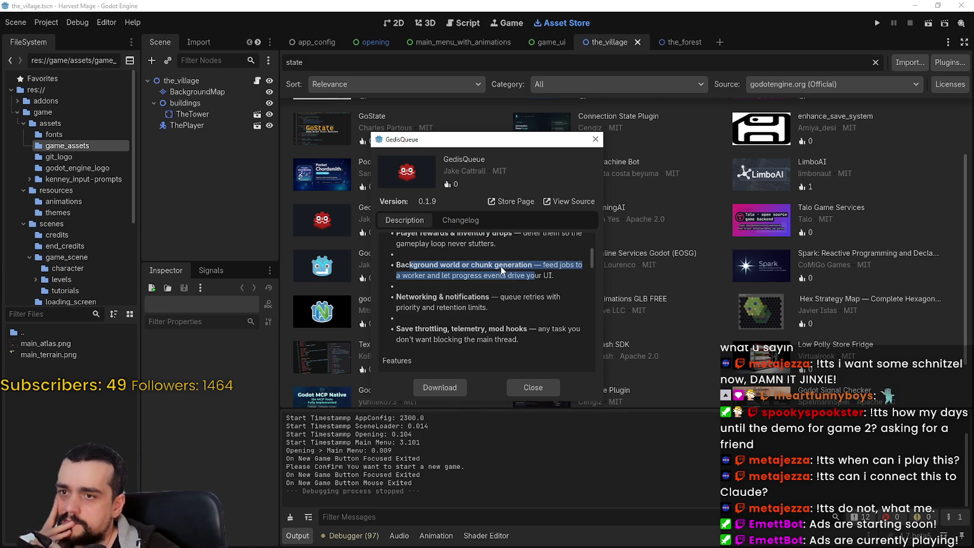
{"action": "scroll", "coordinate": [492, 319], "scroll_direction": "down", "scroll_amount": 3}
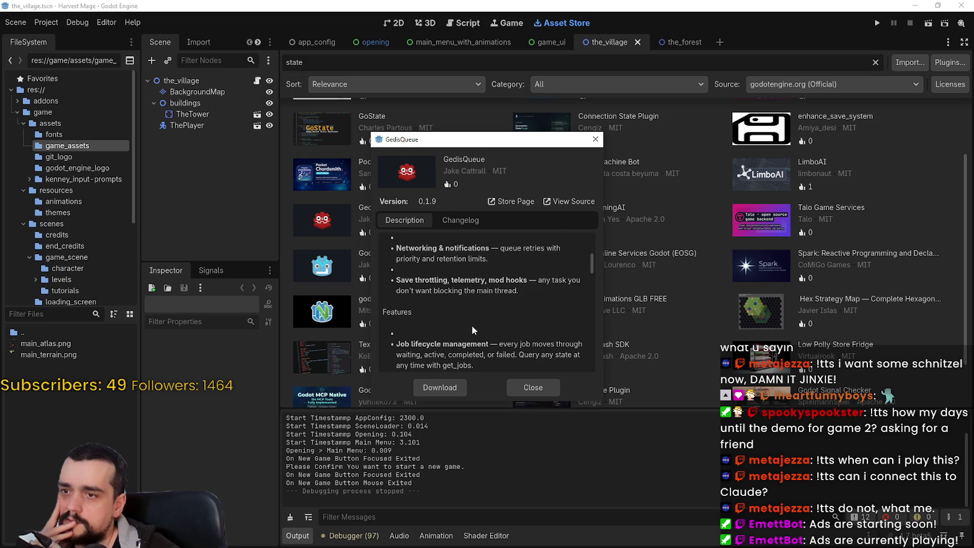
{"action": "mouse_move", "coordinate": [397, 295]}
{"action": "left_mouse_down"}
{"action": "mouse_move", "coordinate": [478, 313]}
{"action": "mouse_move", "coordinate": [474, 305]}
{"action": "left_mouse_up"}
{"action": "double_click", "coordinate": [474, 305]}
{"action": "left_click", "coordinate": [527, 306]}
{"action": "left_click_drag", "start_coordinate": [539, 307], "coordinate": [551, 315]}
{"action": "scroll", "coordinate": [518, 320], "scroll_direction": "down", "scroll_amount": 2}
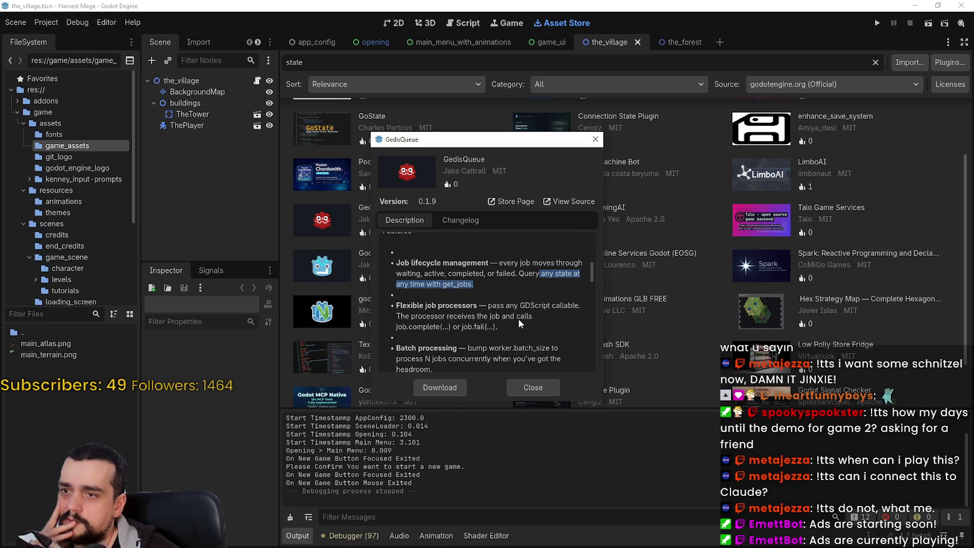
{"action": "left_click", "coordinate": [493, 326], "text": "shift"}
{"action": "scroll", "coordinate": [455, 298], "scroll_direction": "down", "scroll_amount": 3}
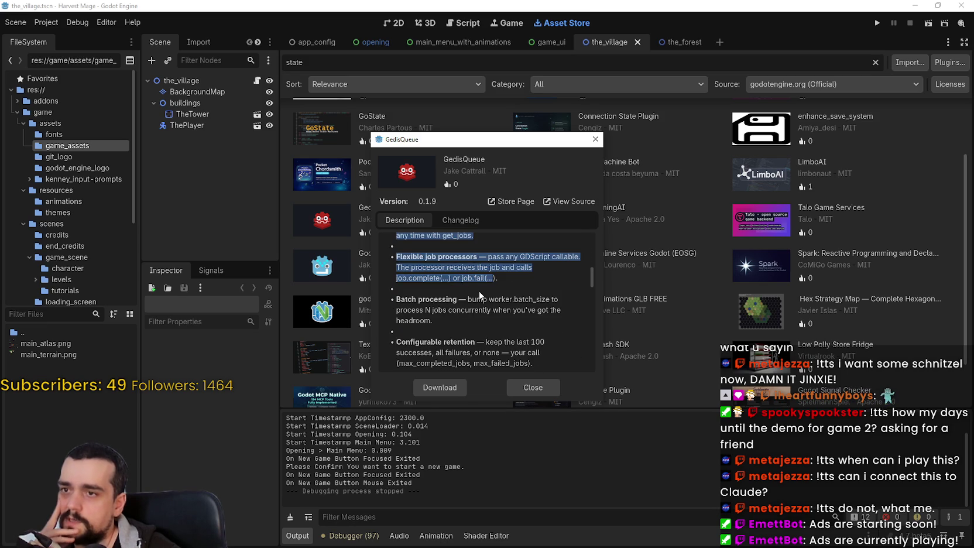
{"action": "left_click", "coordinate": [565, 199]}
{"action": "scroll", "coordinate": [489, 332], "scroll_direction": "down", "scroll_amount": 2}
{"action": "scroll", "coordinate": [487, 332], "scroll_direction": "down", "scroll_amount": 9}
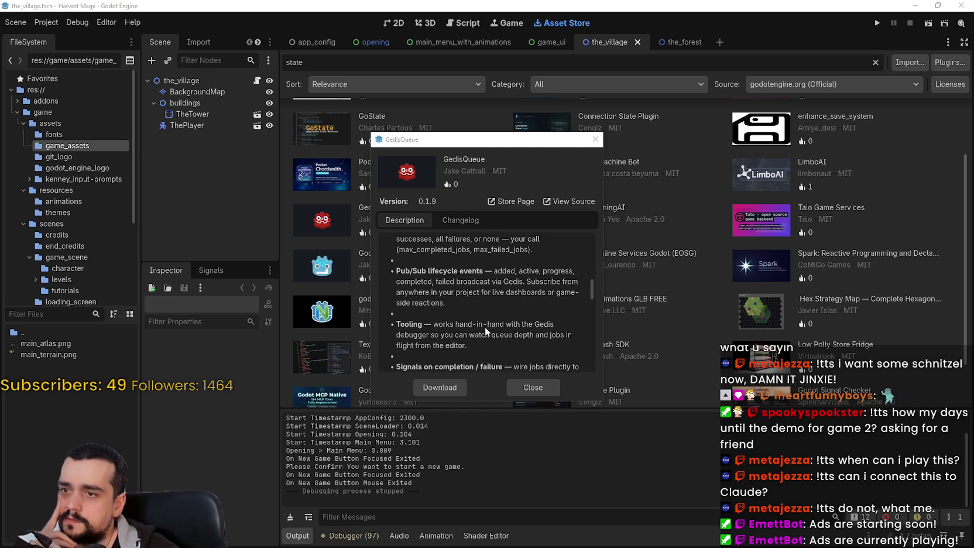
{"action": "scroll", "coordinate": [484, 325], "scroll_direction": "down", "scroll_amount": 5}
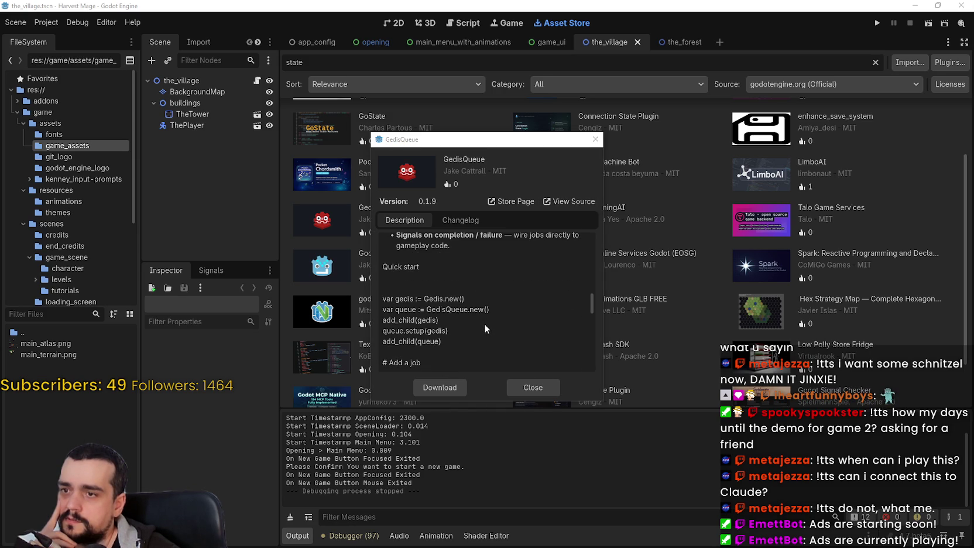
Step: Scroll through GedisQueue's quick start code samples, highlighting the Add a job block
{"action": "scroll", "coordinate": [484, 322], "scroll_direction": "down", "scroll_amount": 4}
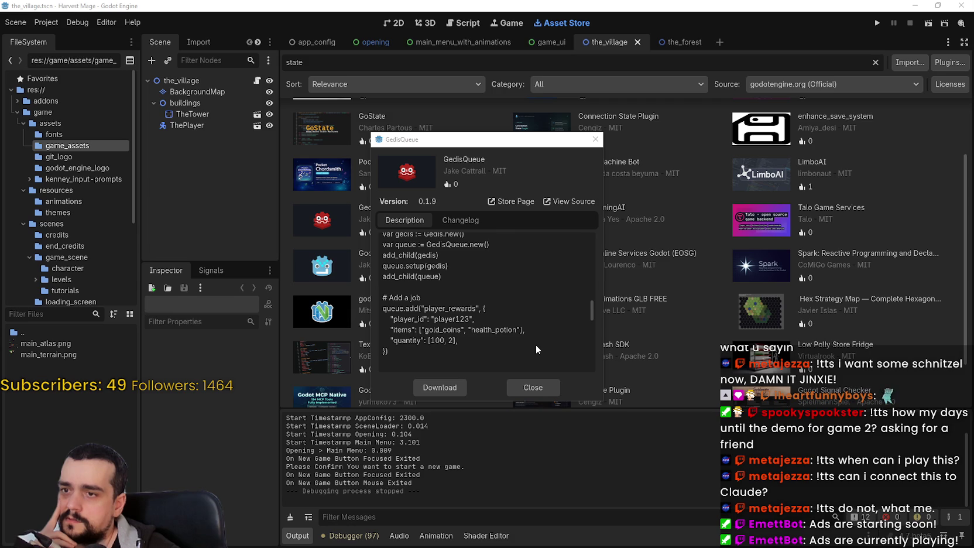
{"action": "scroll", "coordinate": [533, 346], "scroll_direction": "down", "scroll_amount": 2}
{"action": "left_click_drag", "start_coordinate": [387, 274], "coordinate": [465, 320]}
{"action": "scroll", "coordinate": [466, 322], "scroll_direction": "down", "scroll_amount": 3}
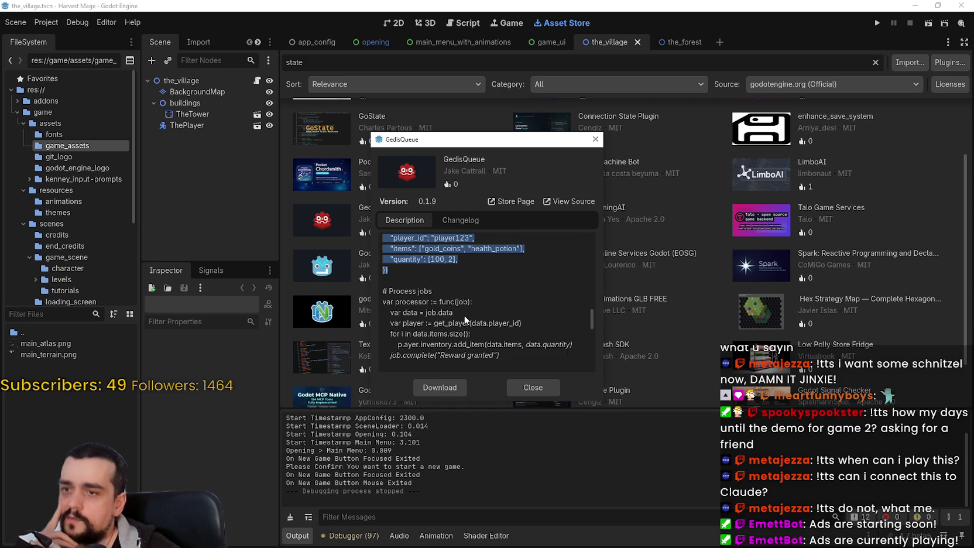
{"action": "scroll", "coordinate": [463, 300], "scroll_direction": "down", "scroll_amount": 2}
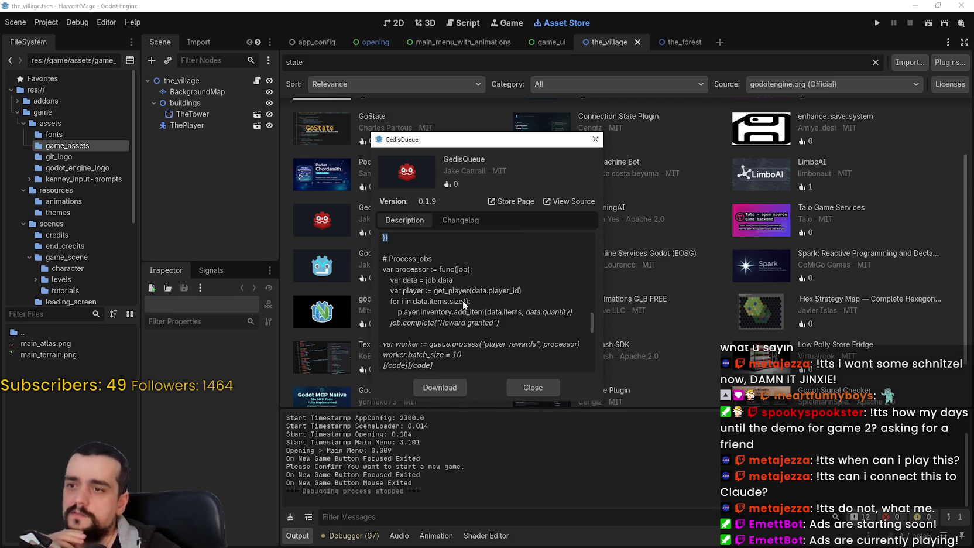
{"action": "scroll", "coordinate": [460, 304], "scroll_direction": "up", "scroll_amount": 3}
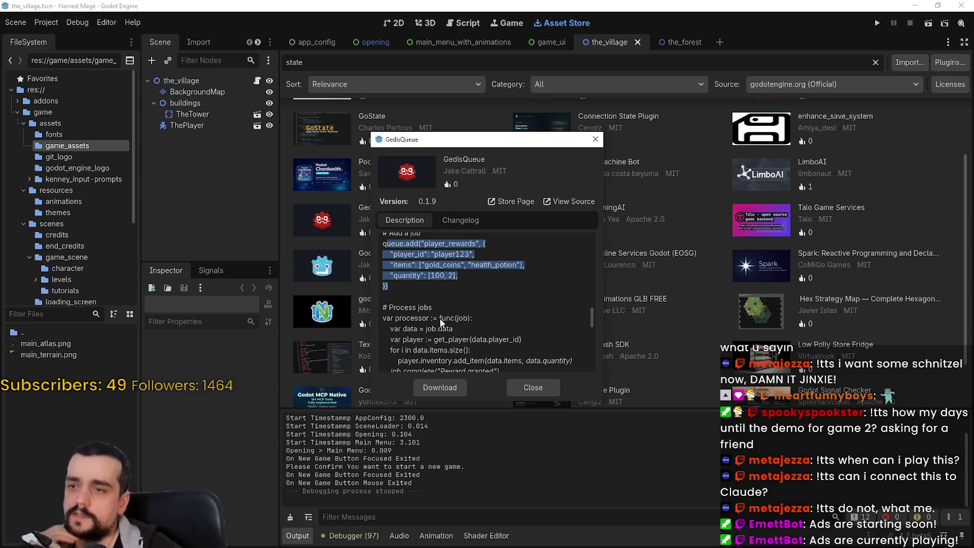
{"action": "scroll", "coordinate": [450, 293], "scroll_direction": "up", "scroll_amount": 3}
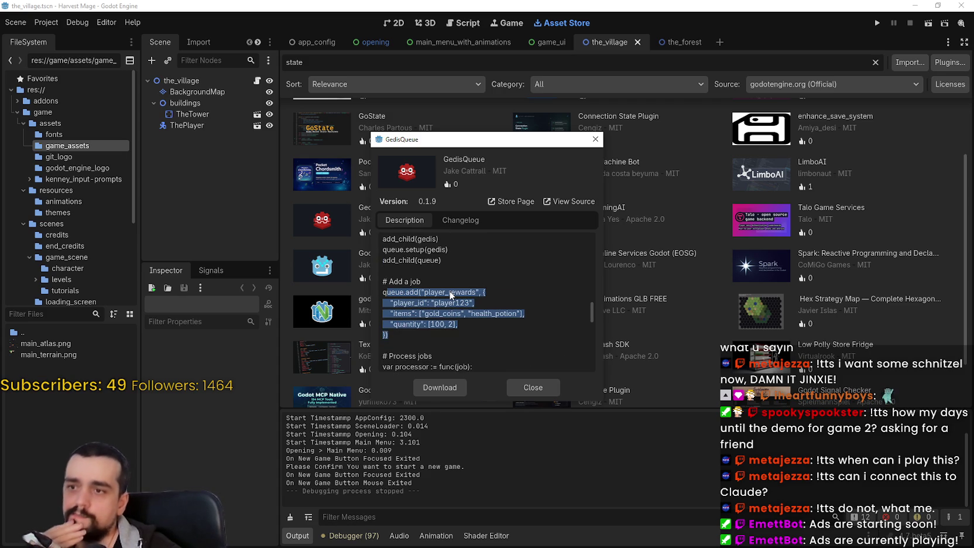
{"action": "scroll", "coordinate": [530, 319], "scroll_direction": "down", "scroll_amount": 3}
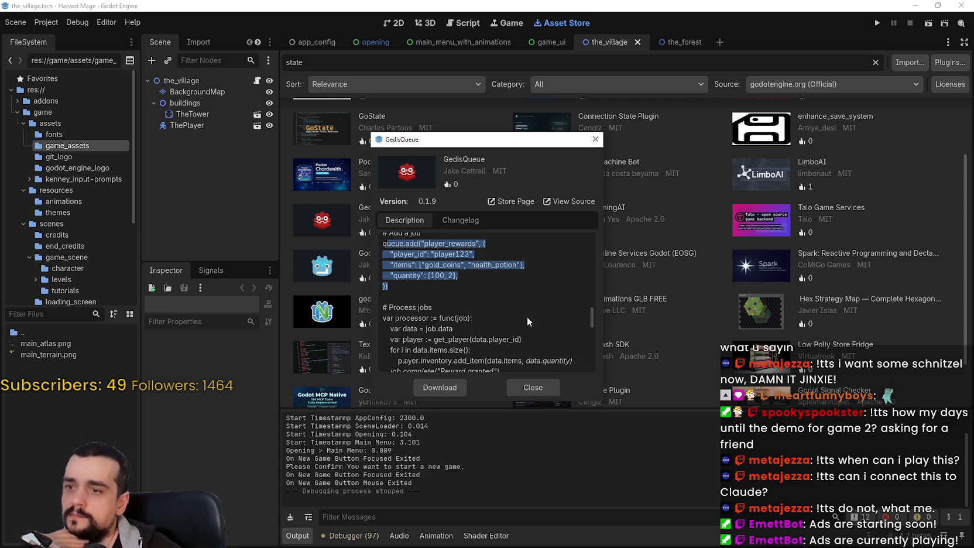
{"action": "scroll", "coordinate": [495, 316], "scroll_direction": "up", "scroll_amount": 2}
{"action": "mouse_move", "coordinate": [478, 310]}
{"action": "left_mouse_down"}
{"action": "mouse_move", "coordinate": [484, 332]}
{"action": "mouse_move", "coordinate": [378, 266]}
{"action": "mouse_move", "coordinate": [484, 321]}
{"action": "left_mouse_up"}
{"action": "scroll", "coordinate": [449, 304], "scroll_direction": "up", "scroll_amount": 2}
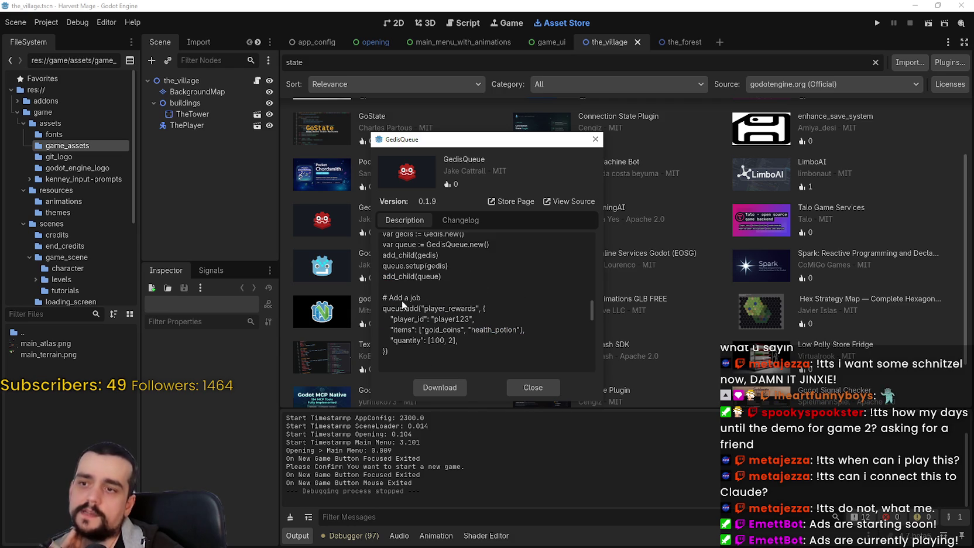
{"action": "mouse_move", "coordinate": [383, 308]}
{"action": "left_mouse_down"}
{"action": "mouse_move", "coordinate": [413, 341]}
{"action": "mouse_move", "coordinate": [472, 356]}
{"action": "left_mouse_up"}
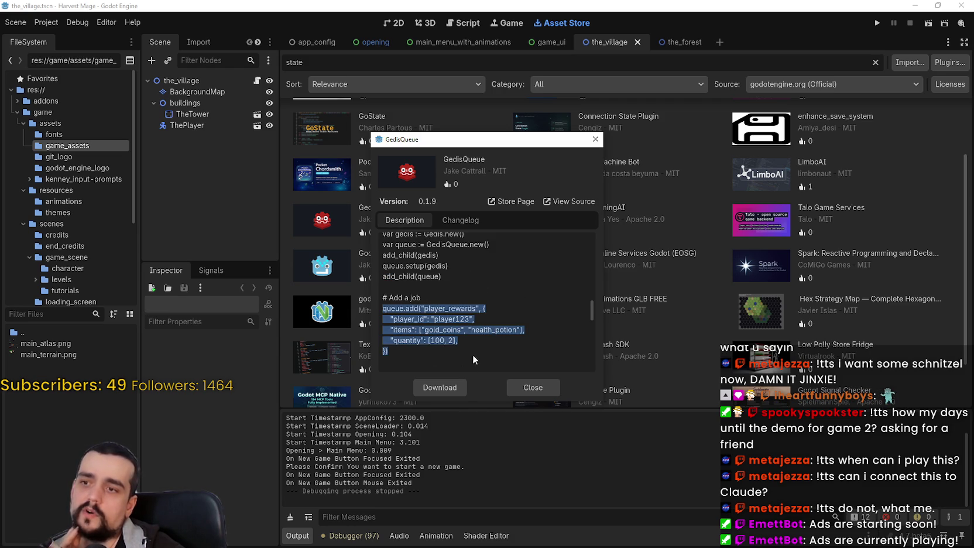
{"action": "scroll", "coordinate": [468, 352], "scroll_direction": "down", "scroll_amount": 2}
{"action": "left_click", "coordinate": [448, 319]}
Step: Read the remaining GedisQueue notes down to the MIT licence and tags, then close
{"action": "scroll", "coordinate": [447, 318], "scroll_direction": "down", "scroll_amount": 2}
{"action": "scroll", "coordinate": [446, 319], "scroll_direction": "down", "scroll_amount": 4}
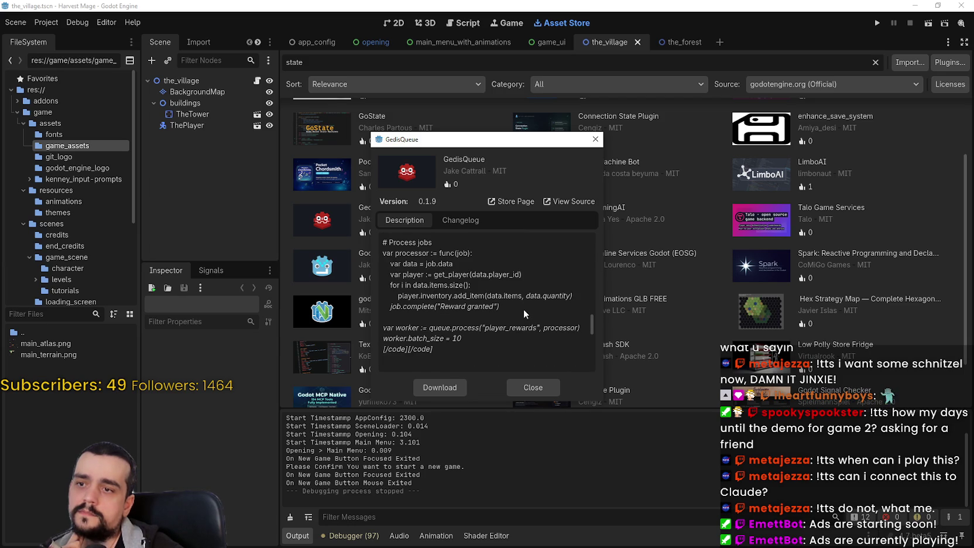
{"action": "scroll", "coordinate": [524, 308], "scroll_direction": "down", "scroll_amount": 2}
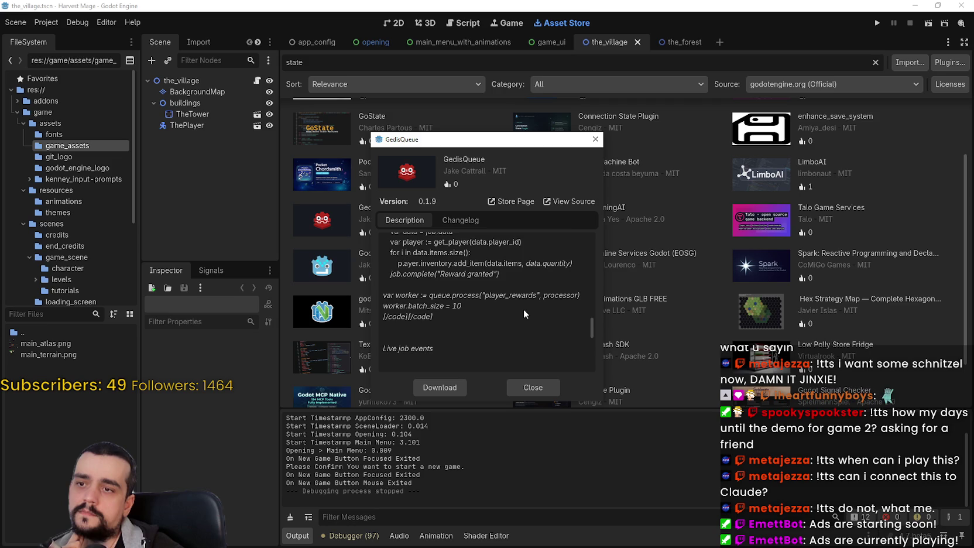
{"action": "scroll", "coordinate": [523, 308], "scroll_direction": "down", "scroll_amount": 3}
{"action": "scroll", "coordinate": [523, 308], "scroll_direction": "down", "scroll_amount": 3}
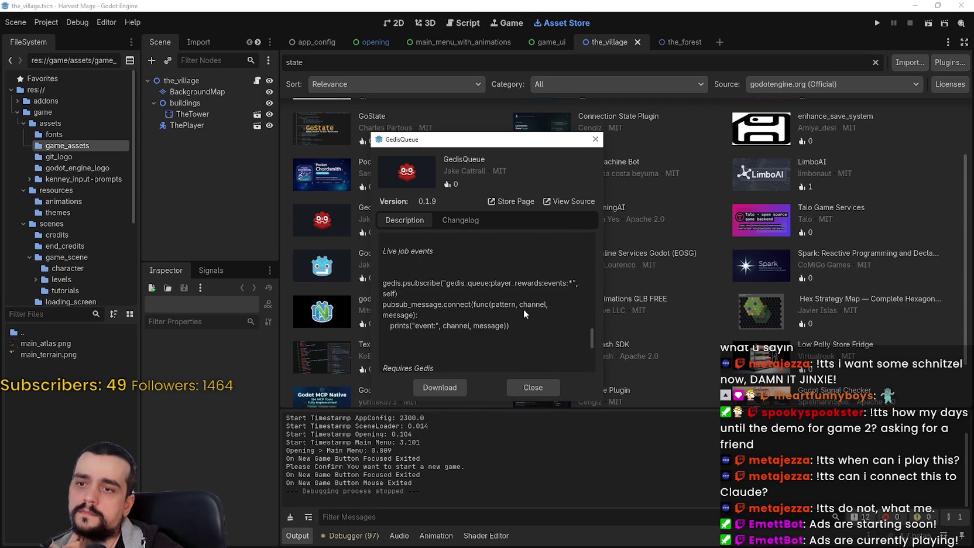
{"action": "scroll", "coordinate": [523, 308], "scroll_direction": "down", "scroll_amount": 5}
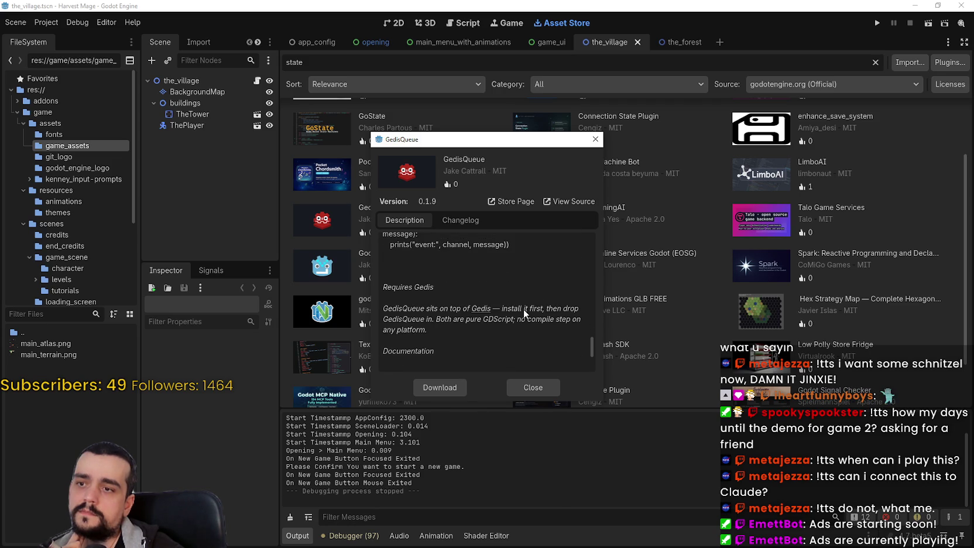
{"action": "scroll", "coordinate": [523, 309], "scroll_direction": "down", "scroll_amount": 3}
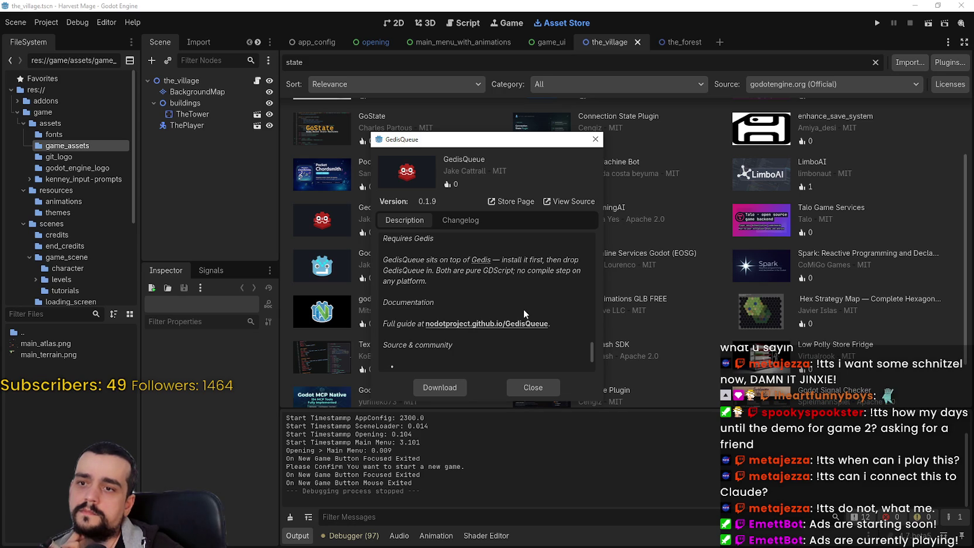
{"action": "scroll", "coordinate": [524, 311], "scroll_direction": "down", "scroll_amount": 3}
{"action": "scroll", "coordinate": [523, 308], "scroll_direction": "down", "scroll_amount": 3}
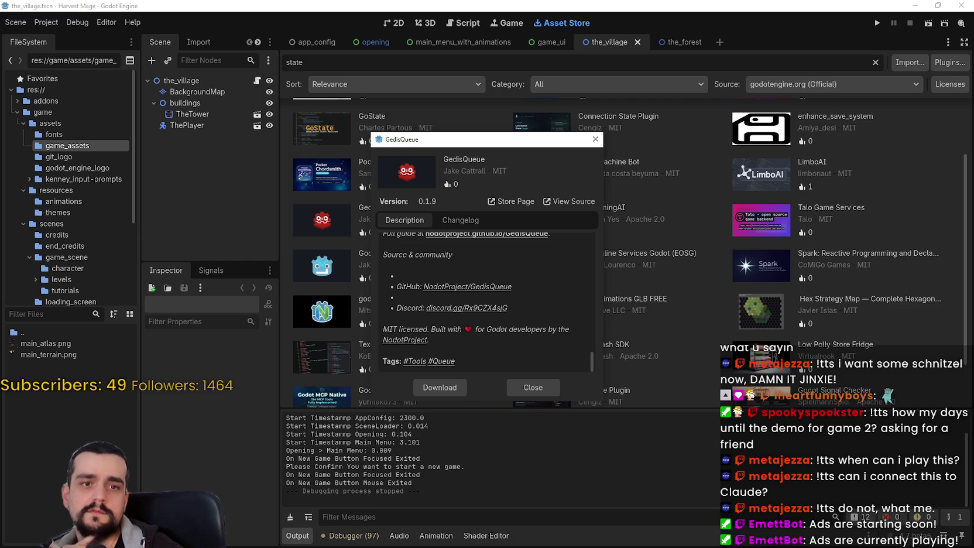
{"action": "left_click", "coordinate": [535, 384]}
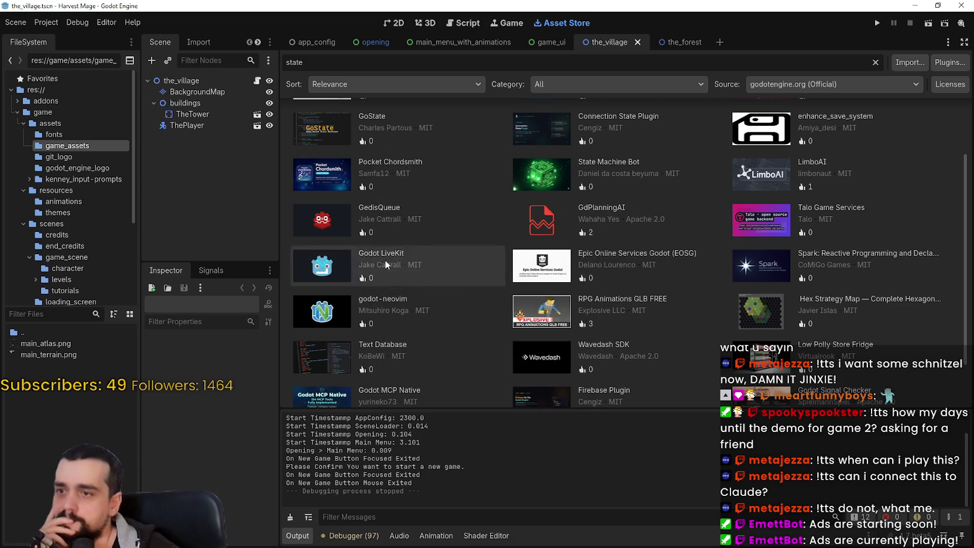
Step: Back at the top of the results, open Synapse: Graph-Based State Machine (0.1.1-alpha)
{"action": "scroll", "coordinate": [363, 326], "scroll_direction": "down", "scroll_amount": 2}
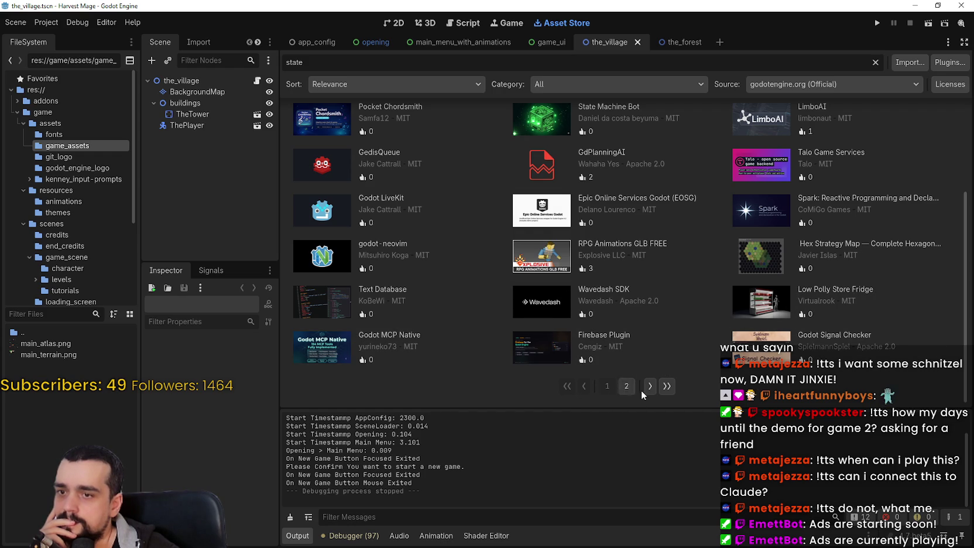
{"action": "scroll", "coordinate": [637, 389], "scroll_direction": "up", "scroll_amount": 5}
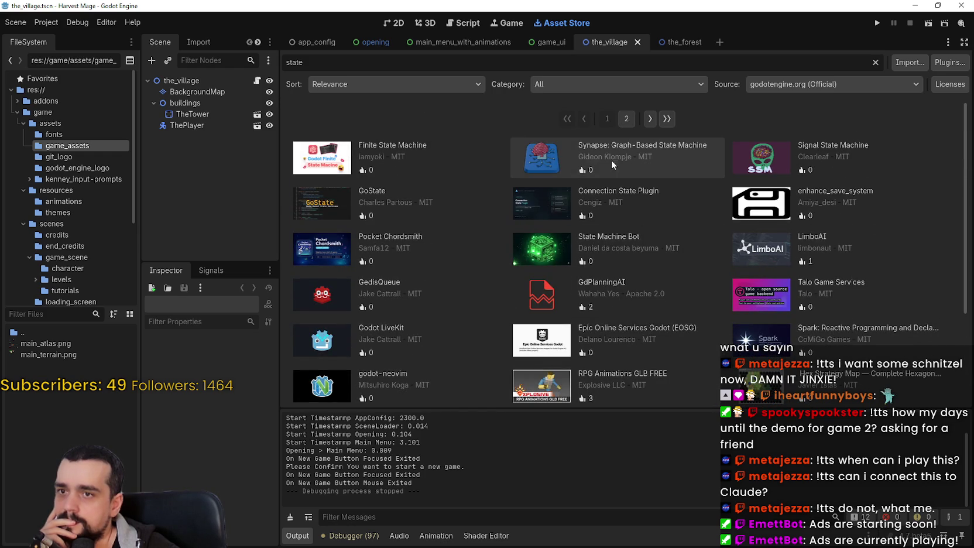
{"action": "left_click", "coordinate": [551, 157]}
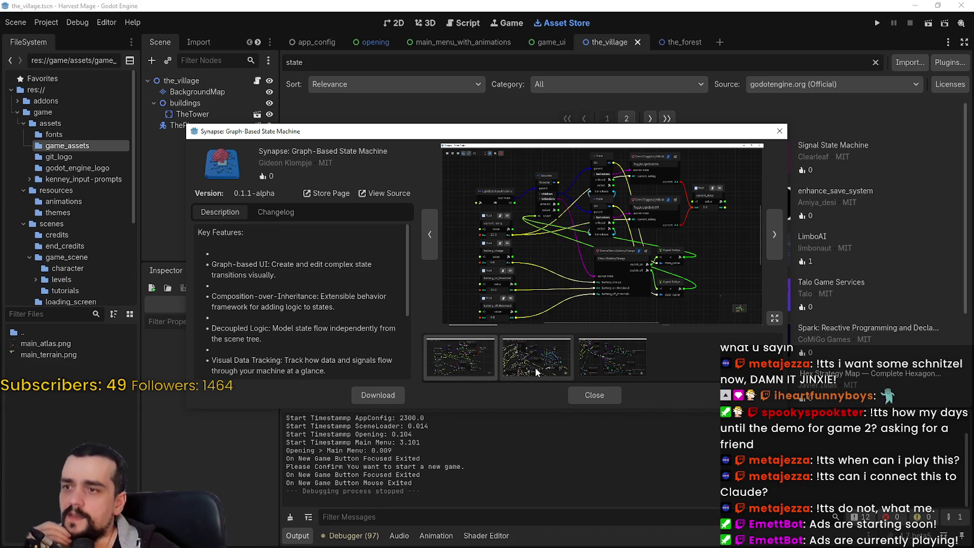
Step: Preview Synapse's second and third screenshots while moving and enlarging the details dialog
{"action": "left_click", "coordinate": [535, 369]}
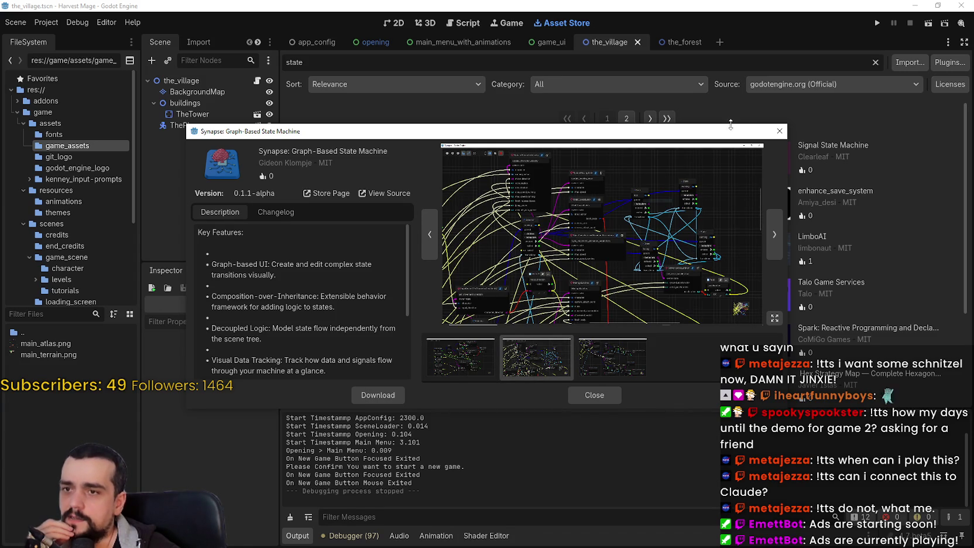
{"action": "left_click_drag", "start_coordinate": [746, 135], "coordinate": [721, 96]}
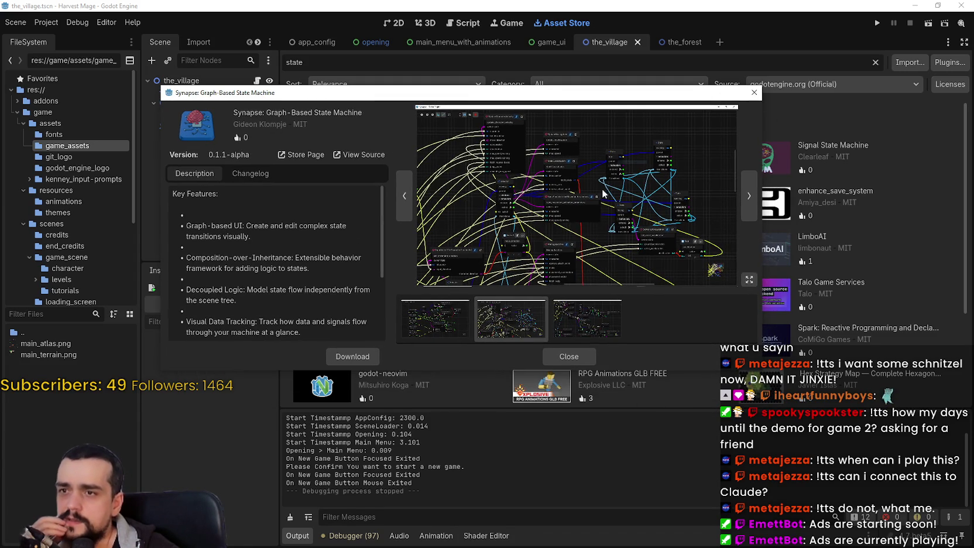
{"action": "left_click", "coordinate": [592, 315]}
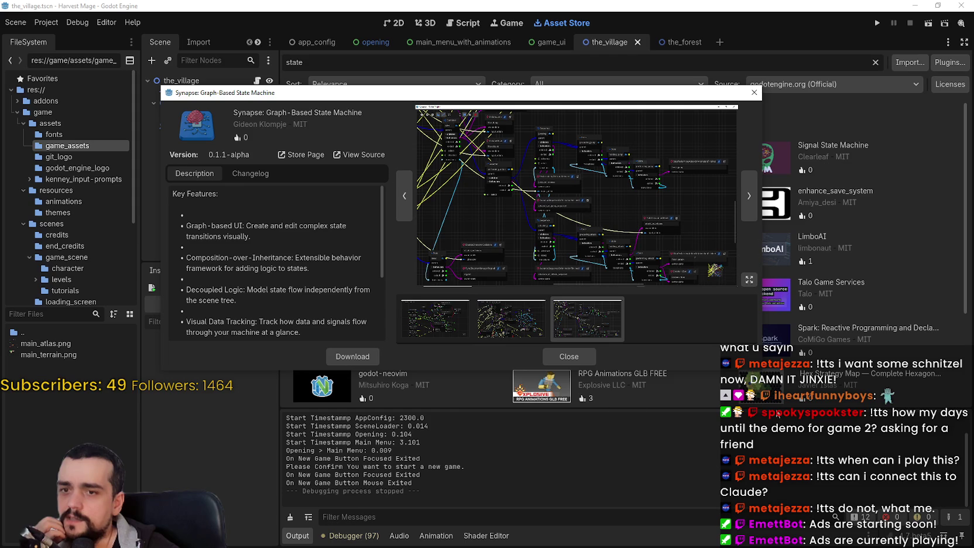
{"action": "left_click_drag", "start_coordinate": [760, 370], "coordinate": [969, 536]}
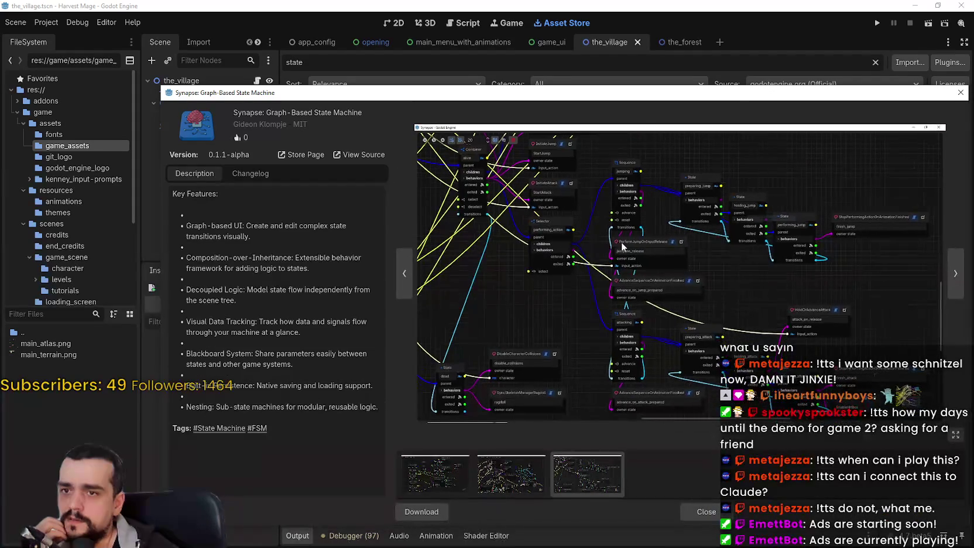
Step: Stretch the details to fill the screen and preview the first screenshot, the LightBulbStateMachine graph
{"action": "mouse_move", "coordinate": [585, 88]}
{"action": "left_mouse_down"}
{"action": "mouse_move", "coordinate": [544, 85]}
{"action": "mouse_move", "coordinate": [425, 3]}
{"action": "left_mouse_up"}
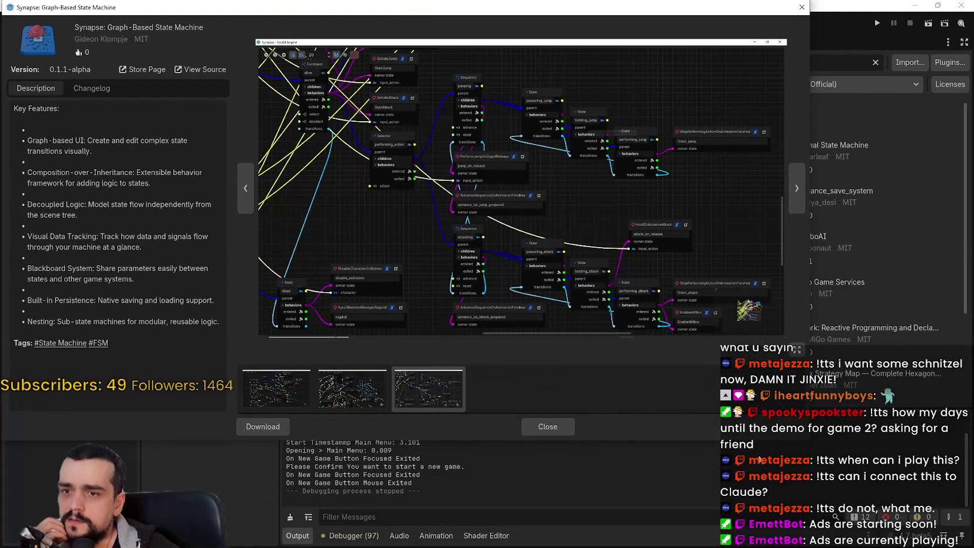
{"action": "left_click_drag", "start_coordinate": [810, 441], "coordinate": [973, 547]}
{"action": "left_click", "coordinate": [378, 498]}
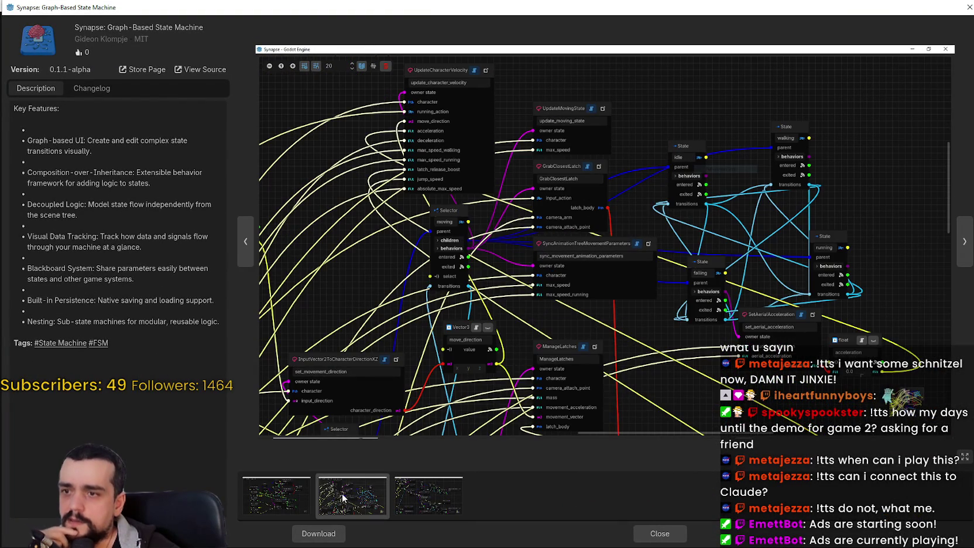
{"action": "left_click", "coordinate": [302, 489]}
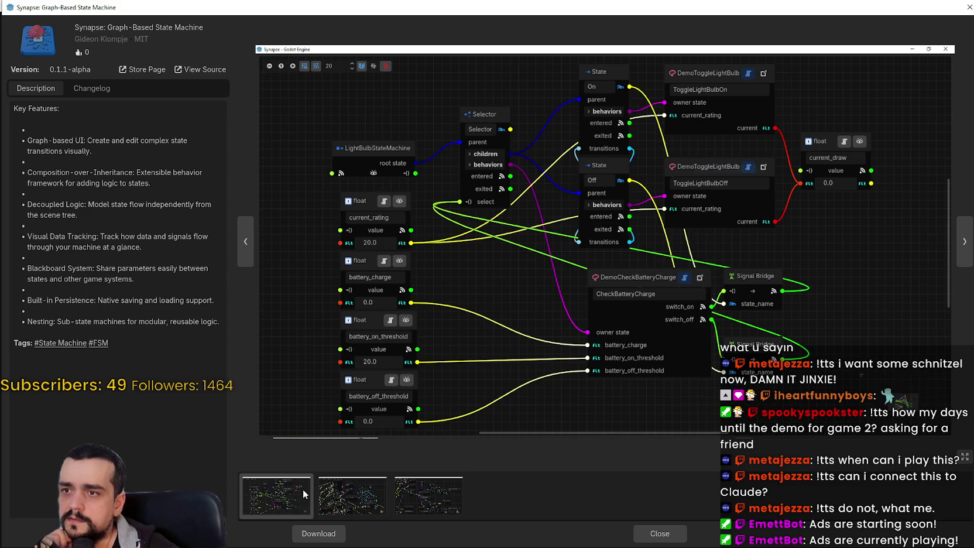
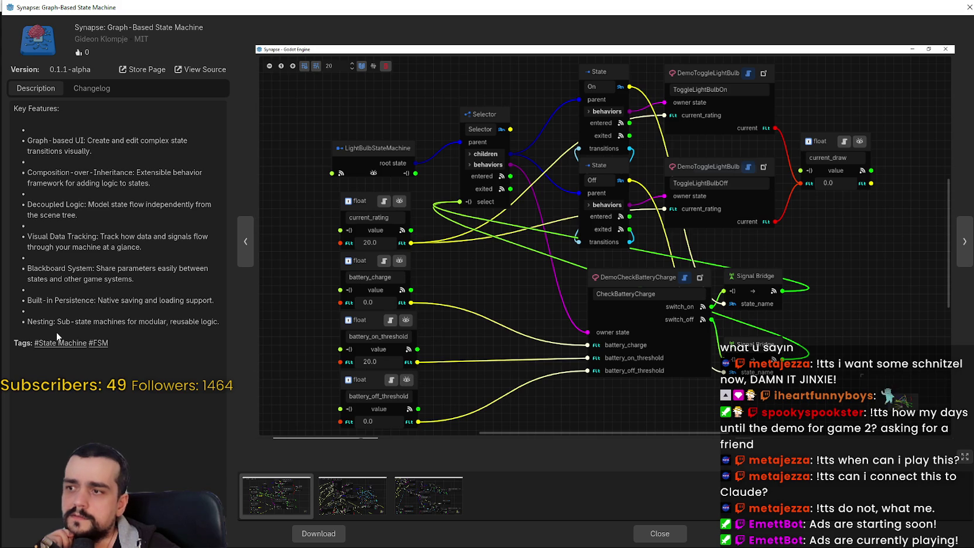
Step: Close the Synapse details, glance at Godot LiveKit, and return to the first results page
{"action": "left_click", "coordinate": [660, 534]}
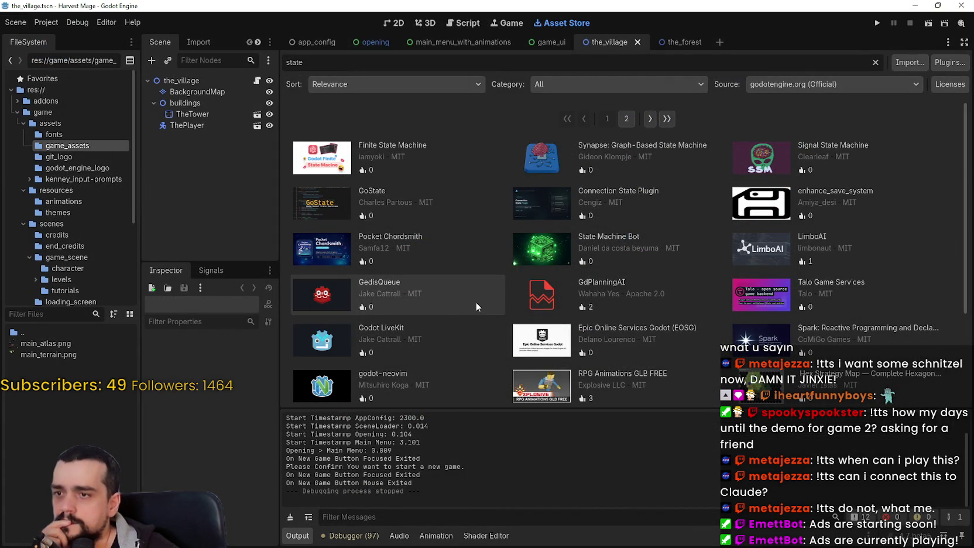
{"action": "left_click", "coordinate": [449, 333]}
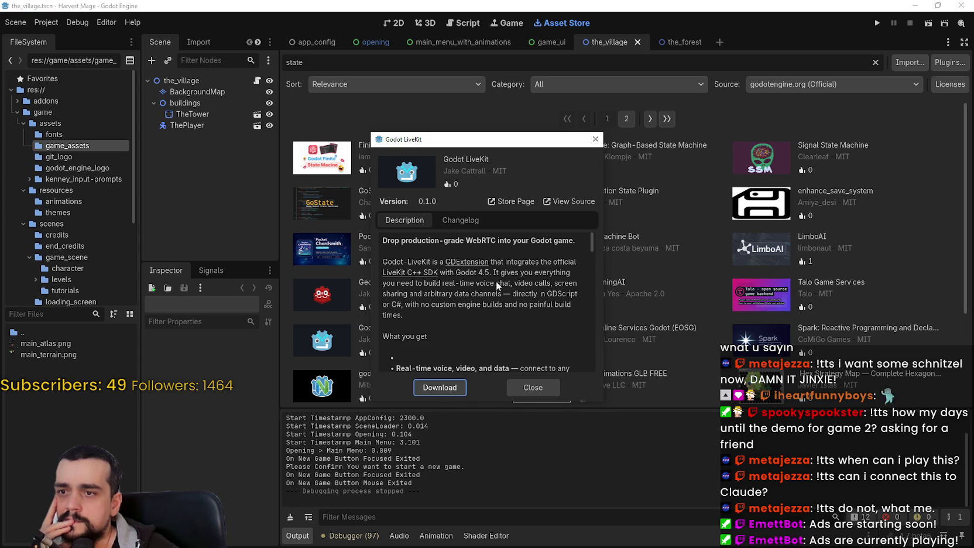
{"action": "left_click", "coordinate": [533, 388]}
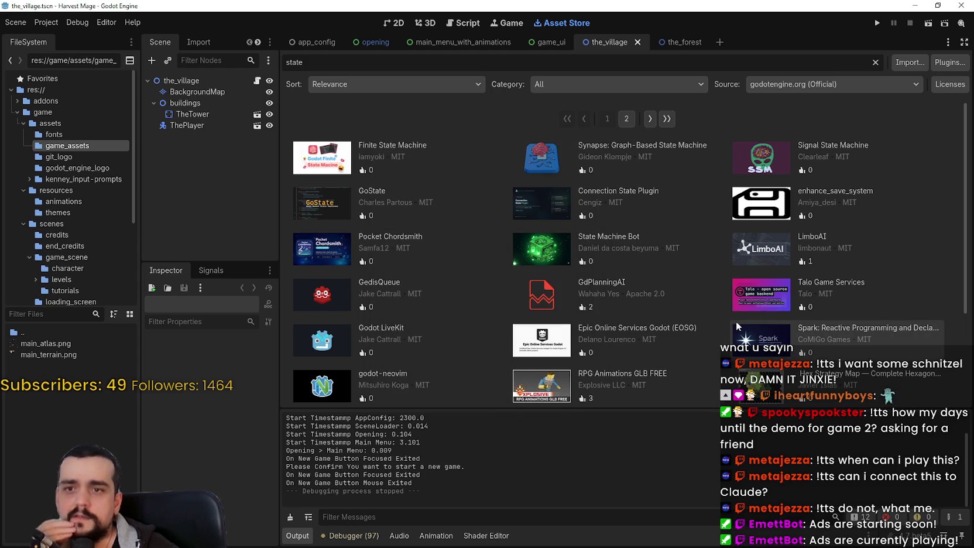
{"action": "left_click", "coordinate": [633, 119]}
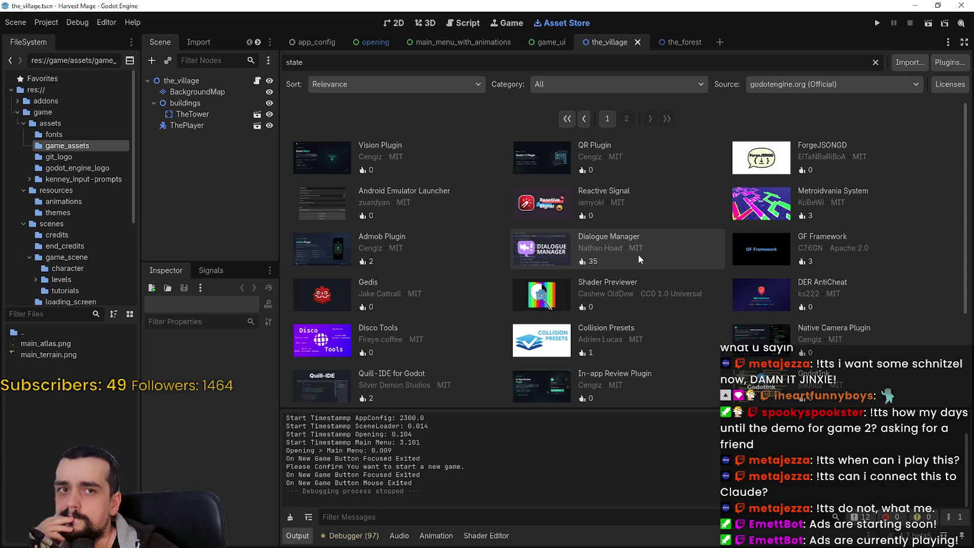
Step: Review the Gedis asset details, scrolling through its description, then close them
{"action": "left_click", "coordinate": [344, 303]}
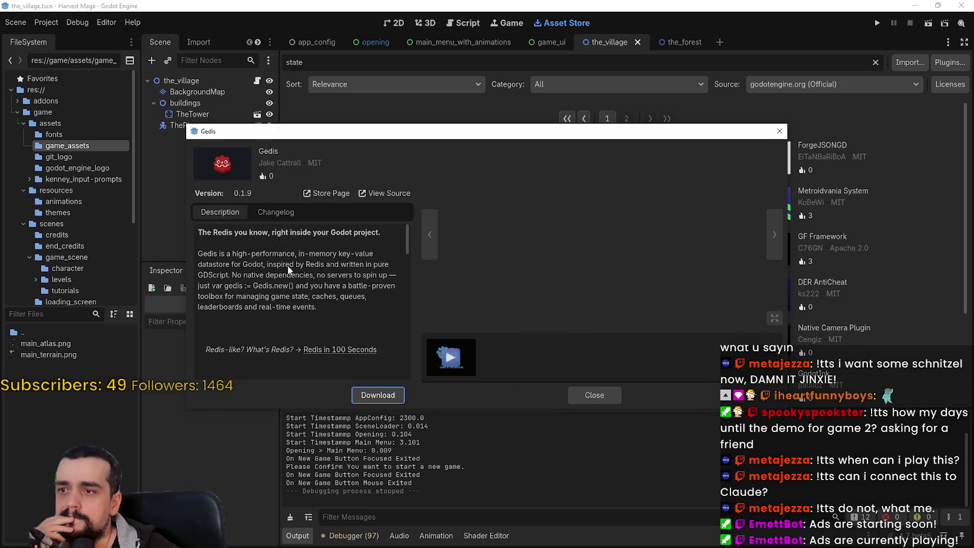
{"action": "scroll", "coordinate": [310, 264], "scroll_direction": "down", "scroll_amount": 5}
{"action": "scroll", "coordinate": [316, 267], "scroll_direction": "down", "scroll_amount": 8}
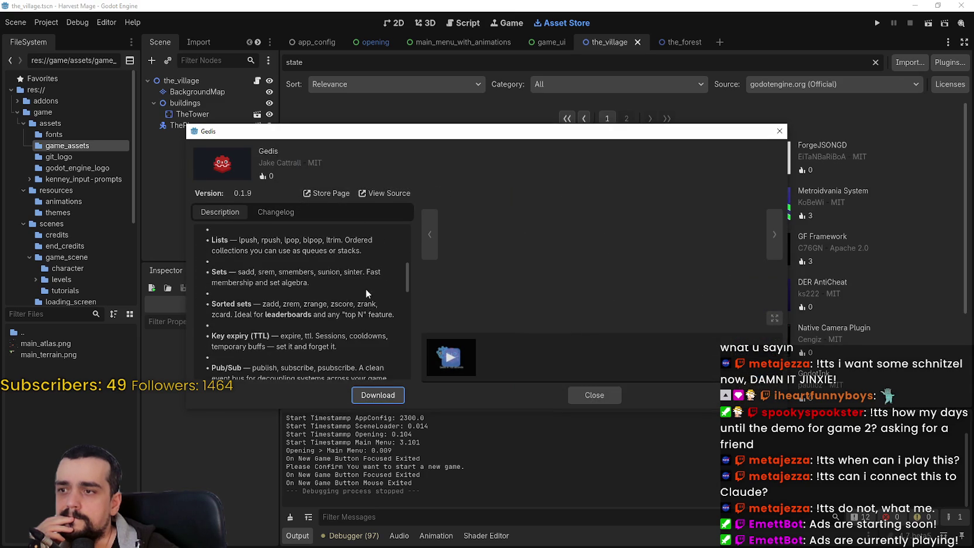
{"action": "left_click_drag", "start_coordinate": [409, 303], "coordinate": [413, 392]}
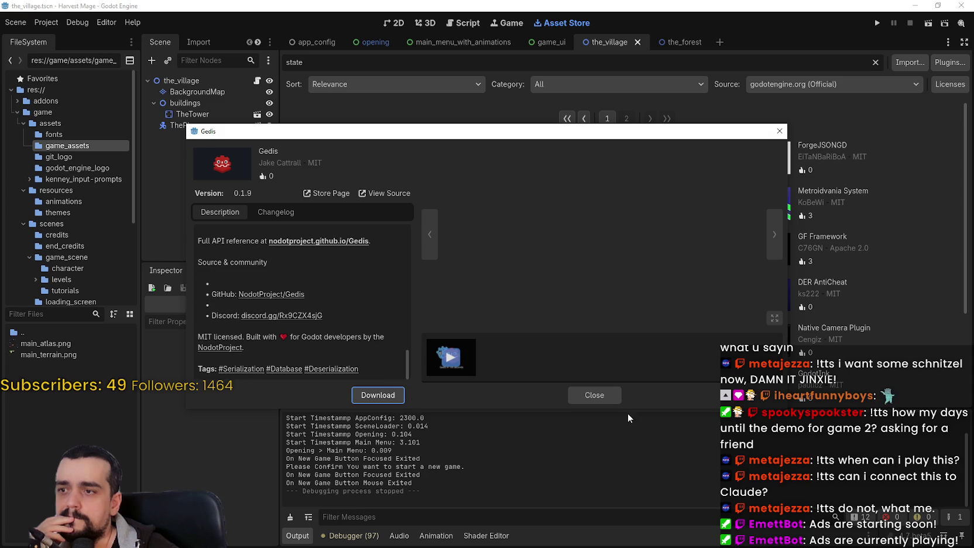
{"action": "left_click", "coordinate": [594, 395]}
Step: Scroll down the results and open the Godot Environment Query Orchestrator details
{"action": "scroll", "coordinate": [717, 325], "scroll_direction": "down", "scroll_amount": 3}
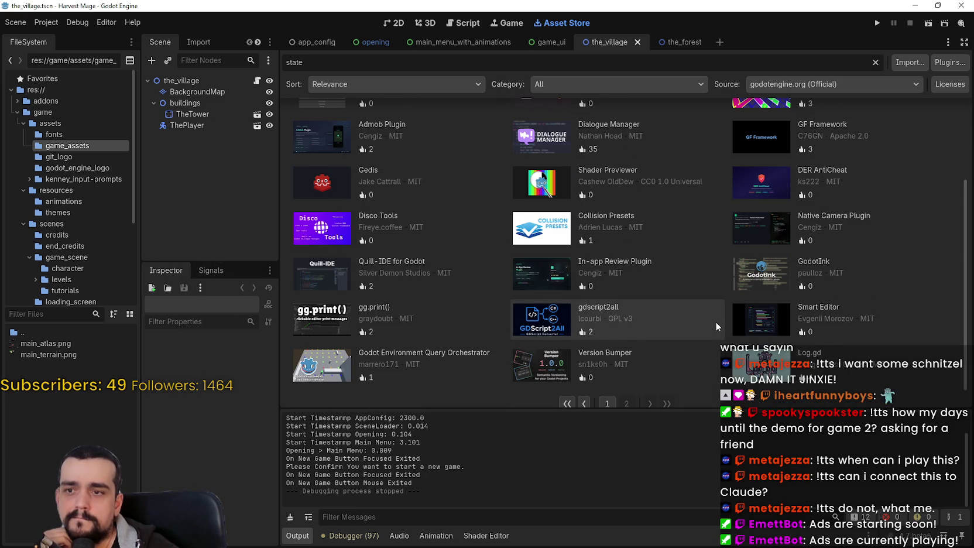
{"action": "scroll", "coordinate": [715, 321], "scroll_direction": "down", "scroll_amount": 1}
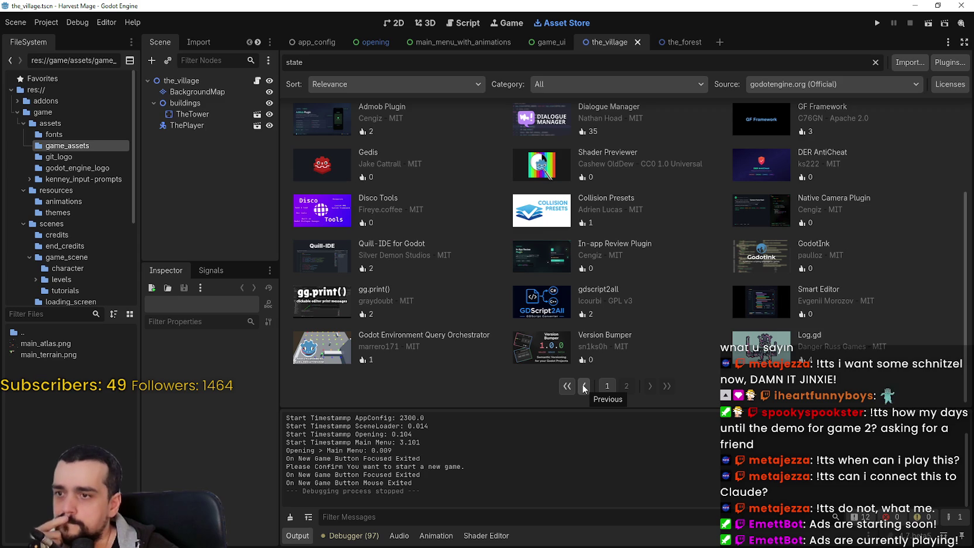
{"action": "left_click", "coordinate": [332, 338]}
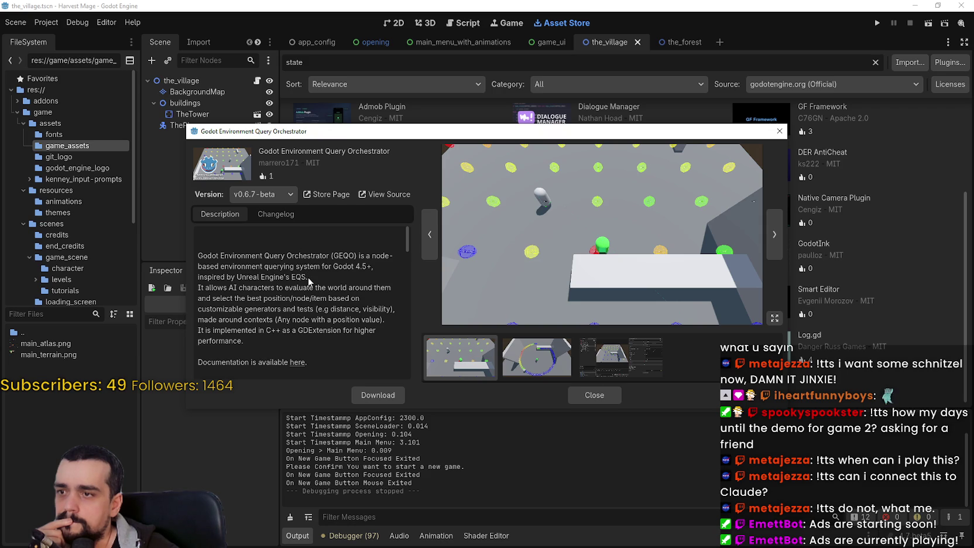
{"action": "scroll", "coordinate": [308, 281], "scroll_direction": "down", "scroll_amount": 1}
{"action": "scroll", "coordinate": [326, 290], "scroll_direction": "up", "scroll_amount": 1}
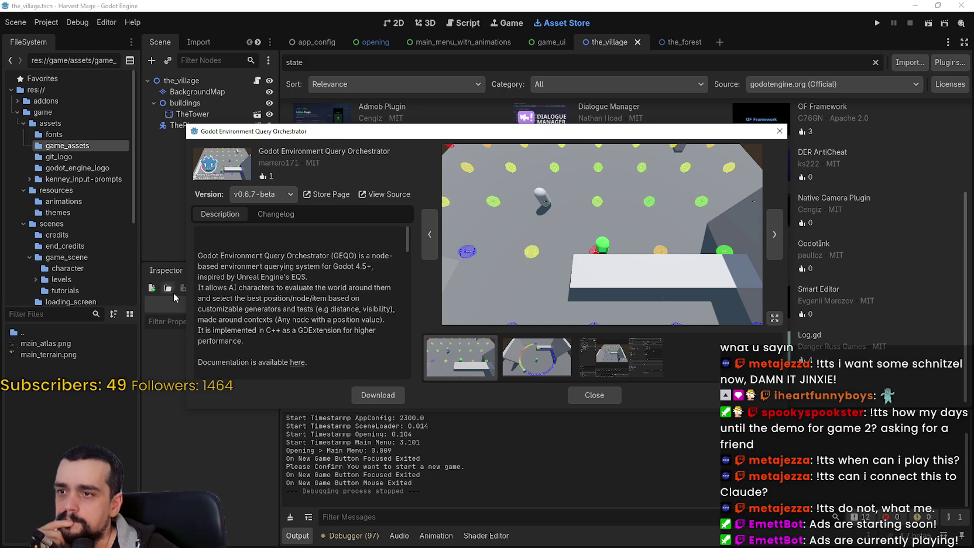
{"action": "scroll", "coordinate": [256, 277], "scroll_direction": "down", "scroll_amount": 1}
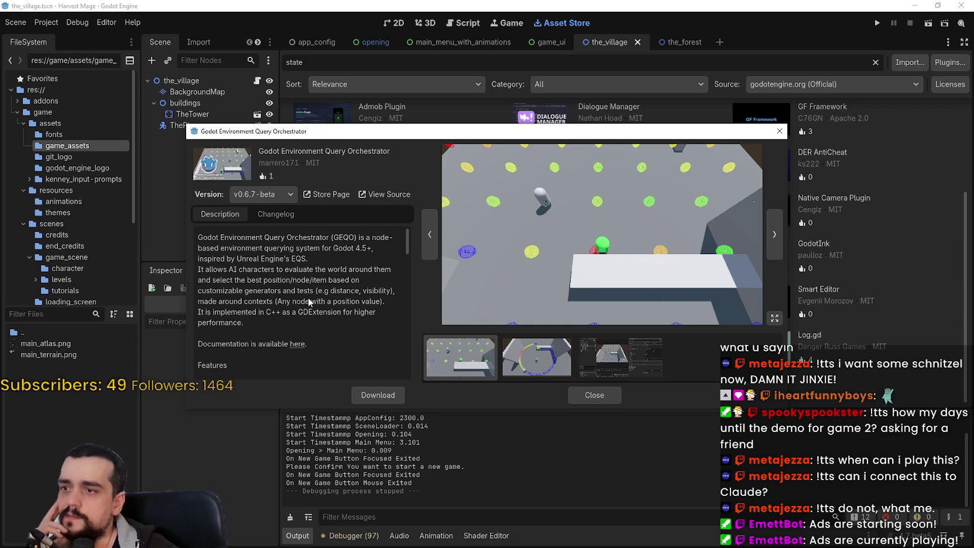
{"action": "scroll", "coordinate": [352, 309], "scroll_direction": "down", "scroll_amount": 1}
{"action": "scroll", "coordinate": [352, 309], "scroll_direction": "down", "scroll_amount": 2}
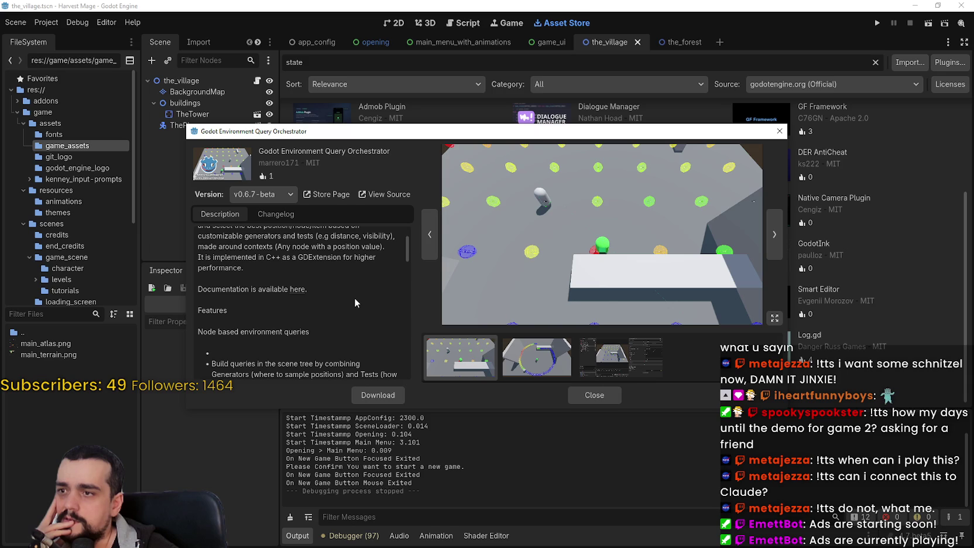
{"action": "scroll", "coordinate": [354, 289], "scroll_direction": "down", "scroll_amount": 1}
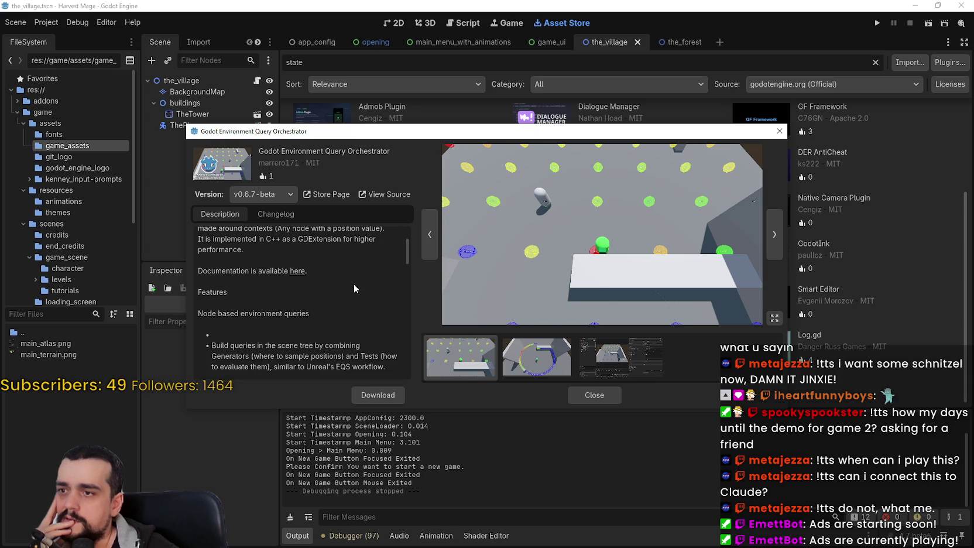
{"action": "scroll", "coordinate": [354, 284], "scroll_direction": "down", "scroll_amount": 4}
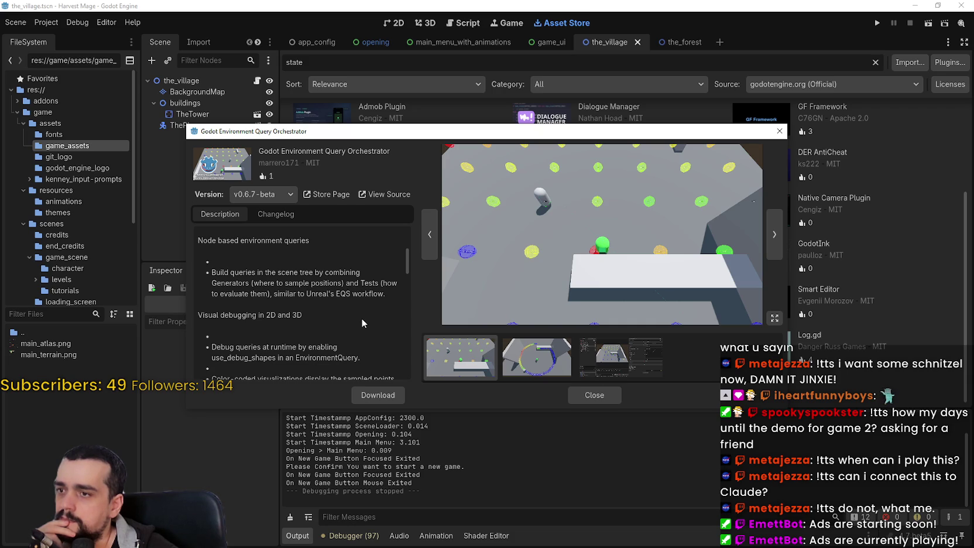
{"action": "scroll", "coordinate": [362, 317], "scroll_direction": "down", "scroll_amount": 2}
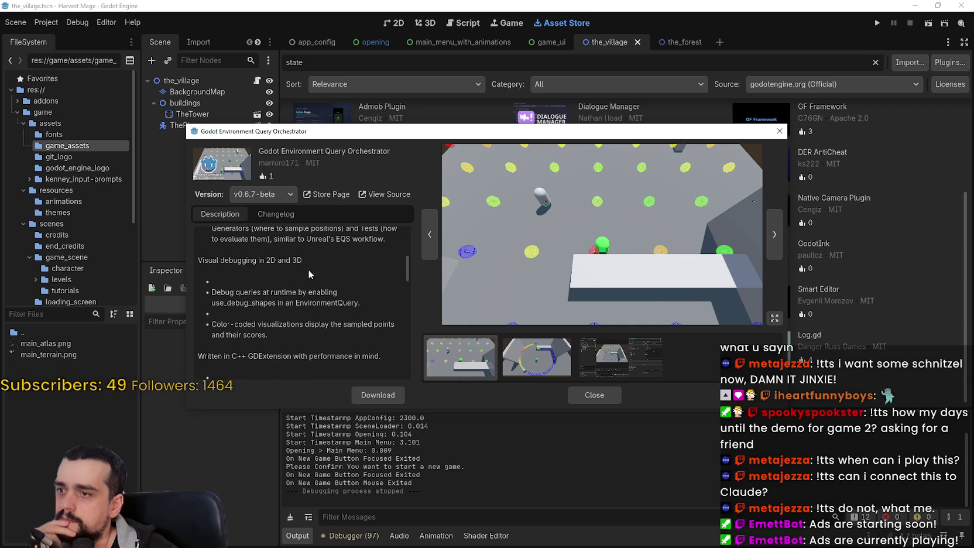
{"action": "scroll", "coordinate": [236, 259], "scroll_direction": "down", "scroll_amount": 1}
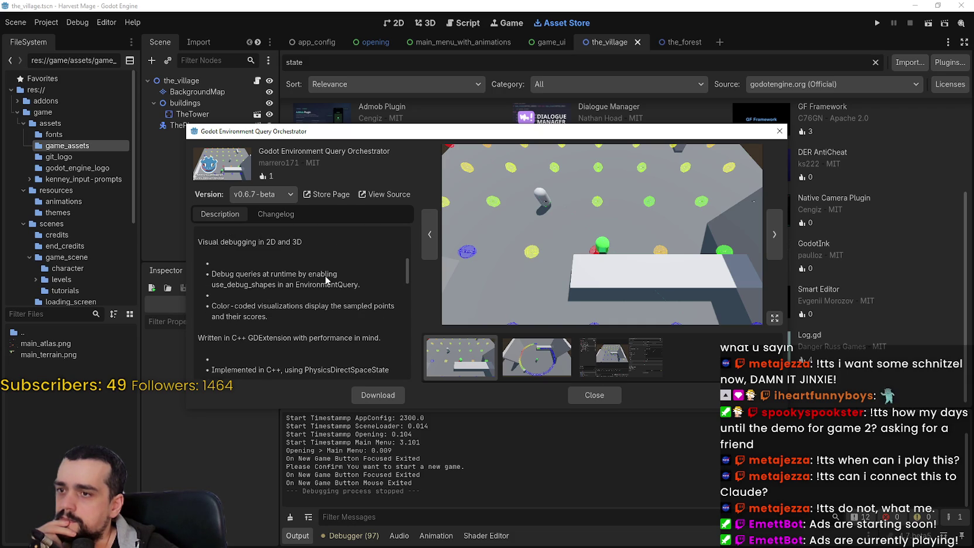
{"action": "scroll", "coordinate": [266, 304], "scroll_direction": "down", "scroll_amount": 4}
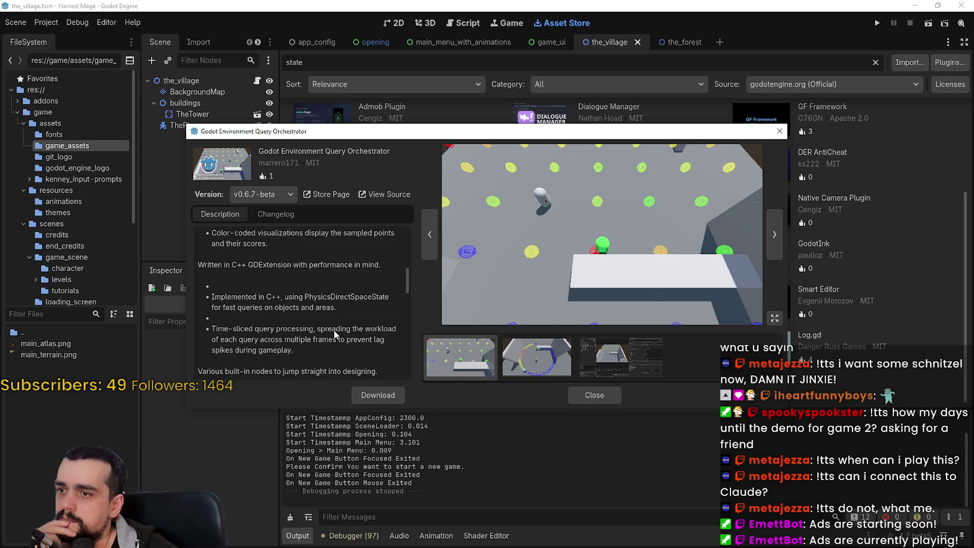
{"action": "scroll", "coordinate": [334, 329], "scroll_direction": "down", "scroll_amount": 3}
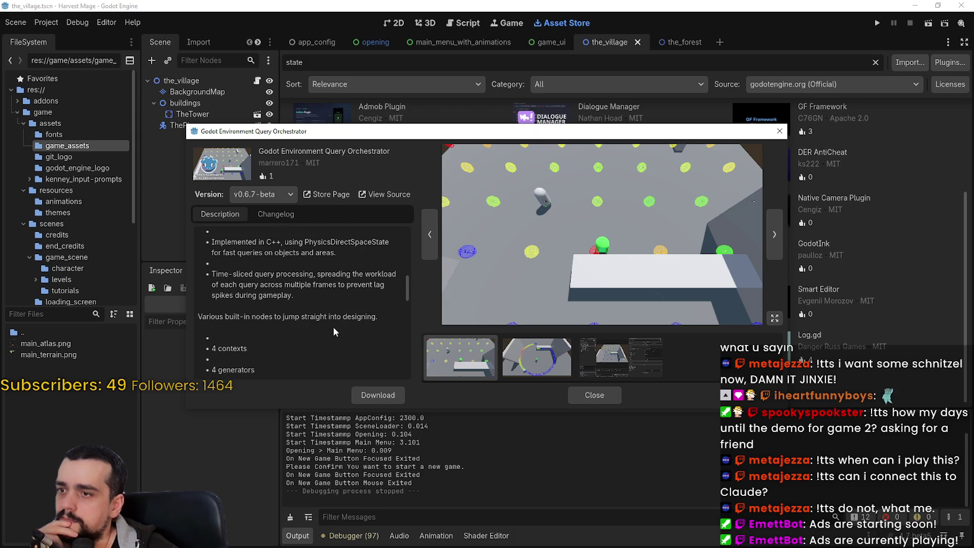
{"action": "scroll", "coordinate": [334, 325], "scroll_direction": "down", "scroll_amount": 4}
{"action": "scroll", "coordinate": [336, 327], "scroll_direction": "down", "scroll_amount": 3}
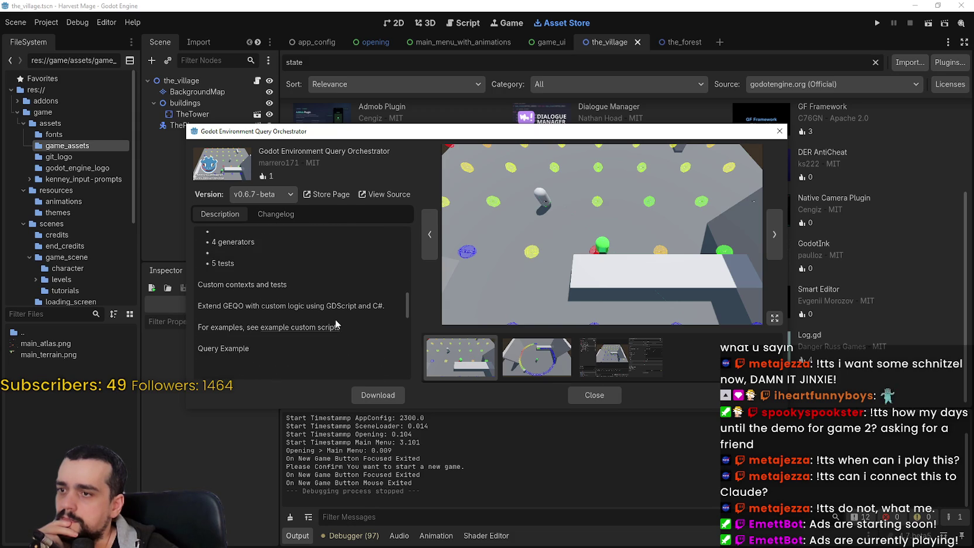
{"action": "scroll", "coordinate": [336, 324], "scroll_direction": "down", "scroll_amount": 6}
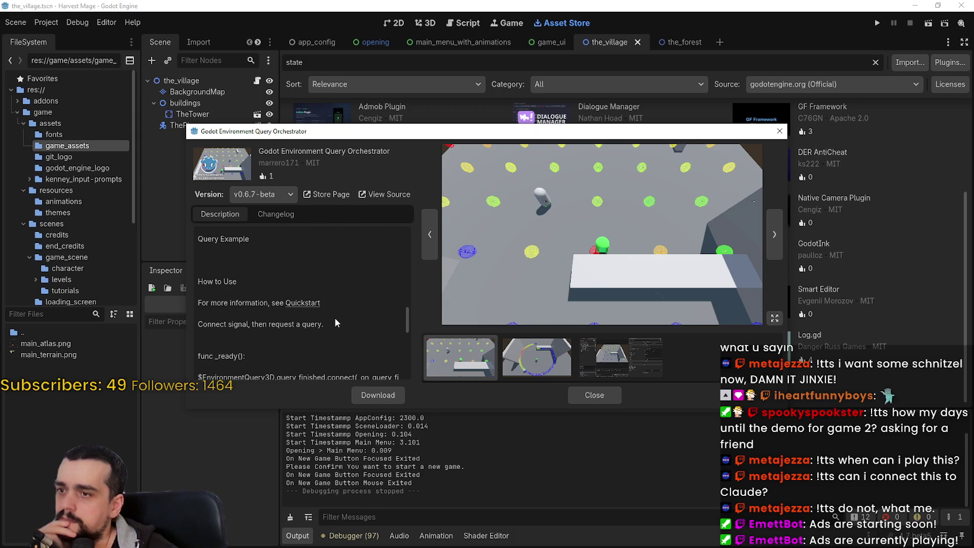
{"action": "scroll", "coordinate": [336, 322], "scroll_direction": "down", "scroll_amount": 4}
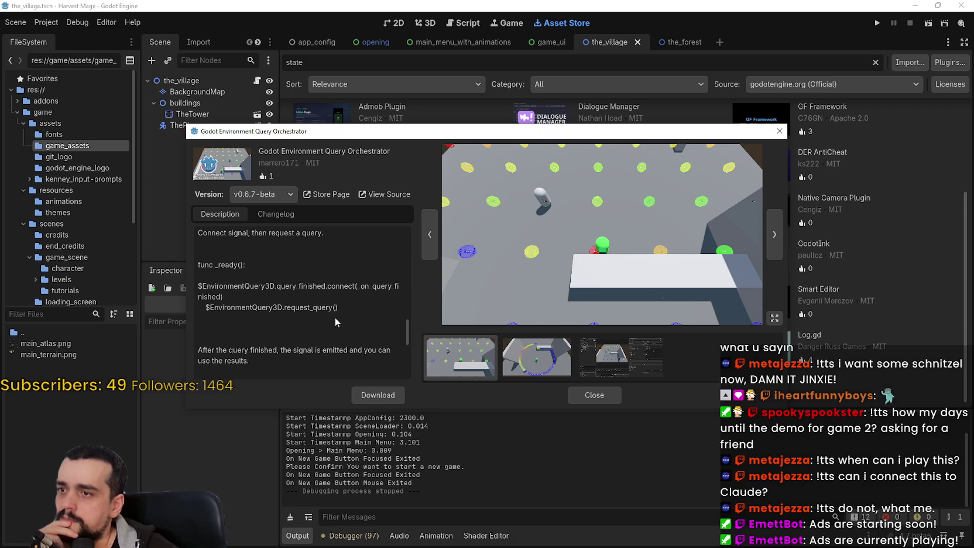
{"action": "scroll", "coordinate": [335, 318], "scroll_direction": "down", "scroll_amount": 4}
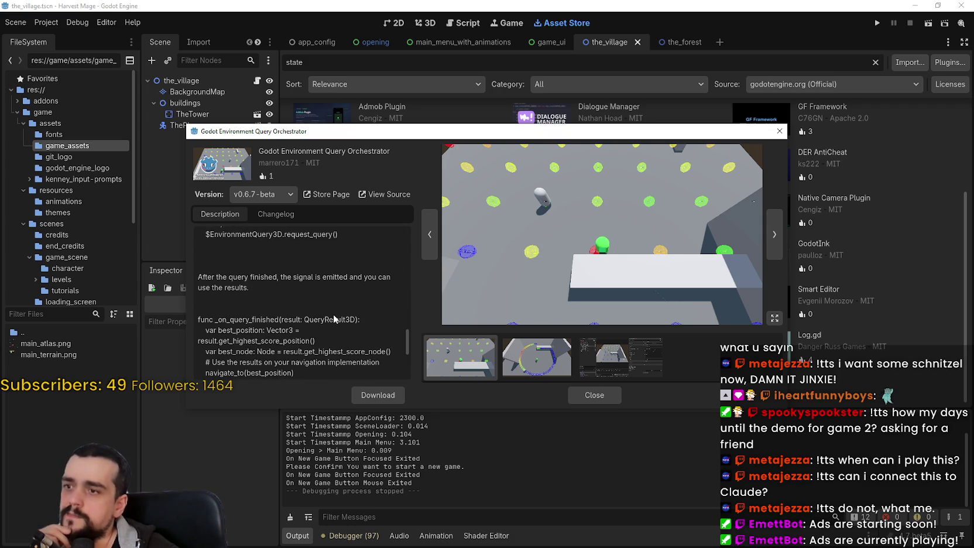
{"action": "scroll", "coordinate": [334, 318], "scroll_direction": "down", "scroll_amount": 4}
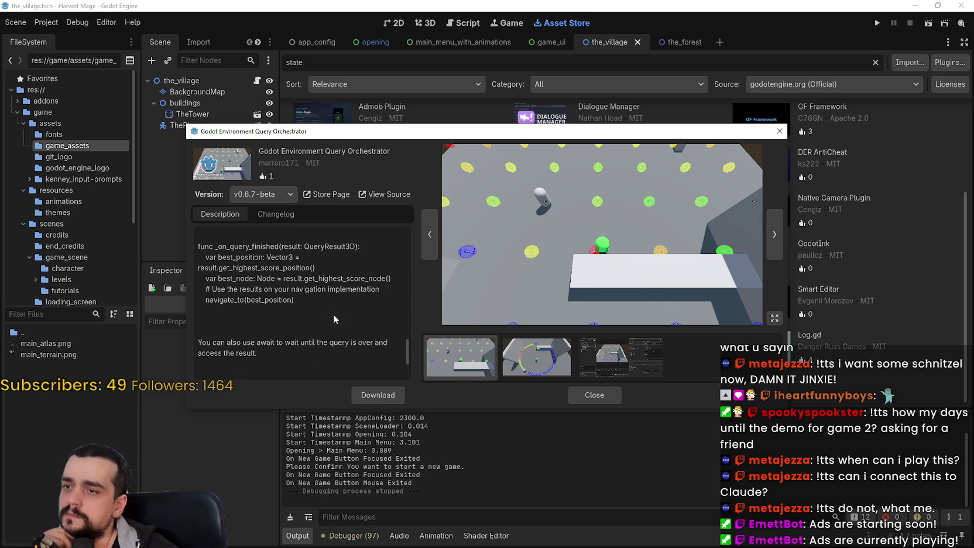
{"action": "left_click", "coordinate": [536, 371]}
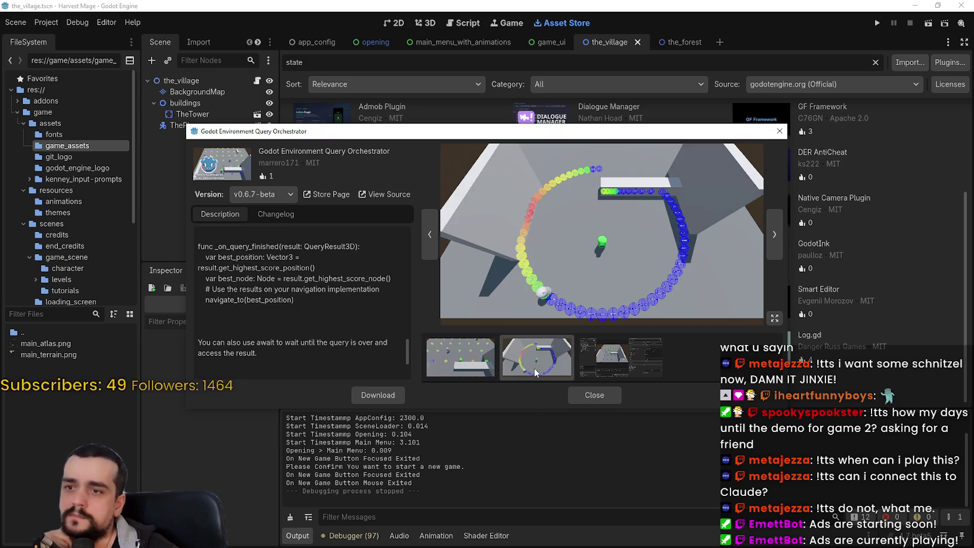
{"action": "left_click", "coordinate": [595, 373]}
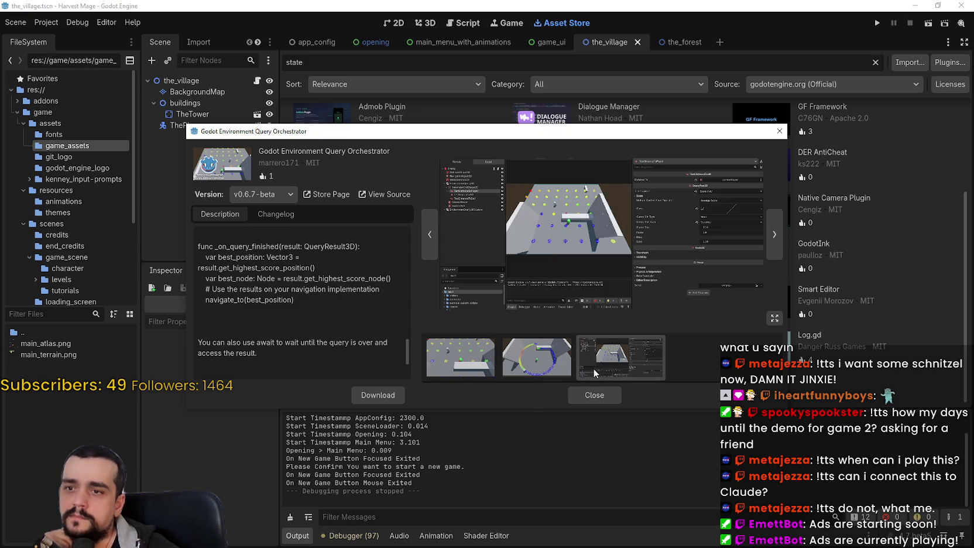
{"action": "left_click", "coordinate": [596, 399]}
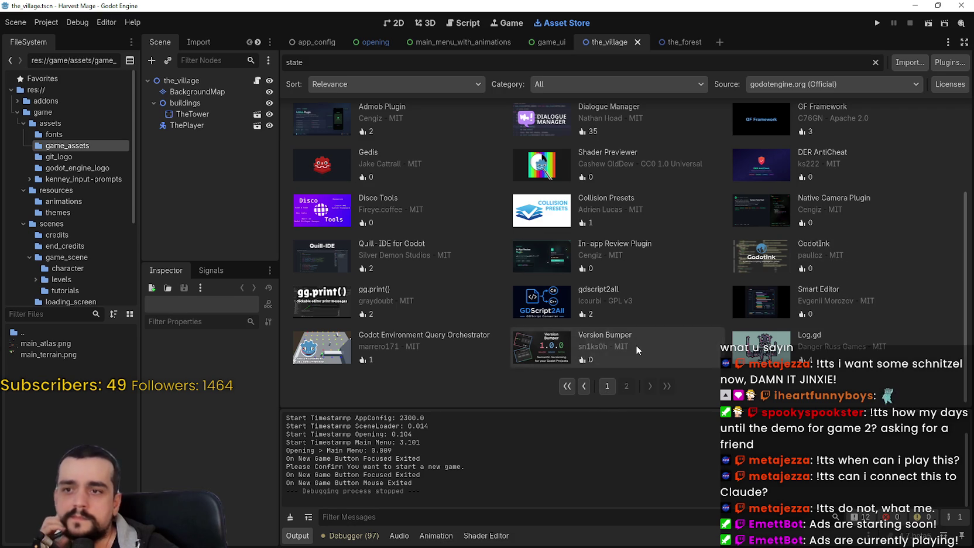
{"action": "left_click", "coordinate": [537, 296]}
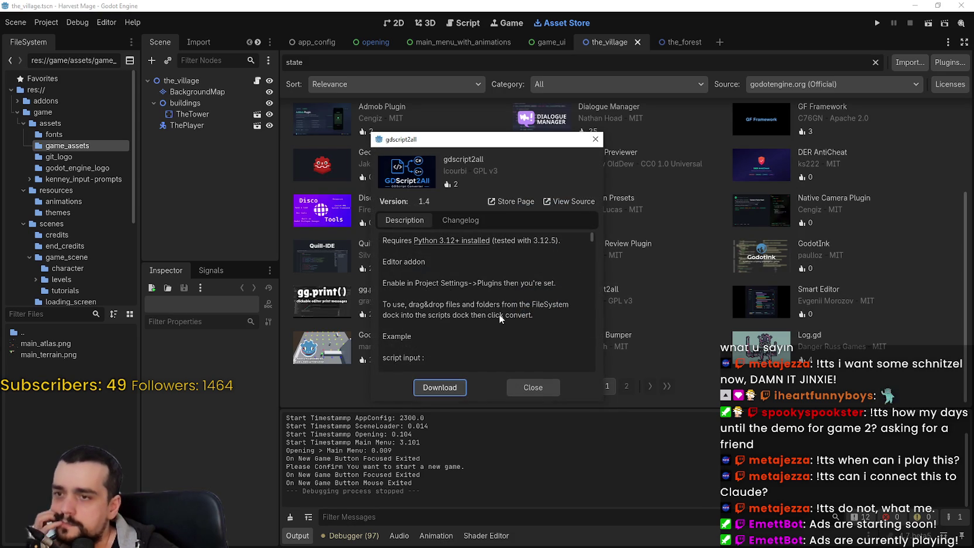
{"action": "scroll", "coordinate": [500, 319], "scroll_direction": "down", "scroll_amount": 1}
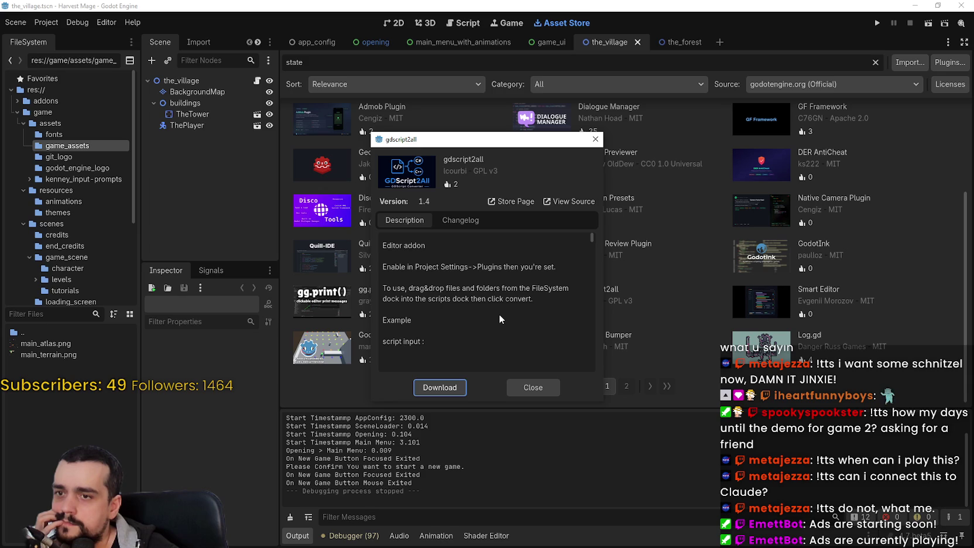
{"action": "scroll", "coordinate": [499, 310], "scroll_direction": "down", "scroll_amount": 10}
{"action": "scroll", "coordinate": [499, 305], "scroll_direction": "down", "scroll_amount": 10}
{"action": "scroll", "coordinate": [513, 325], "scroll_direction": "down", "scroll_amount": 6}
{"action": "left_click_drag", "start_coordinate": [592, 253], "coordinate": [591, 286]}
{"action": "scroll", "coordinate": [594, 304], "scroll_direction": "up", "scroll_amount": 20}
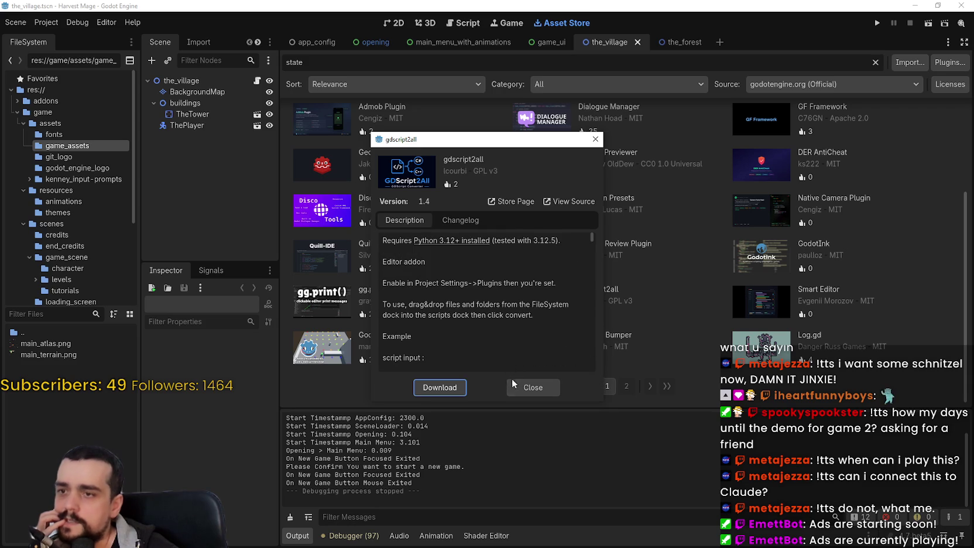
{"action": "left_click", "coordinate": [531, 388]}
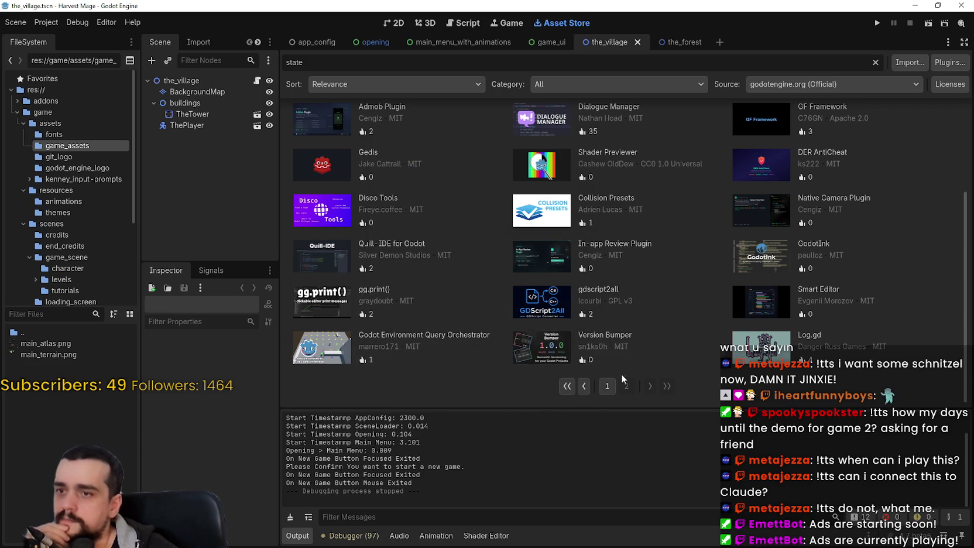
{"action": "scroll", "coordinate": [634, 367], "scroll_direction": "up", "scroll_amount": 5}
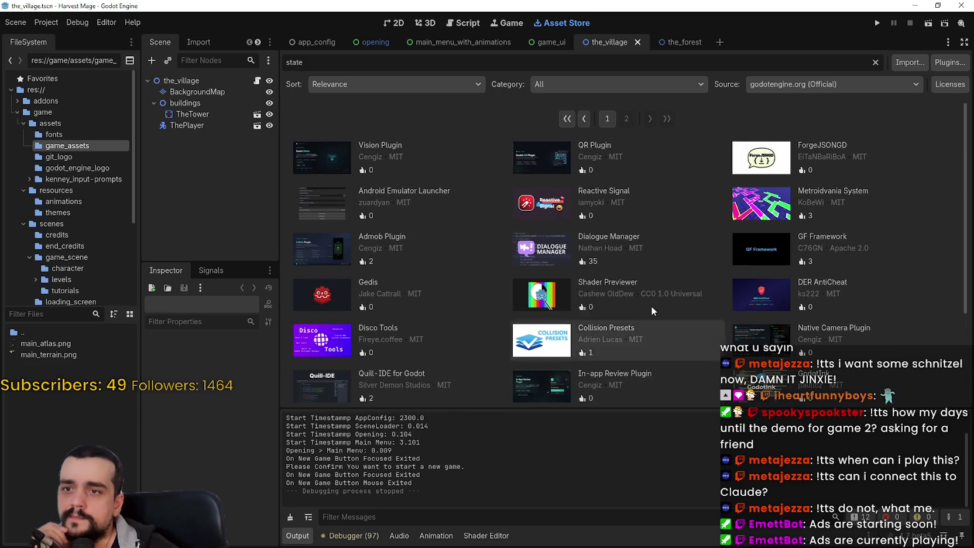
{"action": "left_click", "coordinate": [533, 201]}
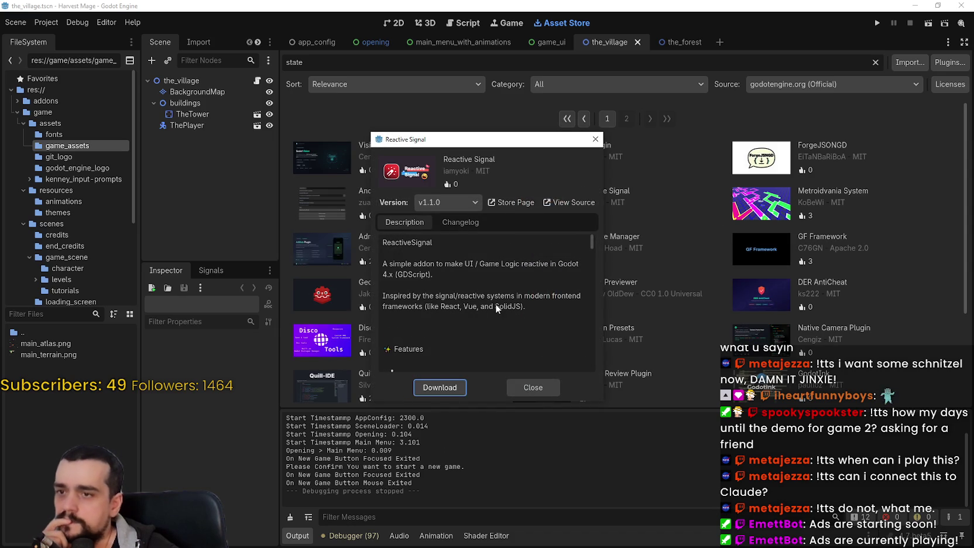
{"action": "scroll", "coordinate": [496, 304], "scroll_direction": "down", "scroll_amount": 1}
{"action": "scroll", "coordinate": [496, 299], "scroll_direction": "down", "scroll_amount": 4}
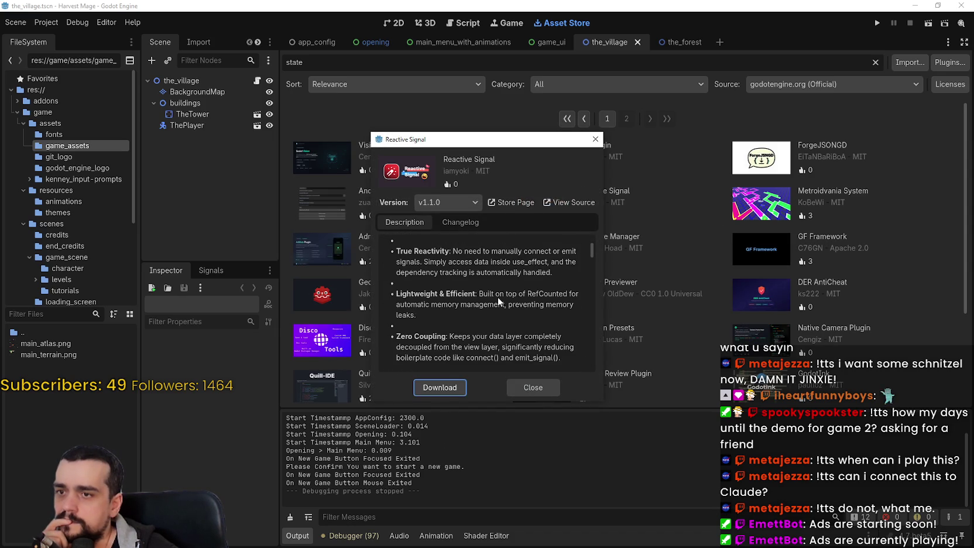
{"action": "scroll", "coordinate": [497, 297], "scroll_direction": "down", "scroll_amount": 3}
{"action": "scroll", "coordinate": [501, 299], "scroll_direction": "up", "scroll_amount": 5}
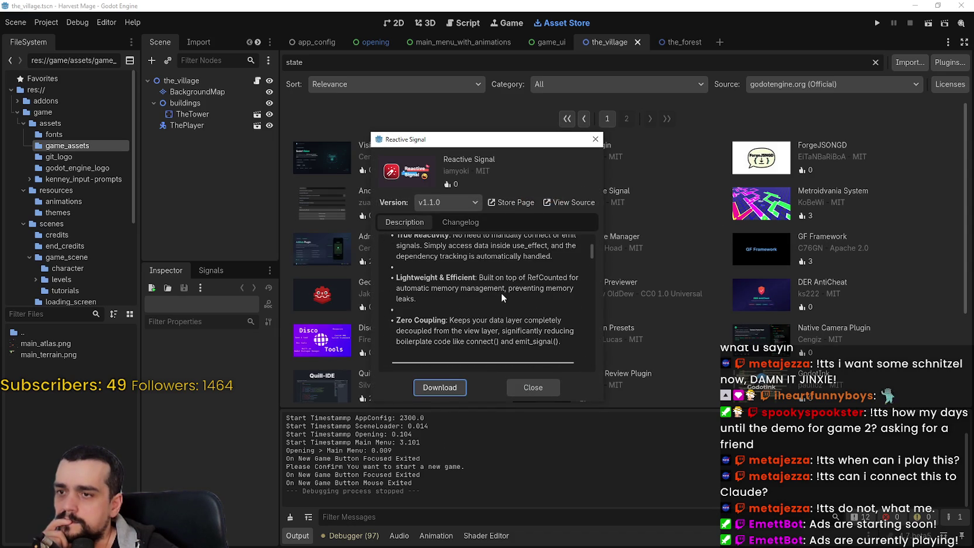
{"action": "scroll", "coordinate": [530, 316], "scroll_direction": "down", "scroll_amount": 5}
{"action": "scroll", "coordinate": [526, 308], "scroll_direction": "up", "scroll_amount": 4}
{"action": "scroll", "coordinate": [424, 271], "scroll_direction": "up", "scroll_amount": 1}
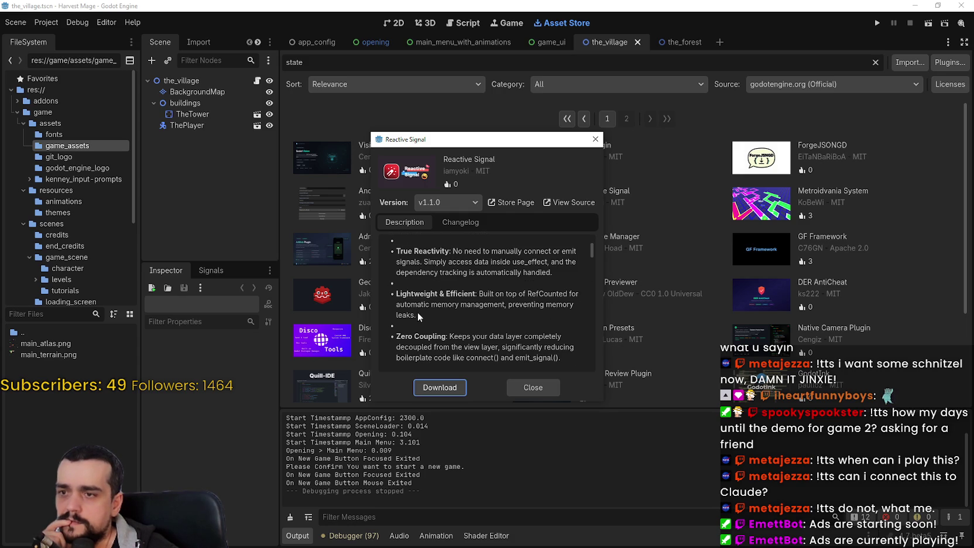
{"action": "scroll", "coordinate": [417, 316], "scroll_direction": "up", "scroll_amount": 1}
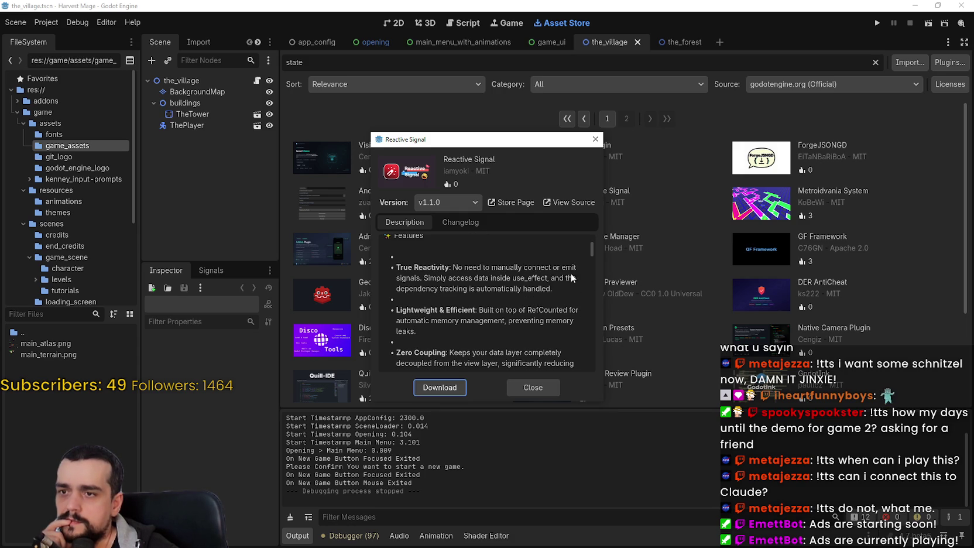
{"action": "scroll", "coordinate": [530, 274], "scroll_direction": "up", "scroll_amount": 2}
{"action": "scroll", "coordinate": [535, 274], "scroll_direction": "down", "scroll_amount": 6}
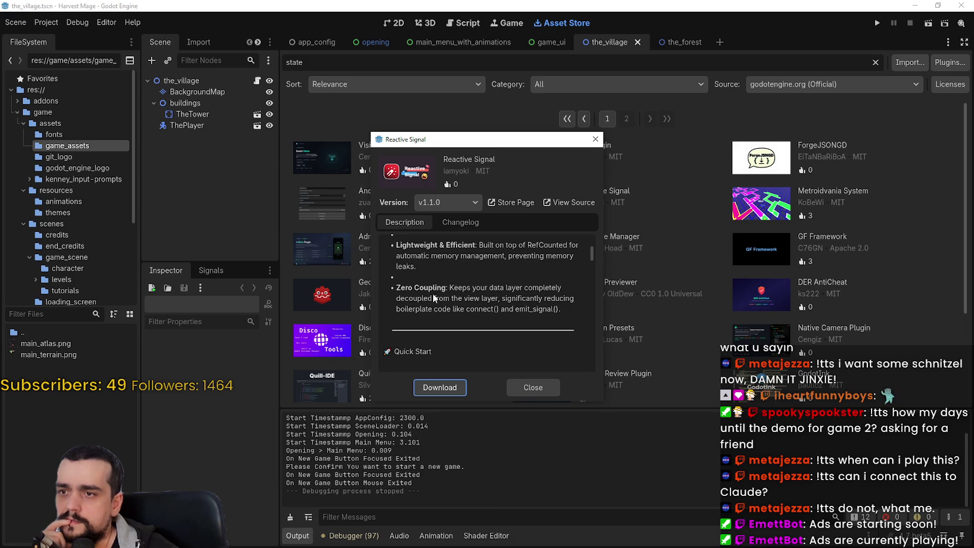
{"action": "scroll", "coordinate": [433, 296], "scroll_direction": "down", "scroll_amount": 2}
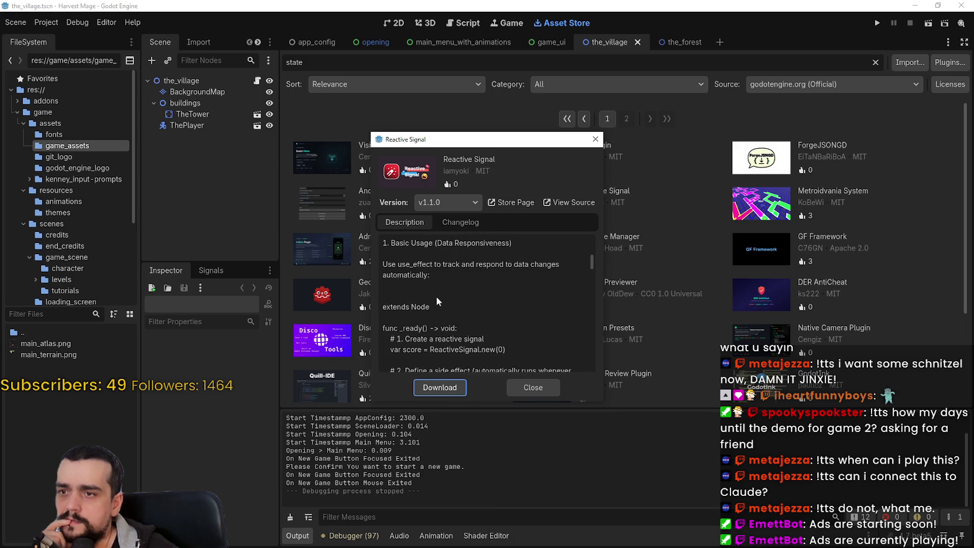
{"action": "scroll", "coordinate": [451, 292], "scroll_direction": "down", "scroll_amount": 3}
{"action": "scroll", "coordinate": [447, 296], "scroll_direction": "down", "scroll_amount": 2}
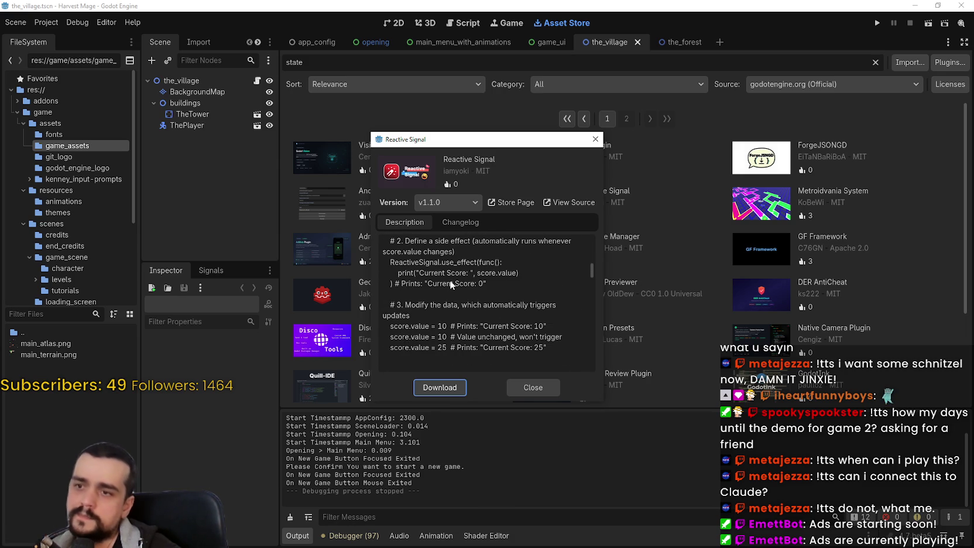
{"action": "scroll", "coordinate": [450, 280], "scroll_direction": "down", "scroll_amount": 3}
{"action": "scroll", "coordinate": [445, 287], "scroll_direction": "down", "scroll_amount": 3}
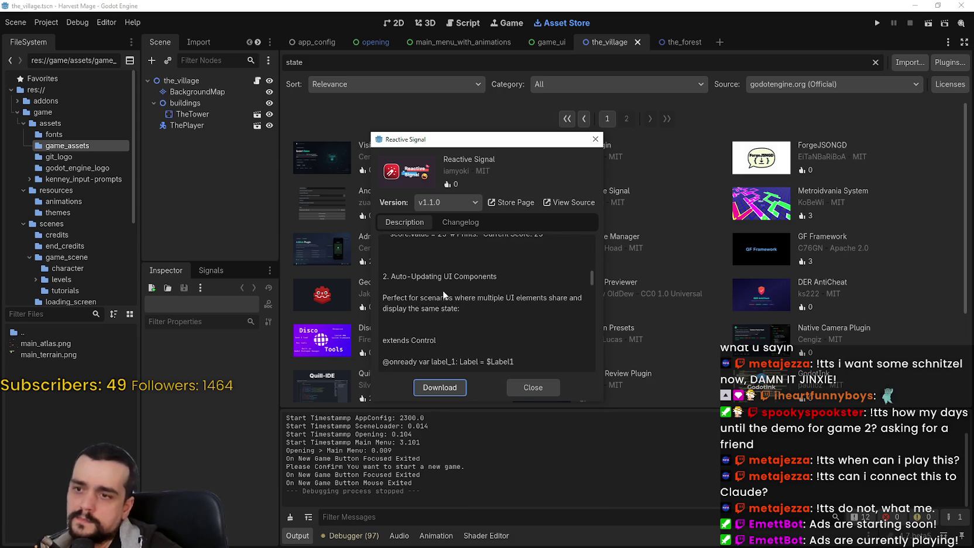
{"action": "scroll", "coordinate": [444, 286], "scroll_direction": "down", "scroll_amount": 5}
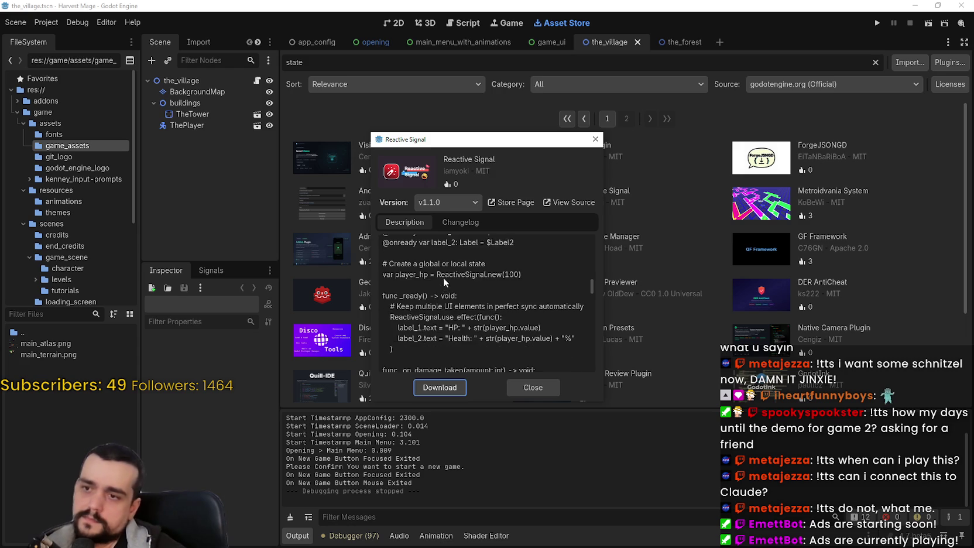
{"action": "scroll", "coordinate": [445, 292], "scroll_direction": "down", "scroll_amount": 4}
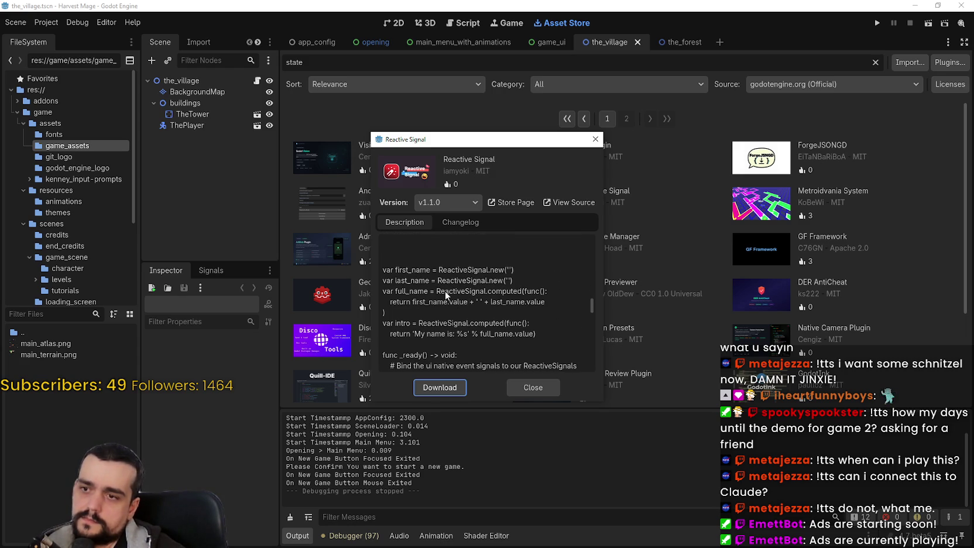
{"action": "scroll", "coordinate": [457, 317], "scroll_direction": "down", "scroll_amount": 5}
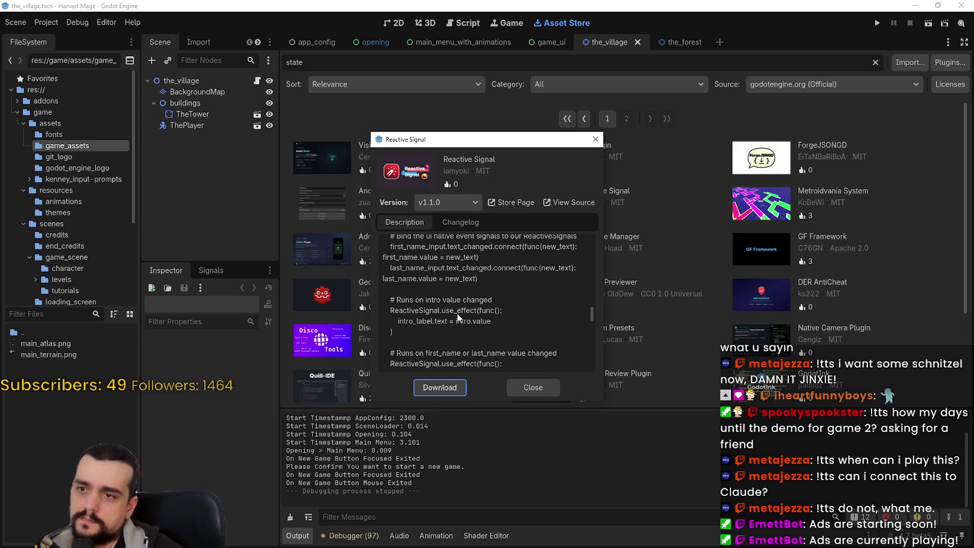
{"action": "left_click", "coordinate": [455, 205]}
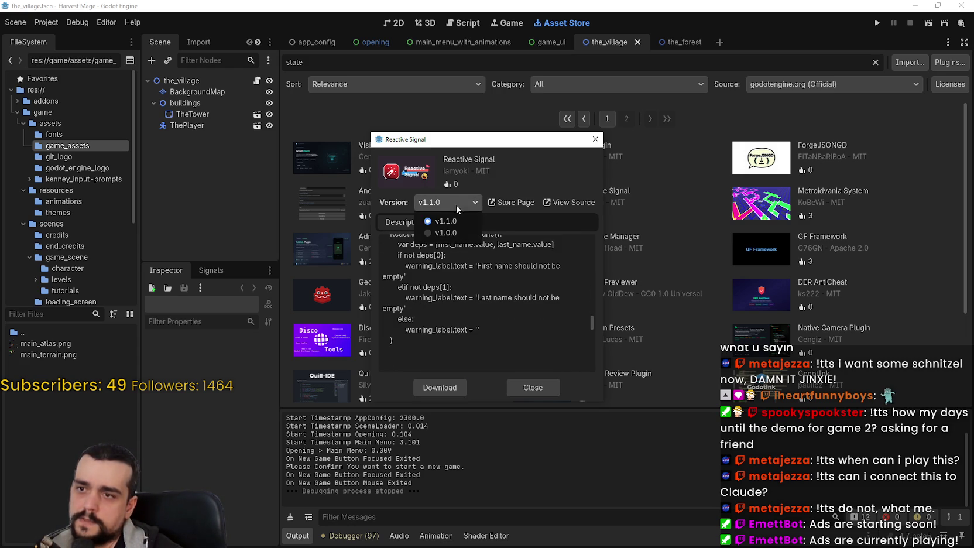
{"action": "left_click", "coordinate": [458, 199]}
{"action": "scroll", "coordinate": [485, 310], "scroll_direction": "down", "scroll_amount": 1}
{"action": "scroll", "coordinate": [484, 310], "scroll_direction": "down", "scroll_amount": 6}
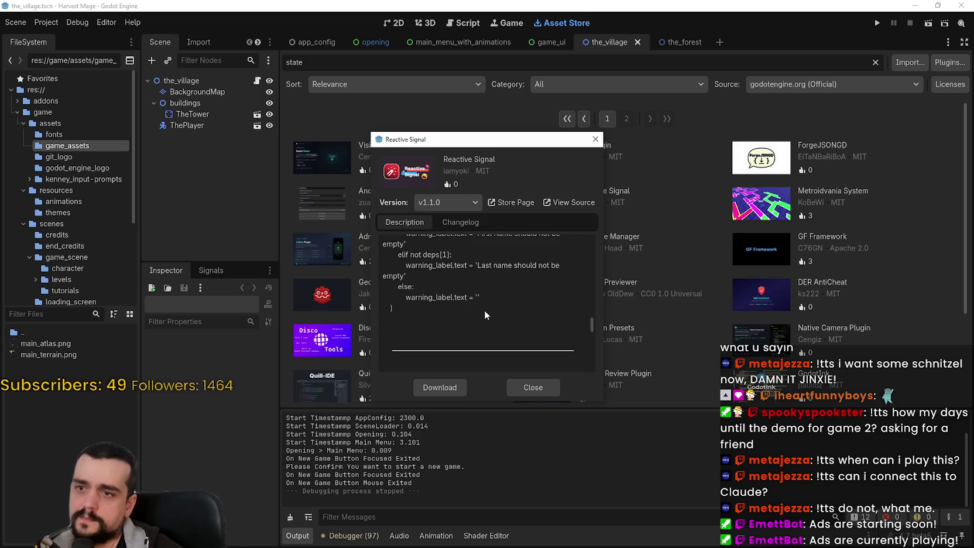
{"action": "scroll", "coordinate": [488, 323], "scroll_direction": "down", "scroll_amount": 3}
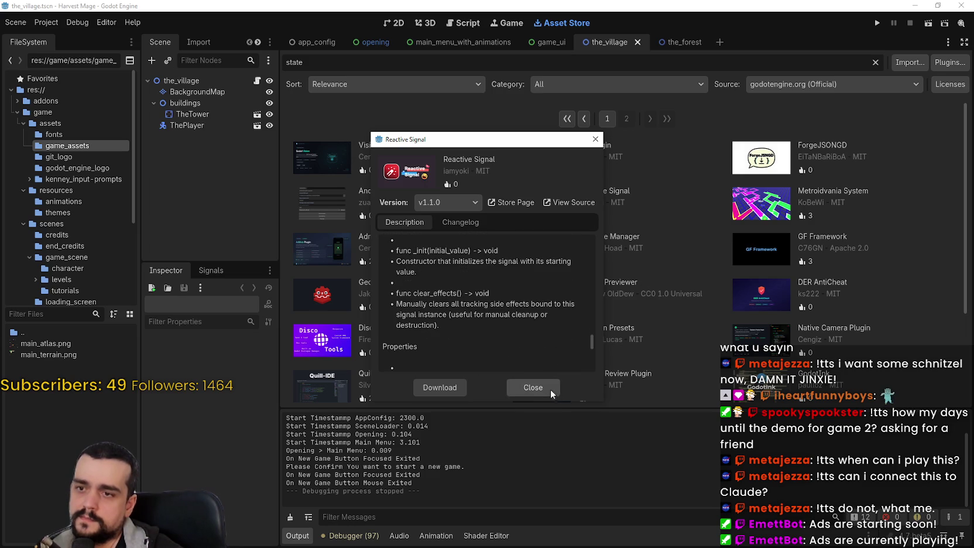
{"action": "left_click", "coordinate": [544, 387]}
{"action": "left_click", "coordinate": [627, 119]}
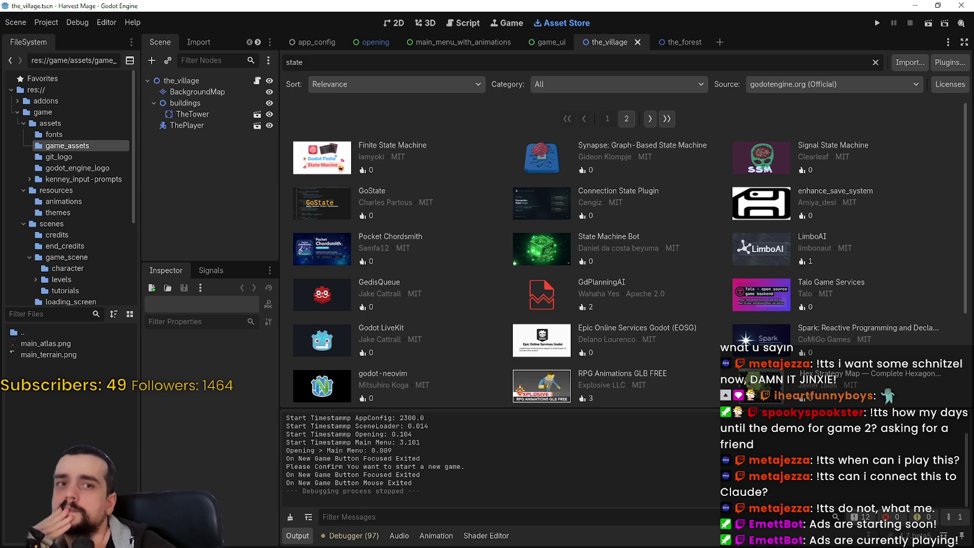
Step: Open the Spark: Reactive Programming and Declarative UI asset, read its description, then close it
{"action": "scroll", "coordinate": [601, 326], "scroll_direction": "down", "scroll_amount": 2}
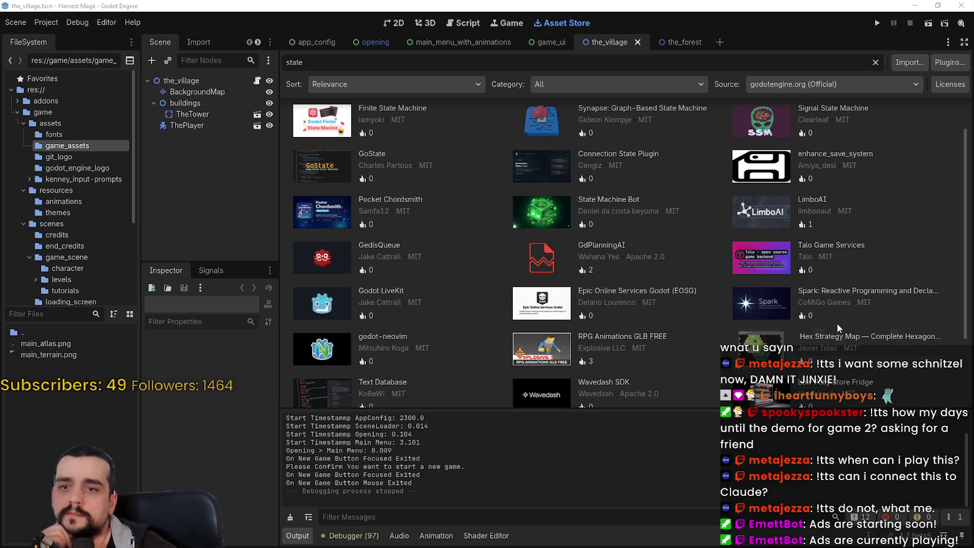
{"action": "left_click", "coordinate": [839, 313]}
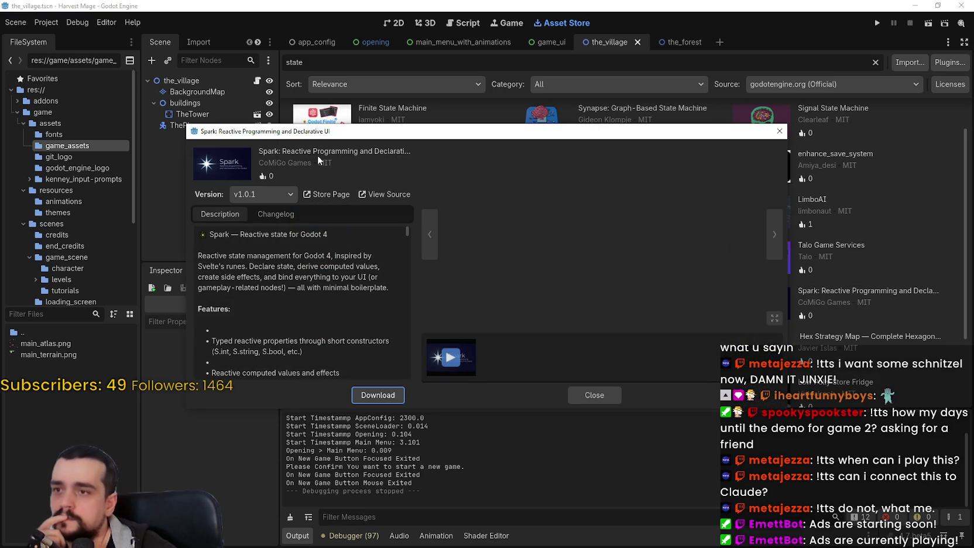
{"action": "scroll", "coordinate": [344, 271], "scroll_direction": "down", "scroll_amount": 1}
{"action": "scroll", "coordinate": [344, 271], "scroll_direction": "up", "scroll_amount": 1}
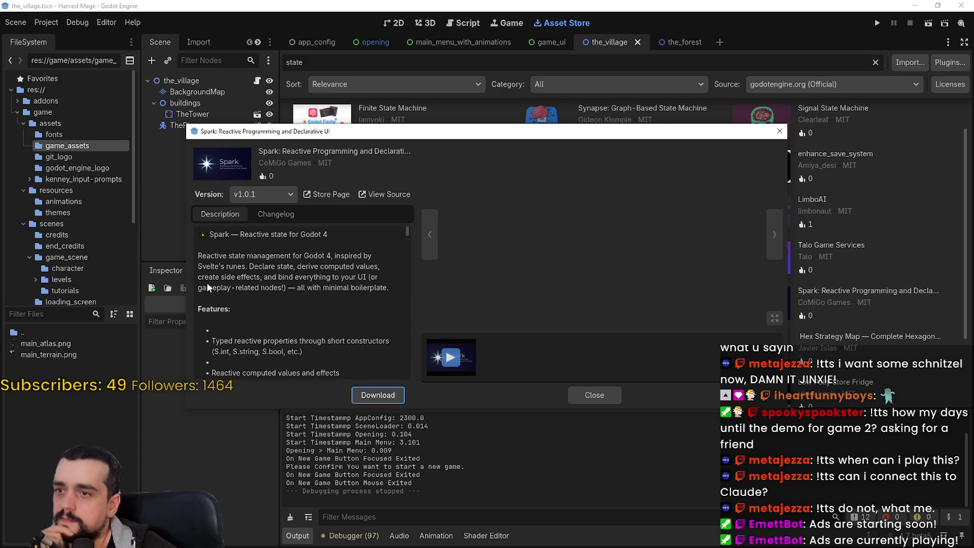
{"action": "scroll", "coordinate": [208, 282], "scroll_direction": "down", "scroll_amount": 3}
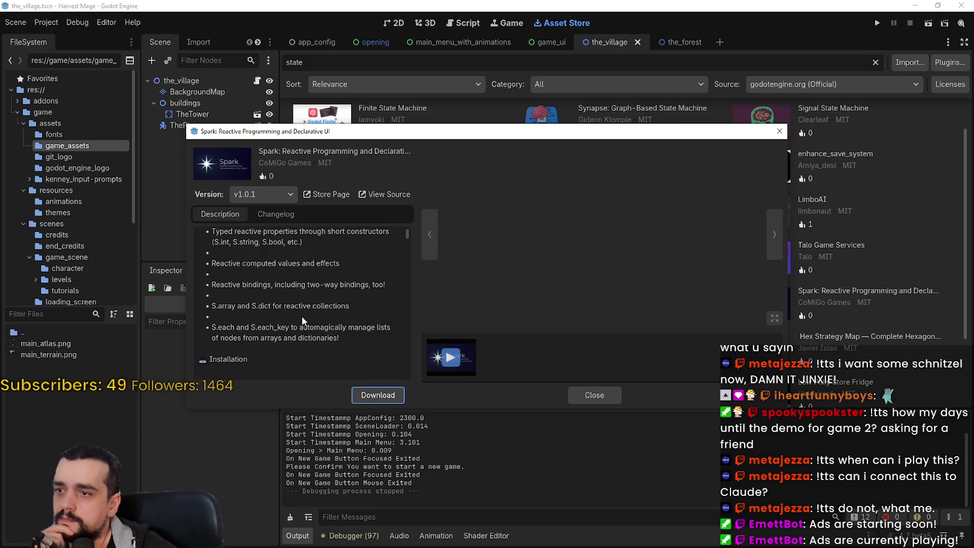
{"action": "scroll", "coordinate": [301, 315], "scroll_direction": "down", "scroll_amount": 3}
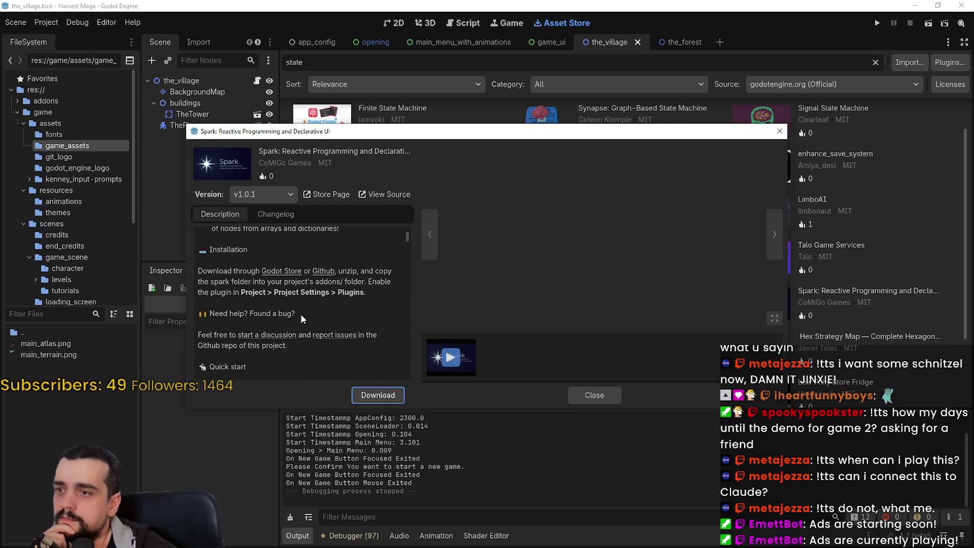
{"action": "scroll", "coordinate": [219, 278], "scroll_direction": "down", "scroll_amount": 3}
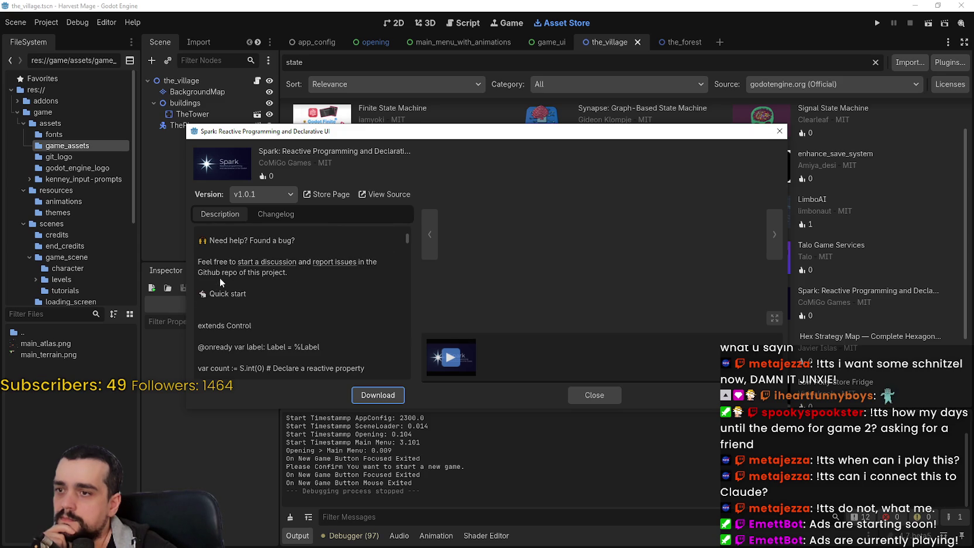
{"action": "scroll", "coordinate": [297, 300], "scroll_direction": "down", "scroll_amount": 2}
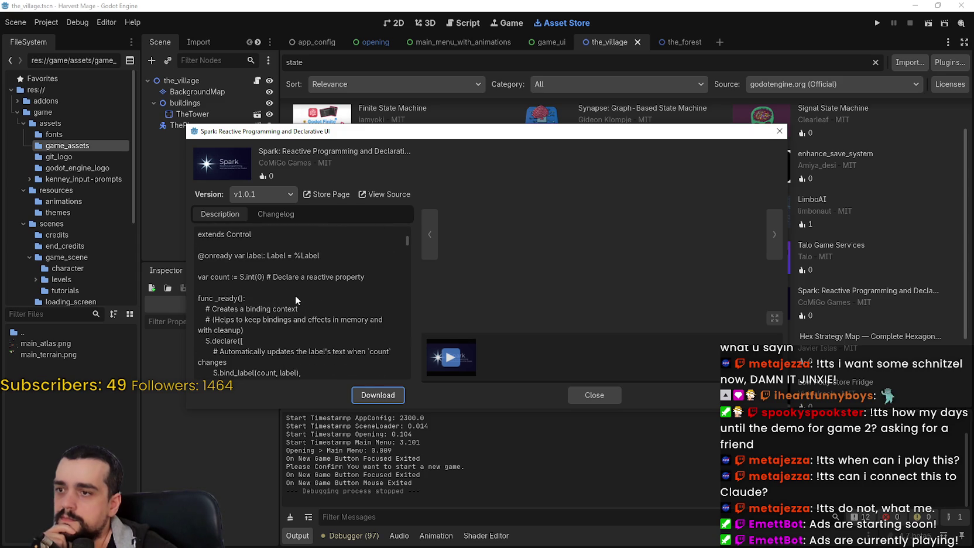
{"action": "scroll", "coordinate": [291, 292], "scroll_direction": "down", "scroll_amount": 2}
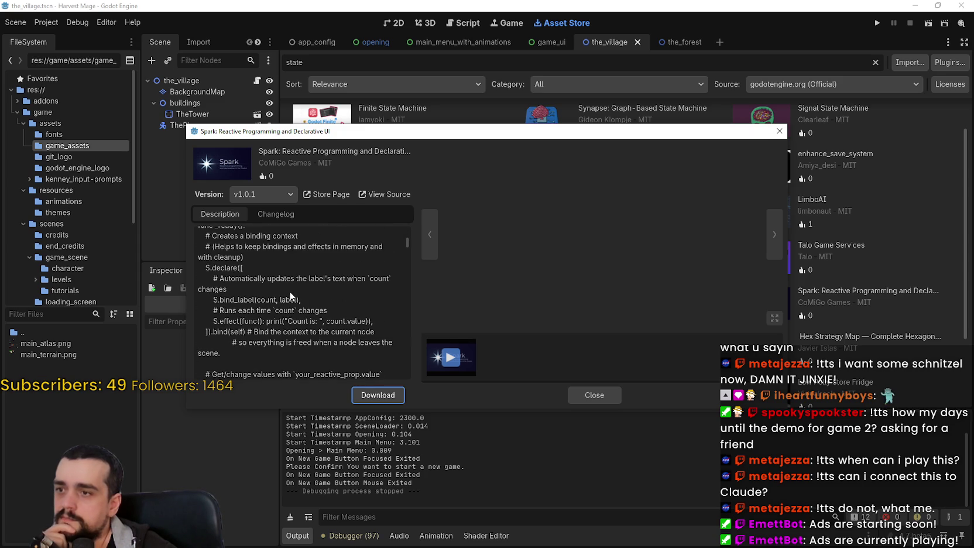
{"action": "scroll", "coordinate": [289, 296], "scroll_direction": "down", "scroll_amount": 6}
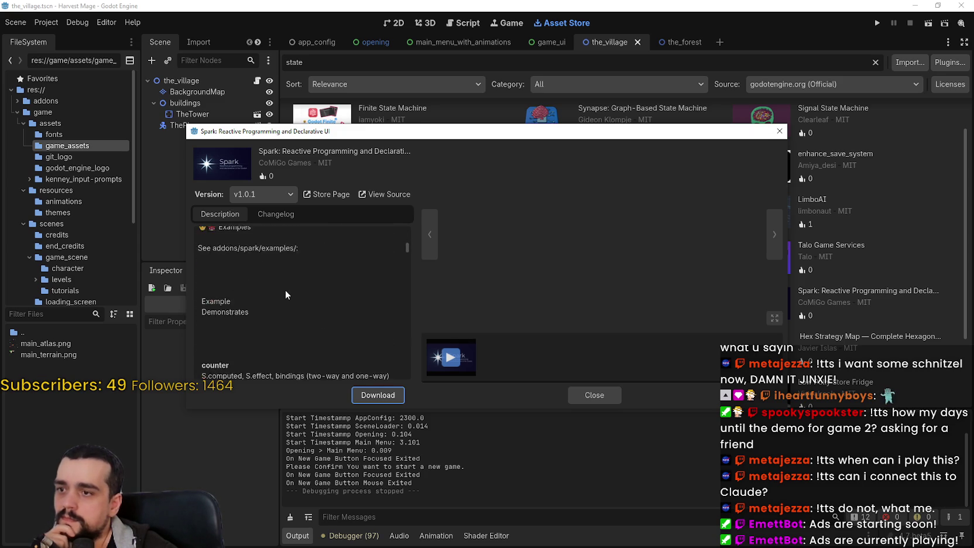
{"action": "left_click_drag", "start_coordinate": [408, 252], "coordinate": [423, 378]}
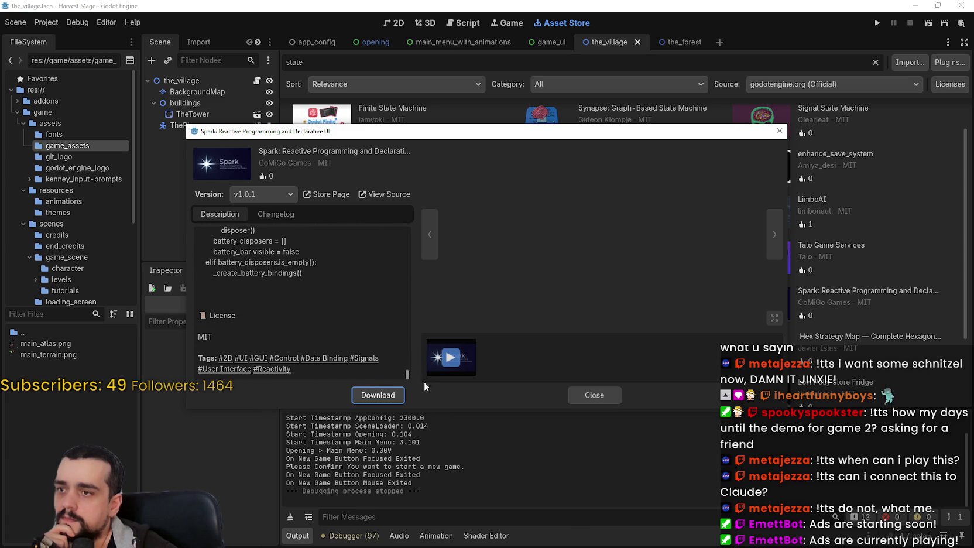
{"action": "left_click", "coordinate": [613, 397]}
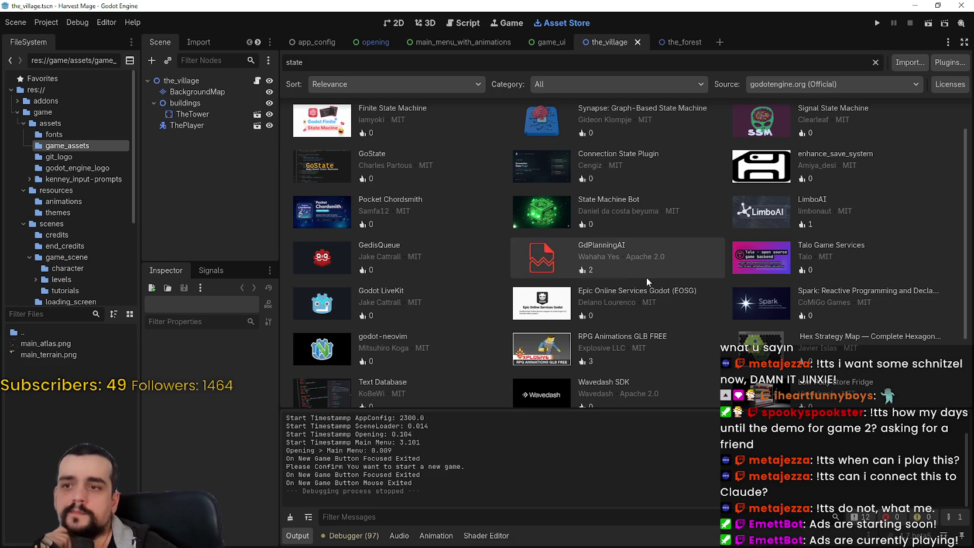
Step: Open the Talo Game Services details, browse its preview screenshots, then close them
{"action": "left_click", "coordinate": [779, 265]}
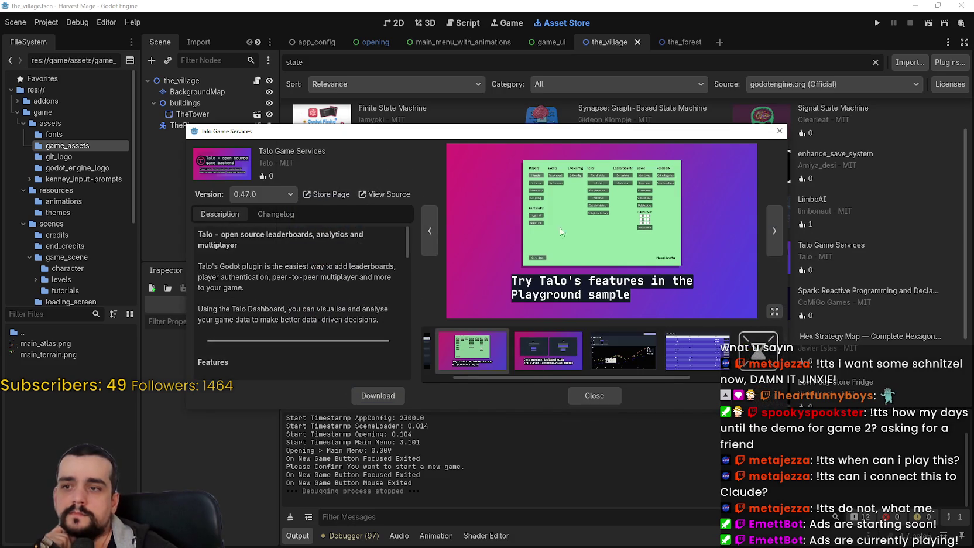
{"action": "left_click", "coordinate": [554, 359]}
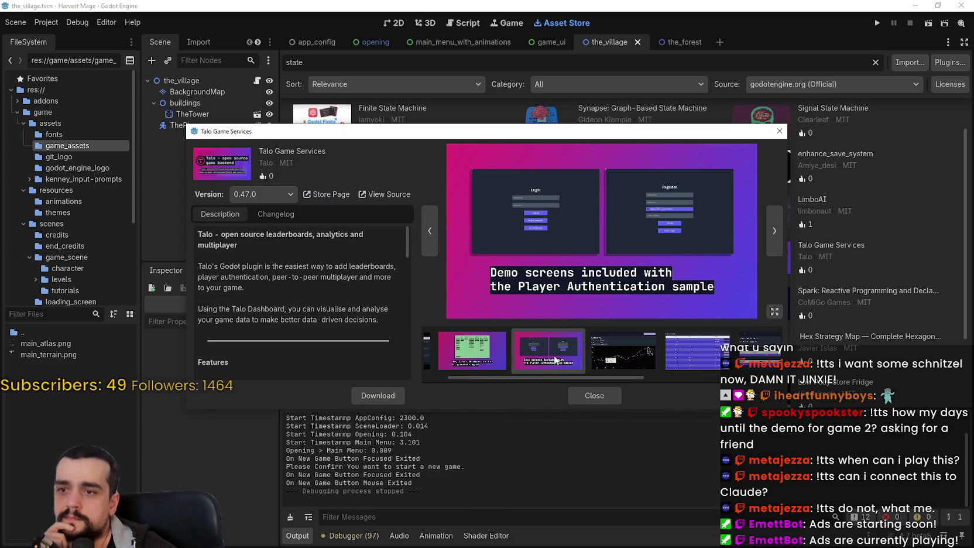
{"action": "left_click", "coordinate": [625, 359]}
{"action": "left_click", "coordinate": [694, 359]}
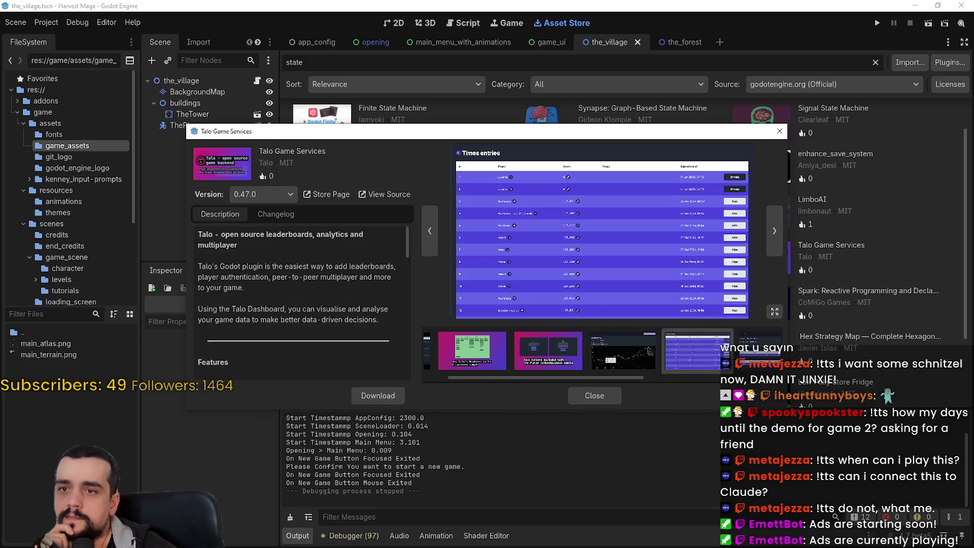
{"action": "left_click", "coordinate": [742, 359]}
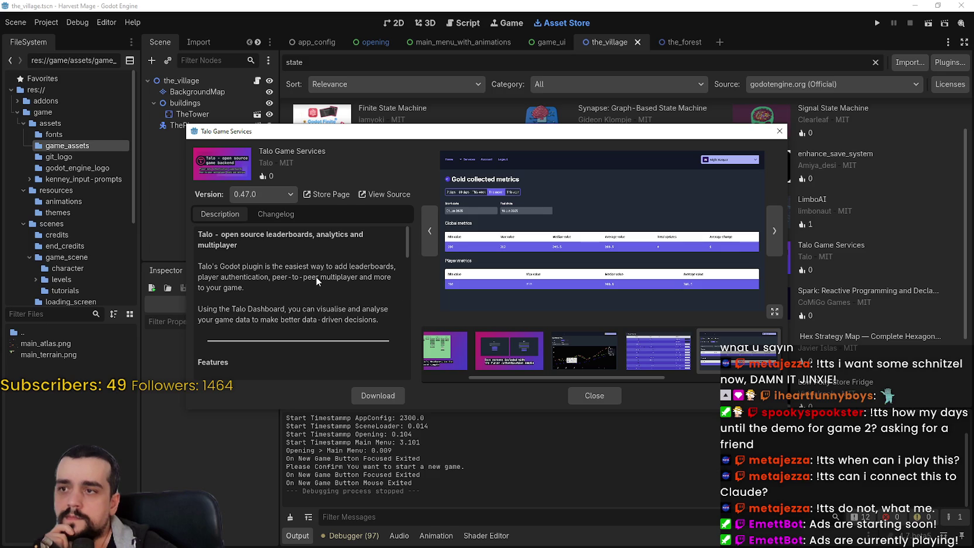
{"action": "scroll", "coordinate": [316, 276], "scroll_direction": "down", "scroll_amount": 8}
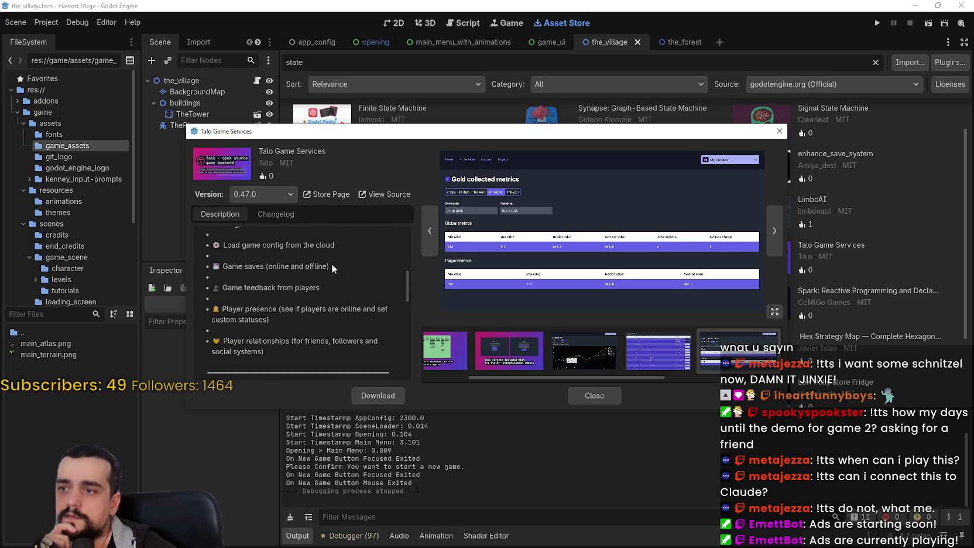
{"action": "left_click", "coordinate": [614, 397]}
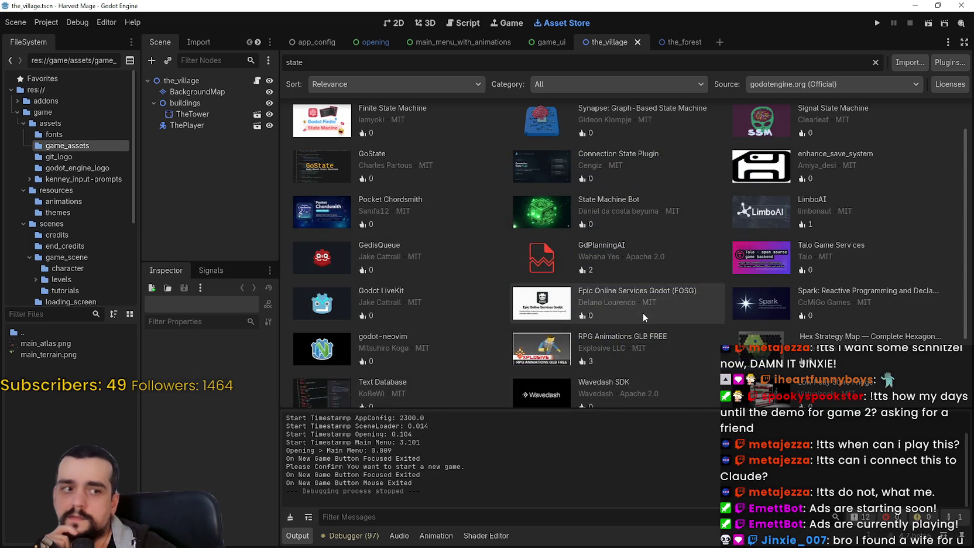
Step: Review the godot-neovim asset's details and description, then close them
{"action": "scroll", "coordinate": [632, 303], "scroll_direction": "down", "scroll_amount": 3}
{"action": "scroll", "coordinate": [584, 275], "scroll_direction": "up", "scroll_amount": 2}
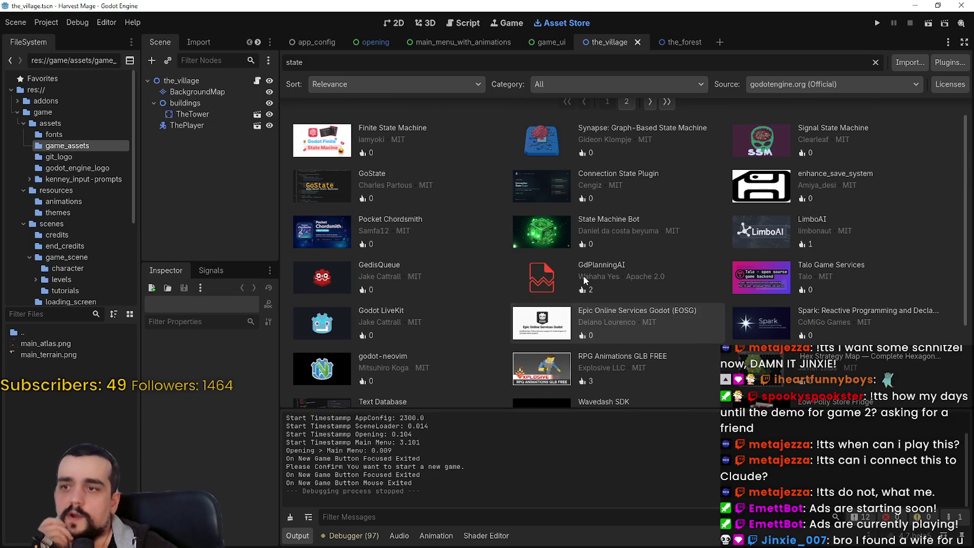
{"action": "scroll", "coordinate": [582, 282], "scroll_direction": "down", "scroll_amount": 4}
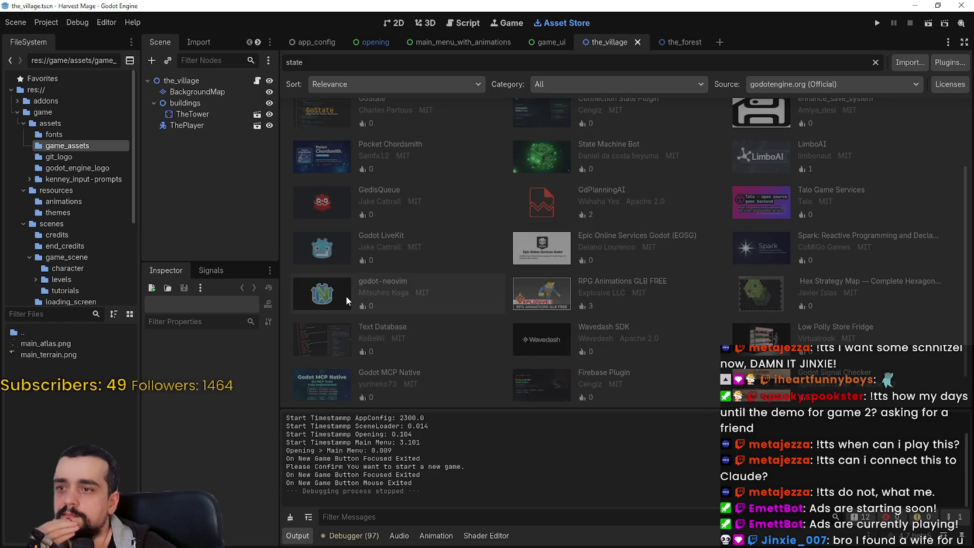
{"action": "left_click", "coordinate": [346, 296]}
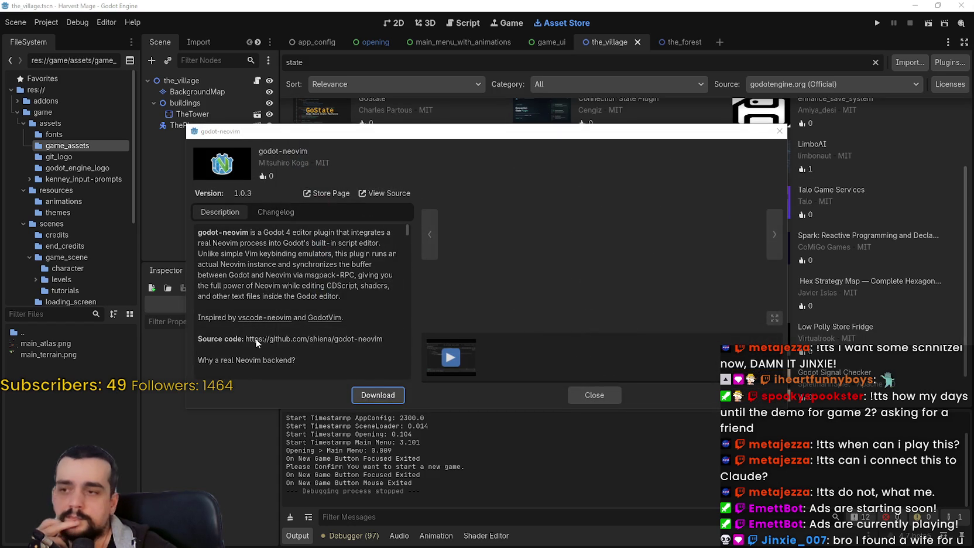
{"action": "scroll", "coordinate": [284, 322], "scroll_direction": "down", "scroll_amount": 5}
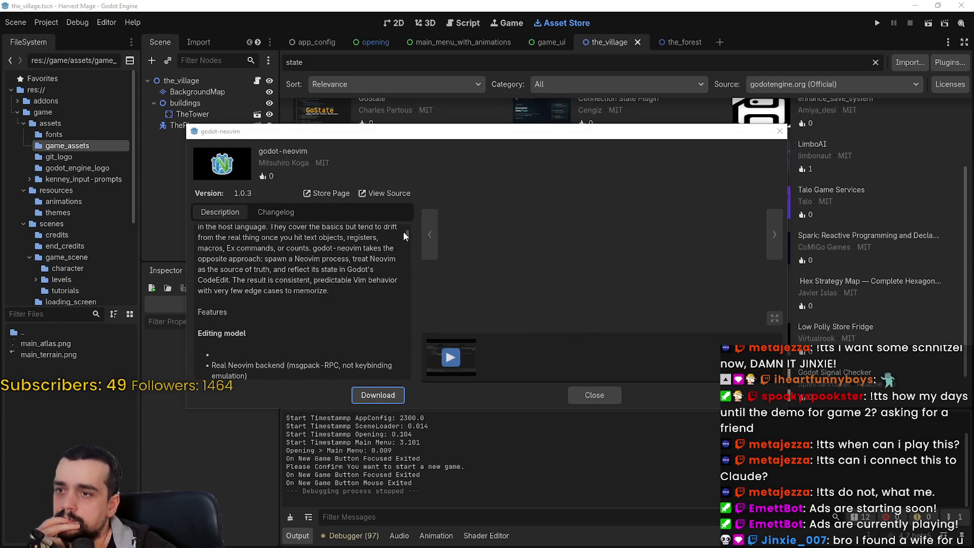
{"action": "scroll", "coordinate": [402, 240], "scroll_direction": "up", "scroll_amount": 5}
{"action": "mouse_move", "coordinate": [405, 228]}
{"action": "left_mouse_down"}
{"action": "mouse_move", "coordinate": [402, 310]}
{"action": "mouse_move", "coordinate": [429, 417]}
{"action": "mouse_move", "coordinate": [462, 225]}
{"action": "left_mouse_up"}
{"action": "left_click", "coordinate": [595, 395]}
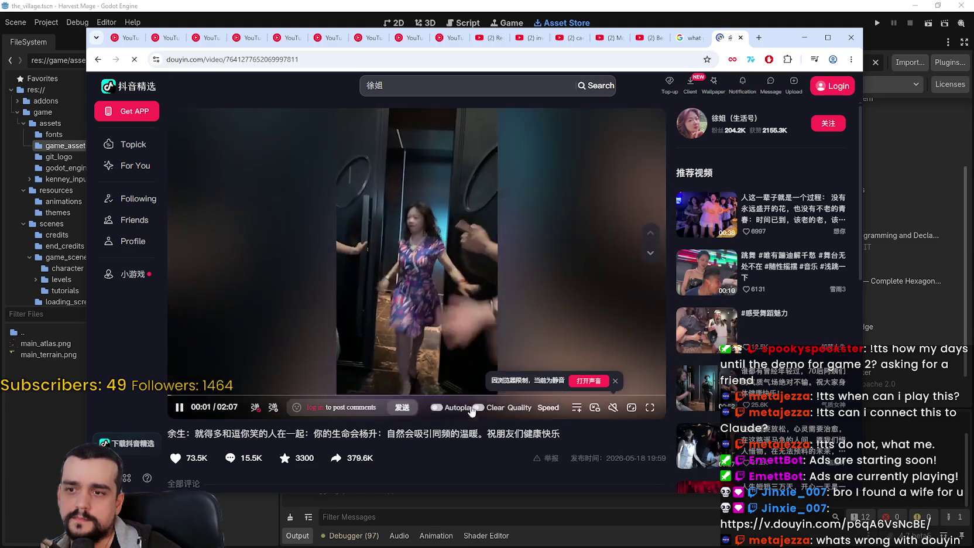
Step: Unmute the Douyin video, dismiss the login prompt, pause and resume it, then go full screen
{"action": "left_click", "coordinate": [613, 407]}
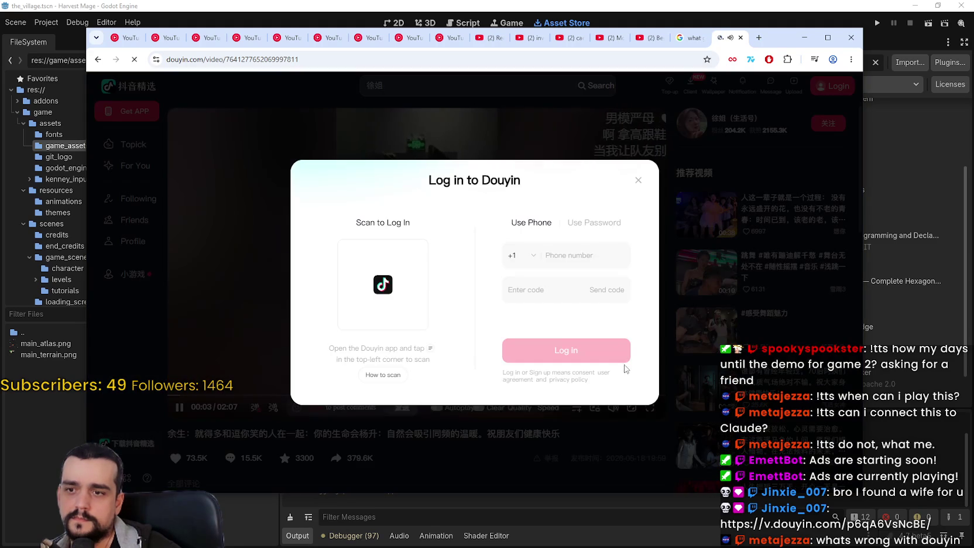
{"action": "left_click", "coordinate": [638, 181]}
{"action": "mouse_move", "coordinate": [614, 399]}
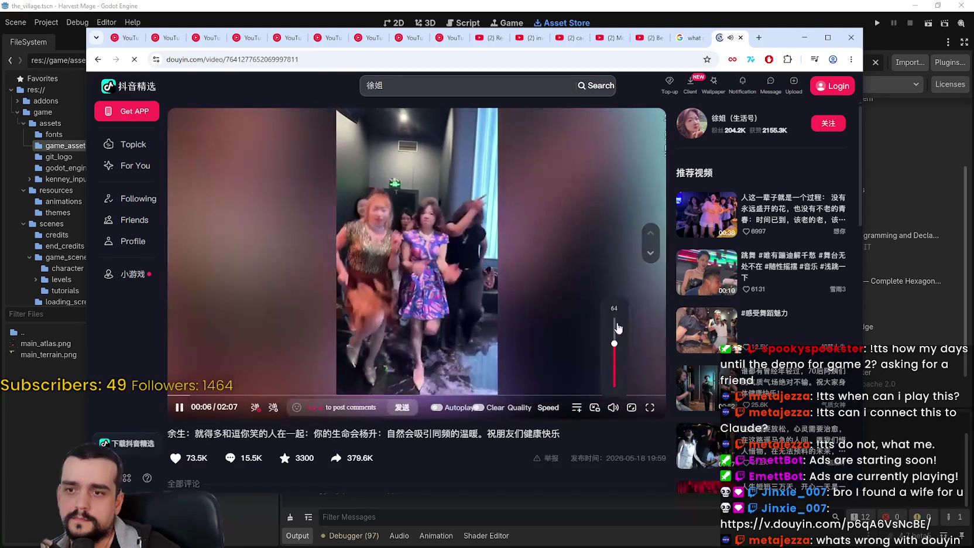
{"action": "key", "text": "space"}
{"action": "left_click", "coordinate": [494, 286]}
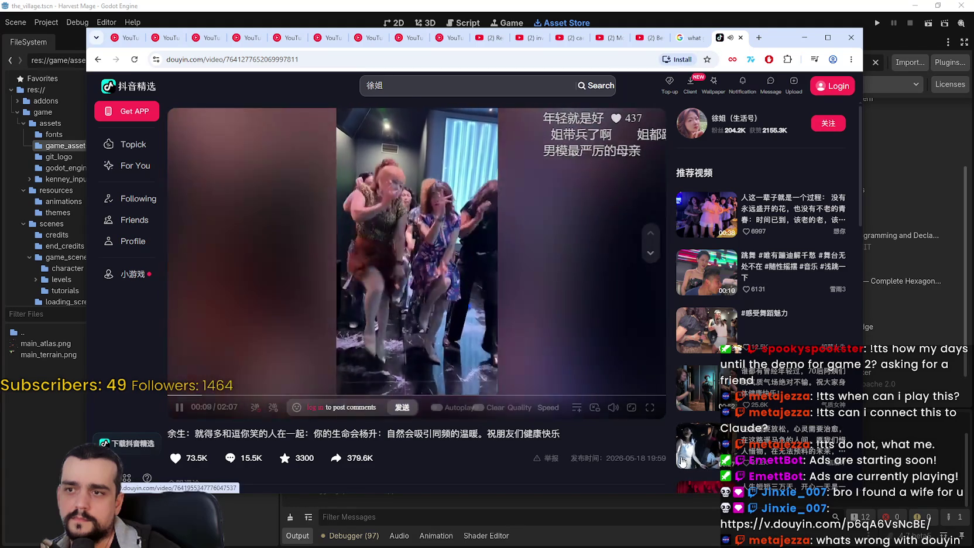
{"action": "left_click", "coordinate": [650, 407]}
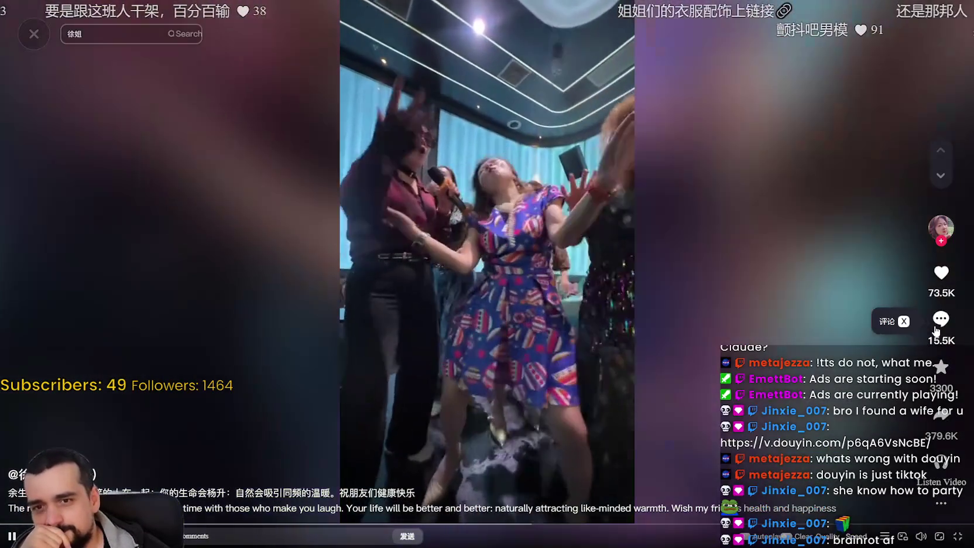
{"action": "left_click", "coordinate": [938, 318]}
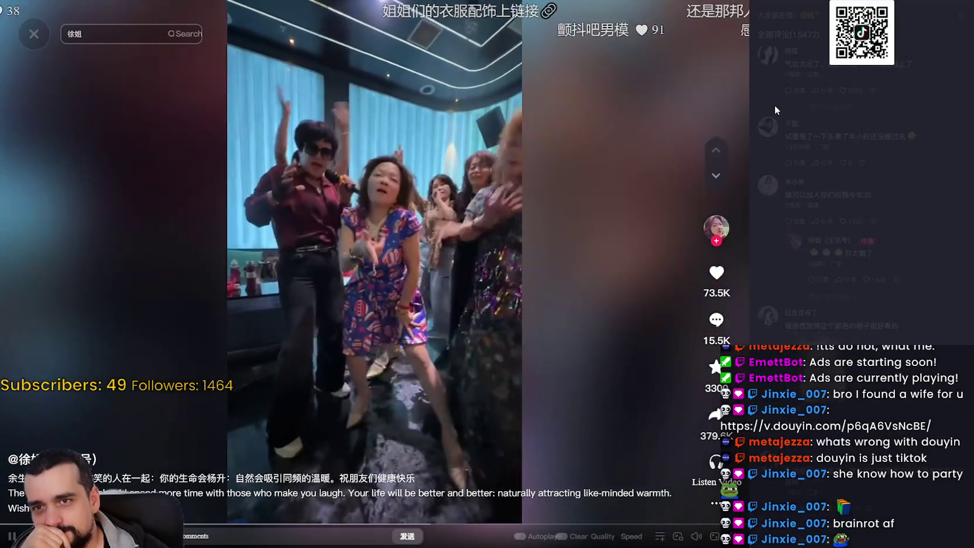
{"action": "left_click", "coordinate": [714, 322]}
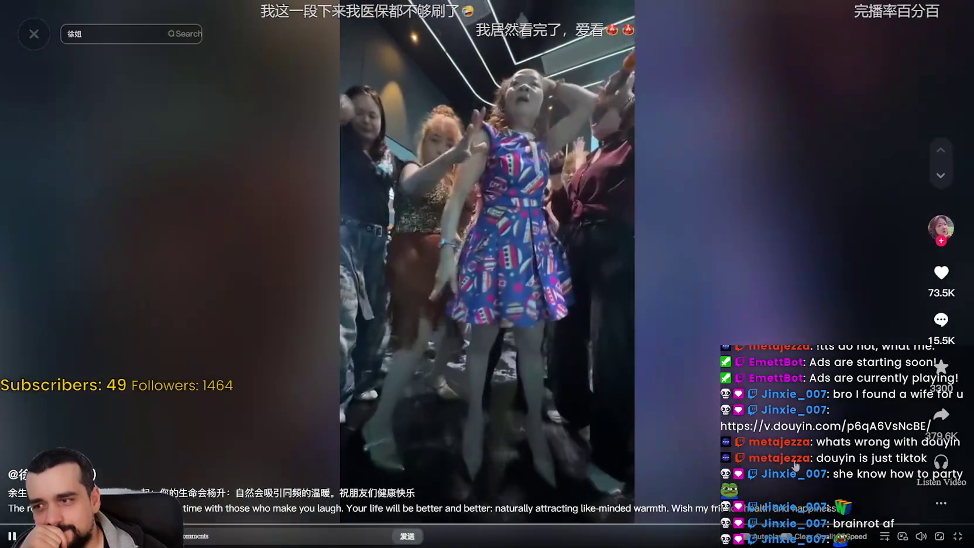
{"action": "left_click", "coordinate": [959, 538]}
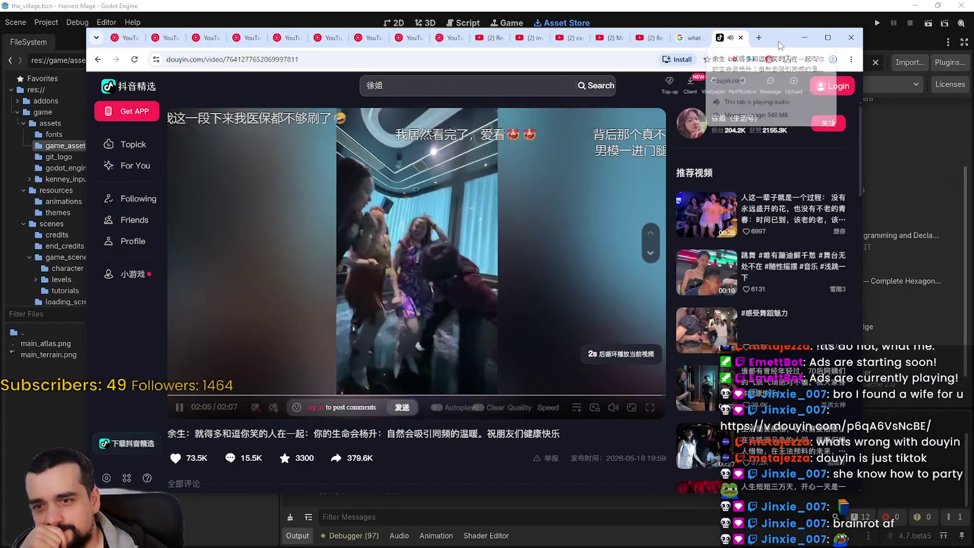
{"action": "left_click", "coordinate": [805, 37]}
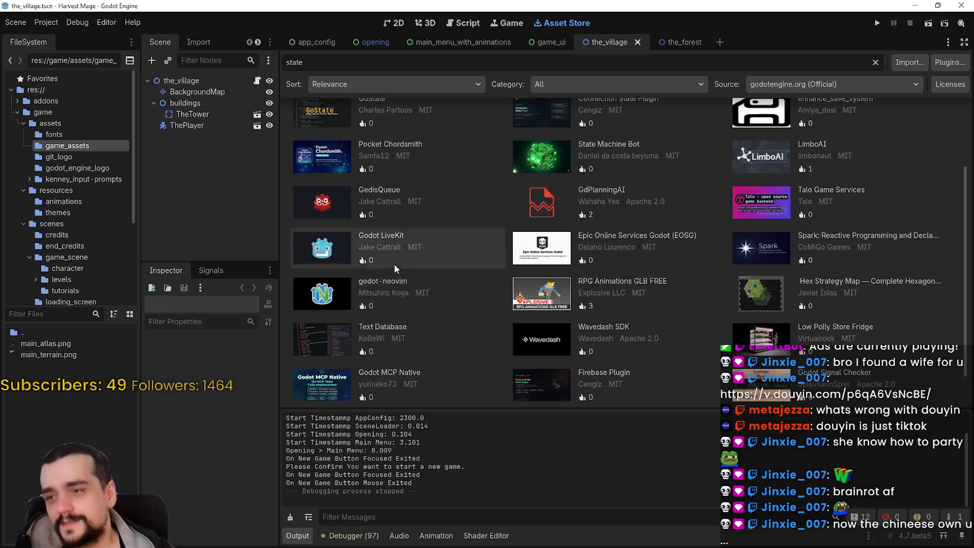
Step: Browse to the second page of Asset Store results
{"action": "scroll", "coordinate": [393, 259], "scroll_direction": "up", "scroll_amount": 3}
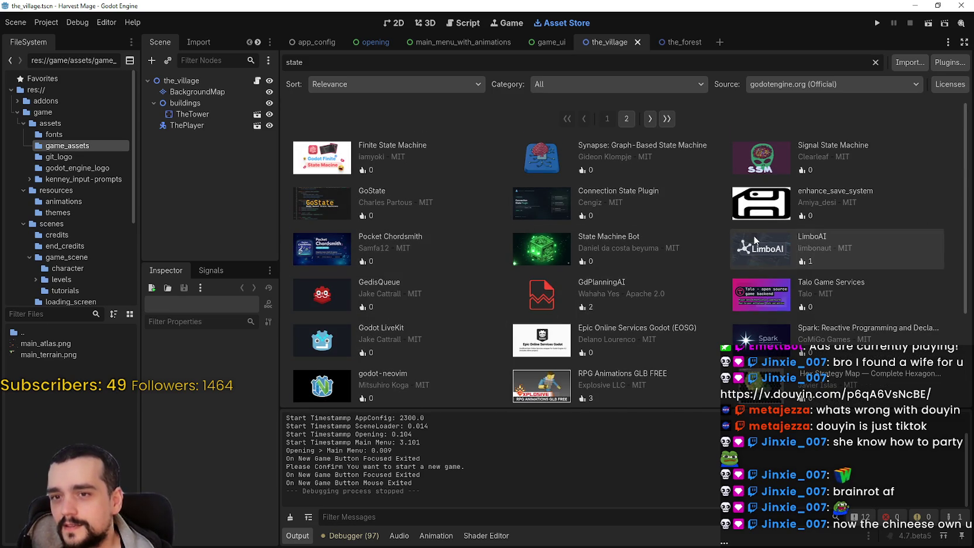
{"action": "scroll", "coordinate": [755, 240], "scroll_direction": "down", "scroll_amount": 4}
{"action": "scroll", "coordinate": [853, 400], "scroll_direction": "down", "scroll_amount": 1}
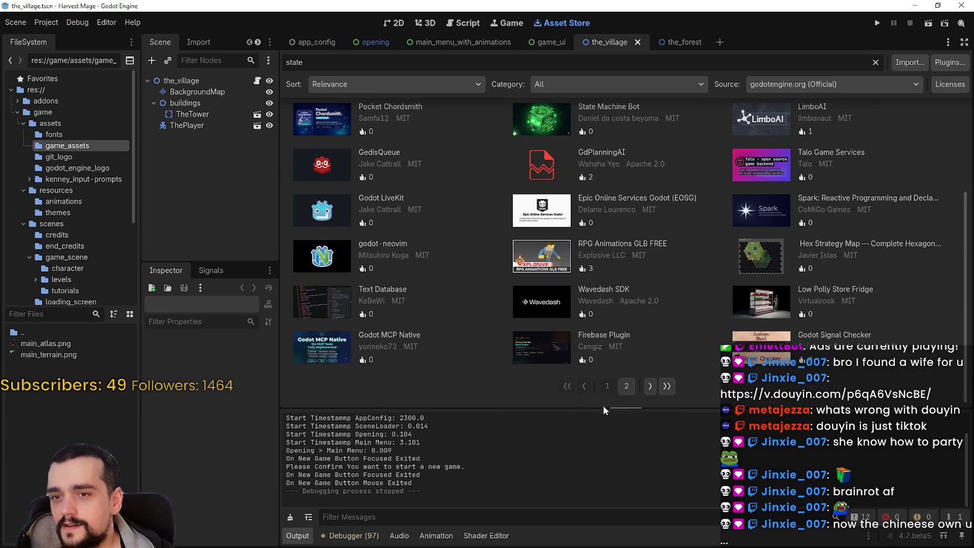
{"action": "left_click", "coordinate": [649, 385]}
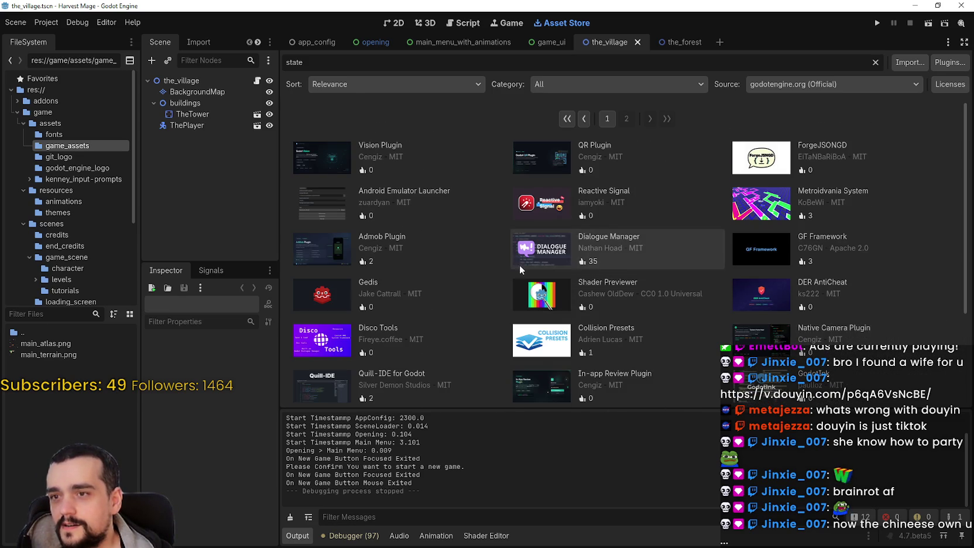
Step: Return to the first results page and switch to the village scene's 2D view
{"action": "scroll", "coordinate": [520, 266], "scroll_direction": "down", "scroll_amount": 5}
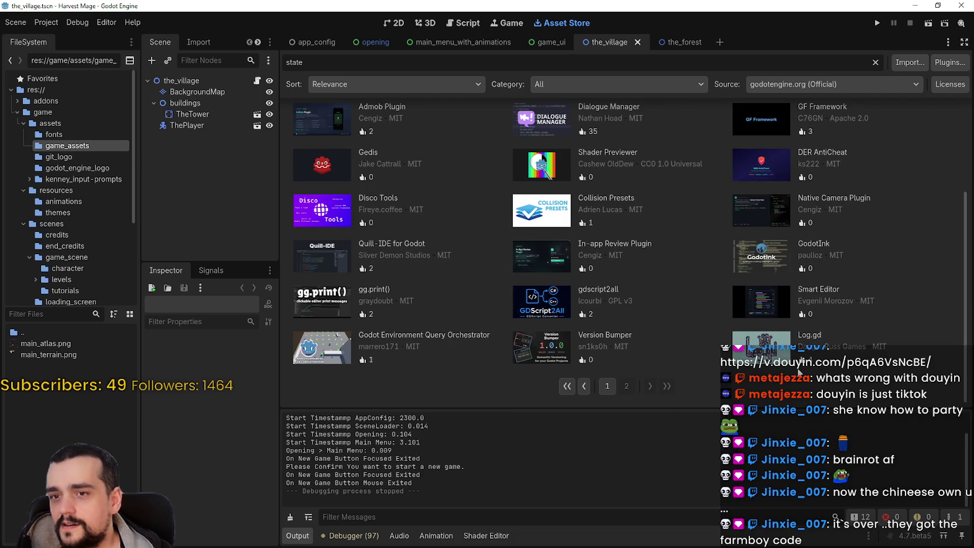
{"action": "scroll", "coordinate": [798, 369], "scroll_direction": "up", "scroll_amount": 5}
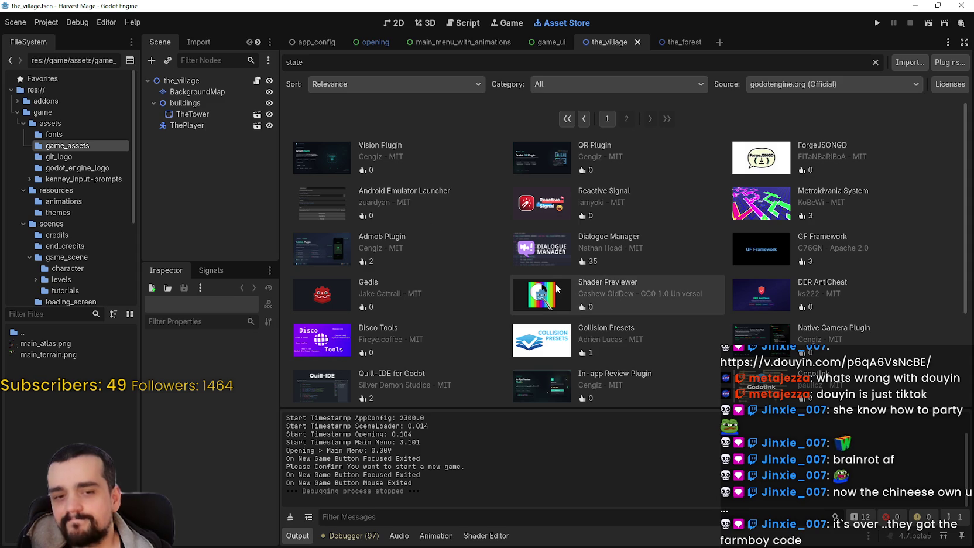
{"action": "scroll", "coordinate": [470, 263], "scroll_direction": "down", "scroll_amount": 5}
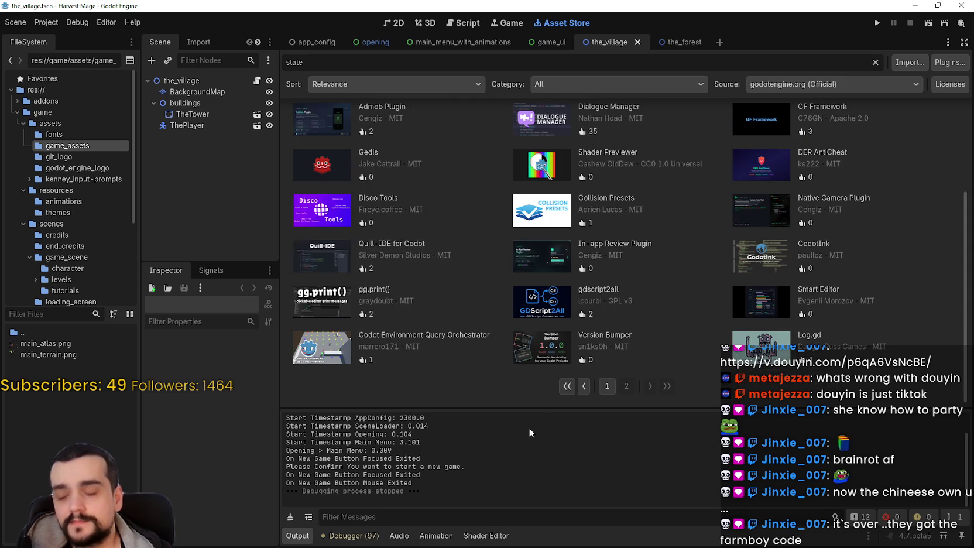
{"action": "left_click", "coordinate": [627, 386]}
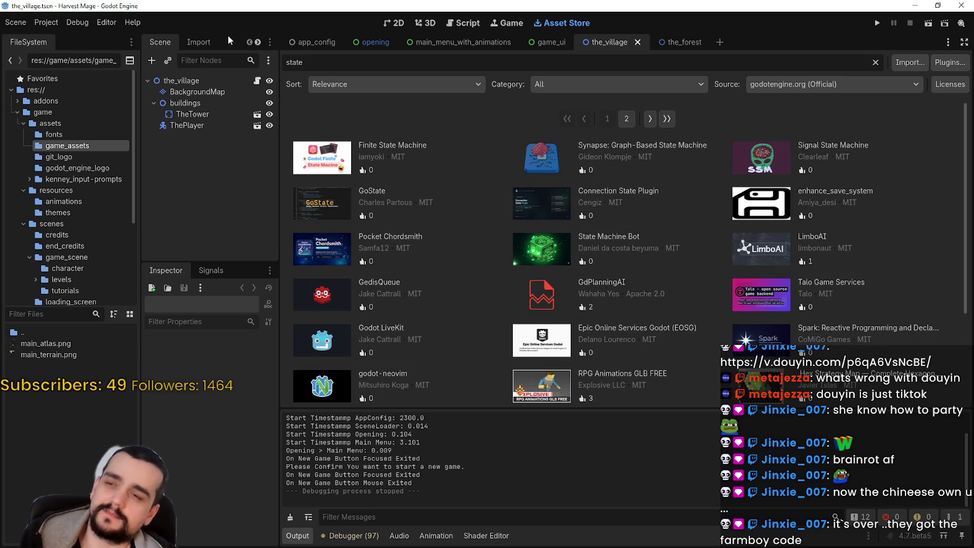
{"action": "left_click", "coordinate": [393, 23]}
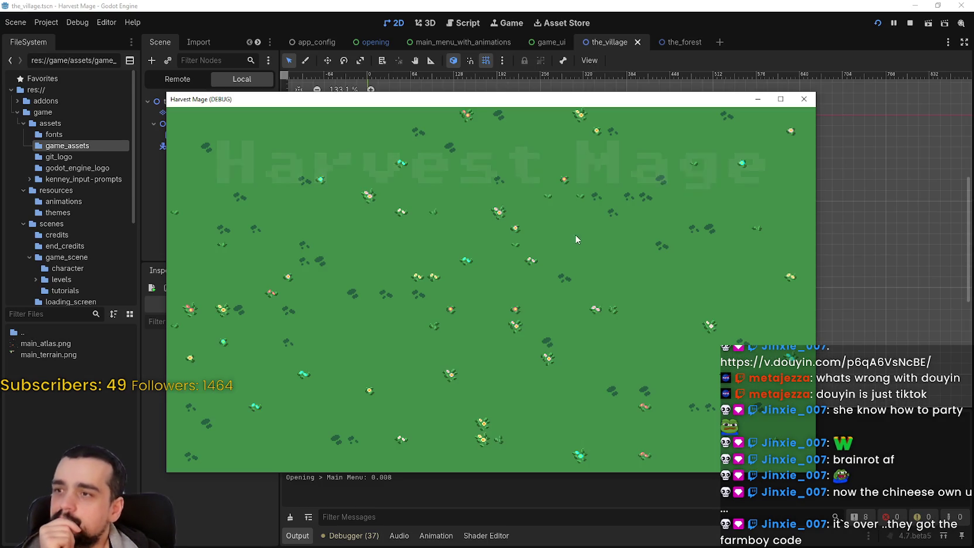
Step: Start and confirm a new Harvest Mage game, then maximize its window
{"action": "left_click", "coordinate": [310, 269]}
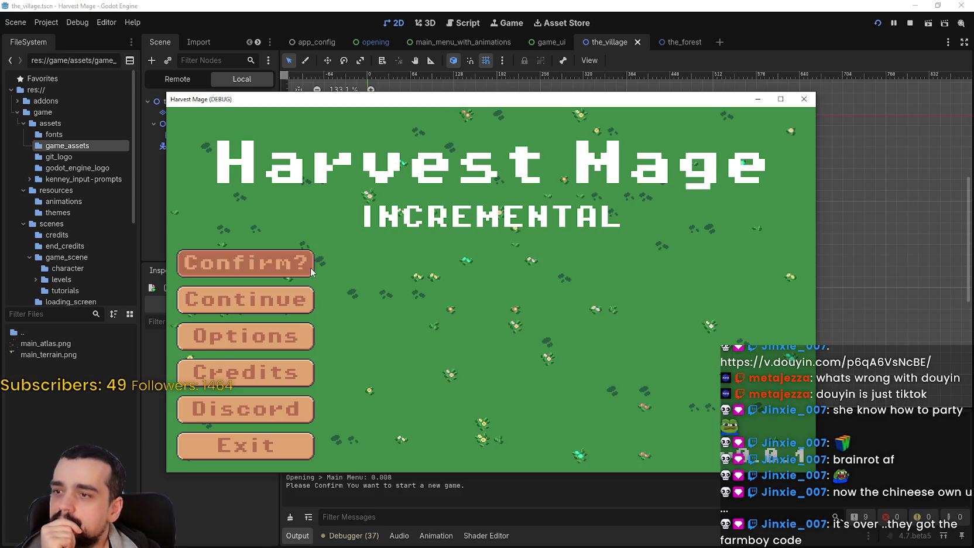
{"action": "left_click", "coordinate": [310, 267]}
{"action": "left_click", "coordinate": [782, 100]}
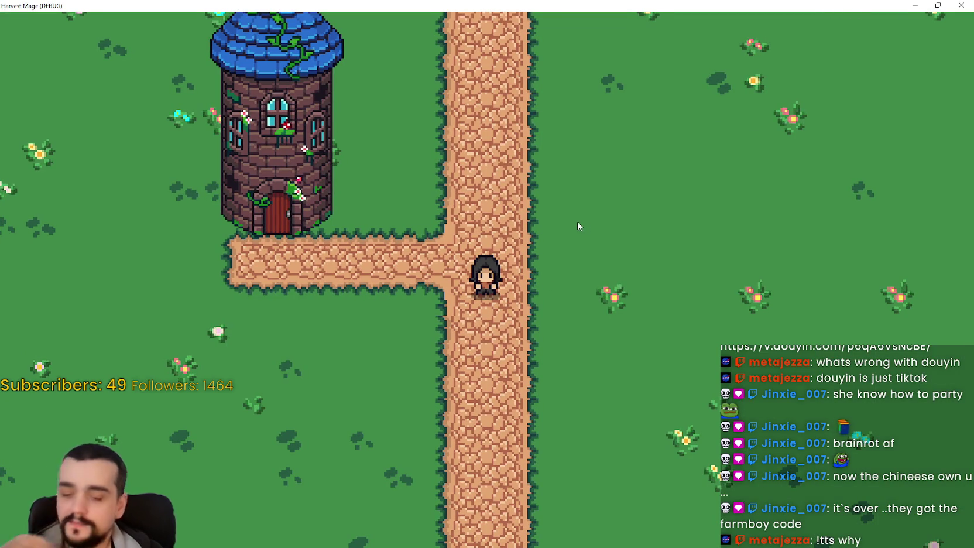
Step: Exit to the title screen through the pause menu and restore the game window to smaller size
{"action": "key", "text": "Escape"}
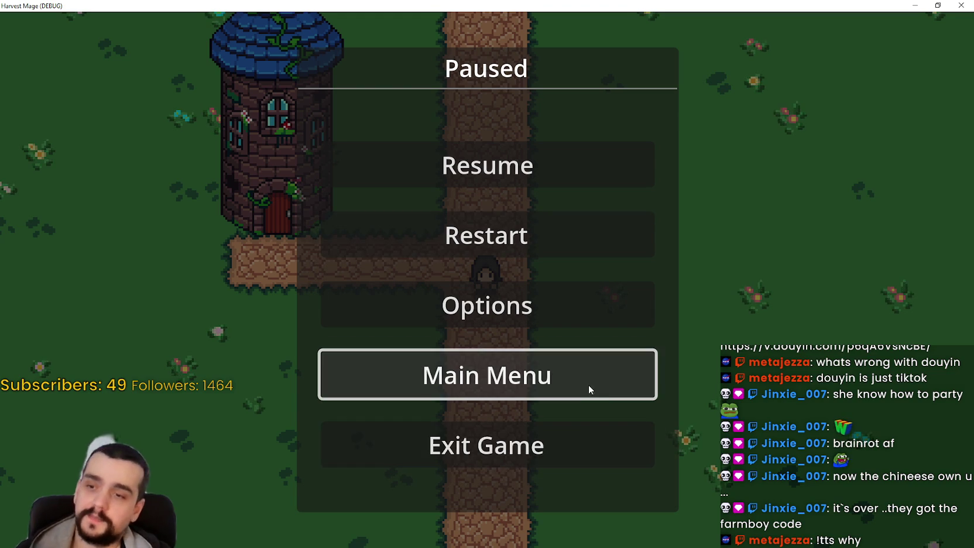
{"action": "left_click", "coordinate": [476, 363]}
{"action": "left_click", "coordinate": [497, 324]}
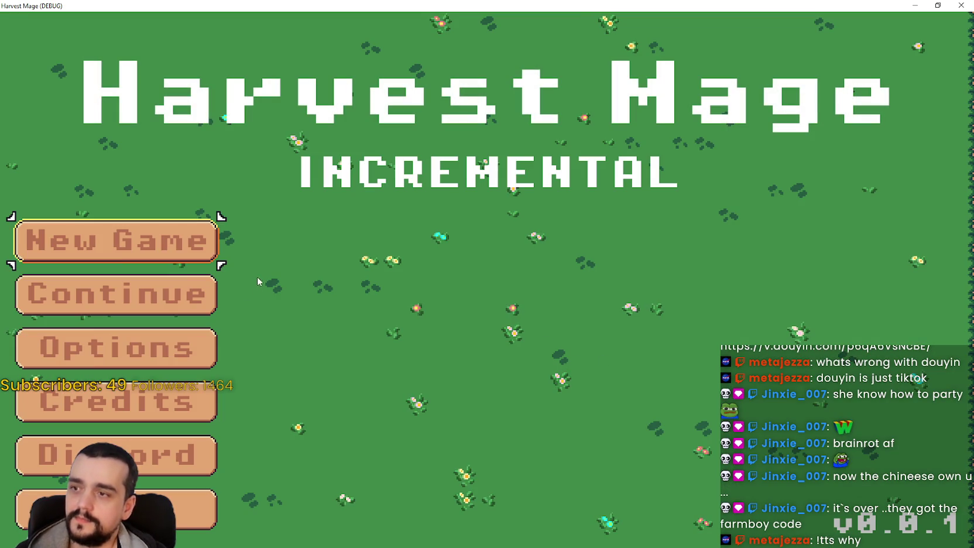
{"action": "key", "text": "Up"}
{"action": "key", "text": "Up"}
{"action": "key", "text": "Down"}
{"action": "key", "text": "Up"}
{"action": "key", "text": "Up"}
{"action": "key", "text": "Down"}
{"action": "key", "text": "Down"}
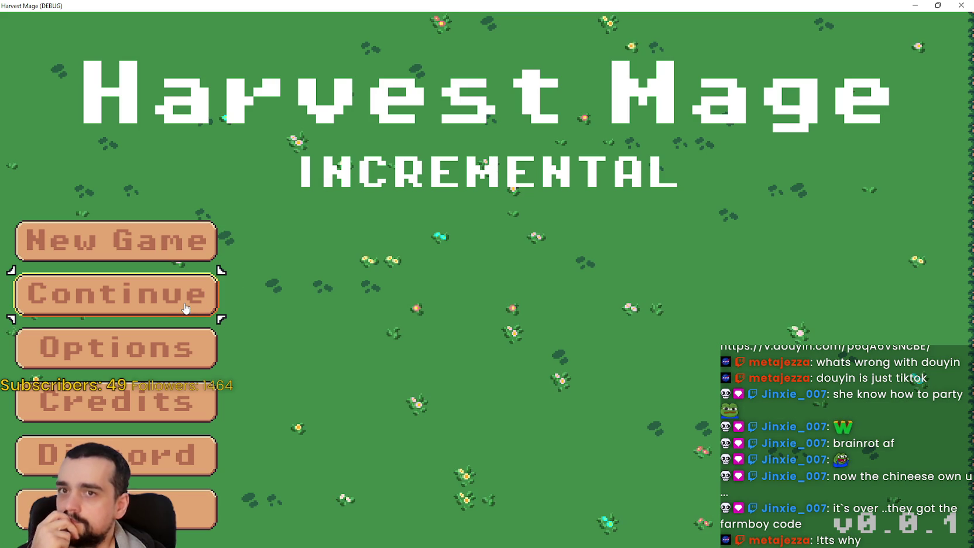
{"action": "left_click", "coordinate": [938, 5]}
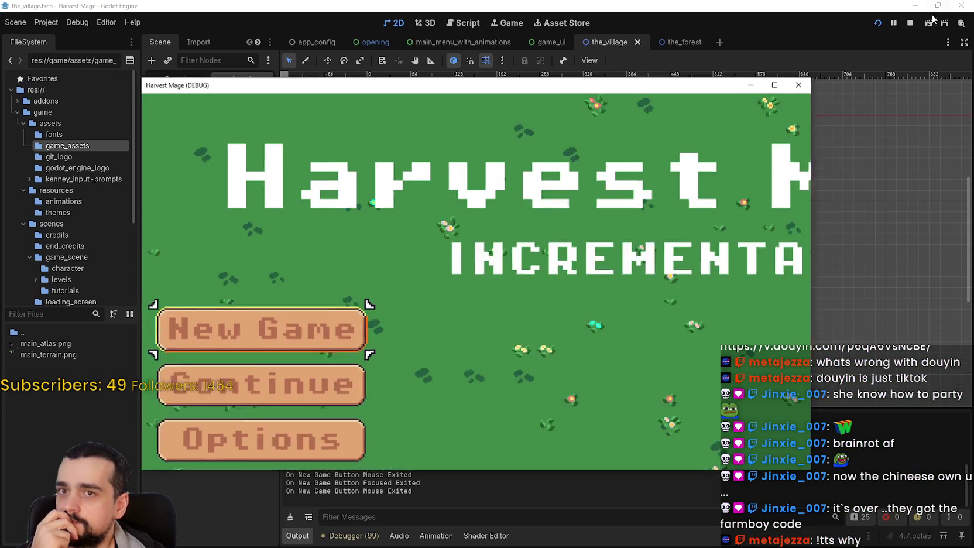
Step: Move and resize the game window to check content scaling, then restart the project
{"action": "left_click_drag", "start_coordinate": [722, 104], "coordinate": [596, 37]}
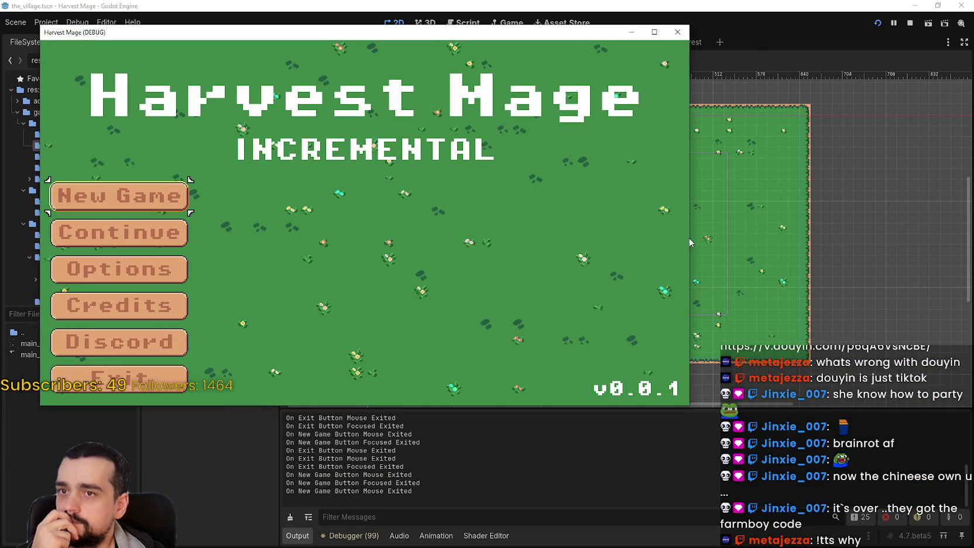
{"action": "mouse_move", "coordinate": [690, 406]}
{"action": "left_mouse_down"}
{"action": "mouse_move", "coordinate": [755, 437]}
{"action": "mouse_move", "coordinate": [795, 542]}
{"action": "mouse_move", "coordinate": [898, 536]}
{"action": "mouse_move", "coordinate": [908, 320]}
{"action": "mouse_move", "coordinate": [820, 360]}
{"action": "mouse_move", "coordinate": [683, 460]}
{"action": "mouse_move", "coordinate": [612, 462]}
{"action": "mouse_move", "coordinate": [697, 351]}
{"action": "mouse_move", "coordinate": [649, 316]}
{"action": "mouse_move", "coordinate": [560, 423]}
{"action": "left_mouse_up"}
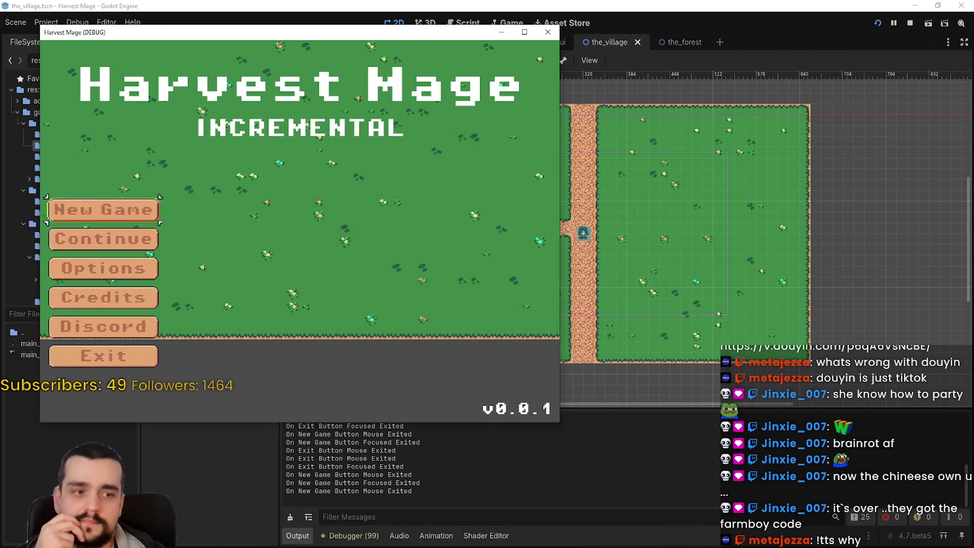
{"action": "key", "text": "F8"}
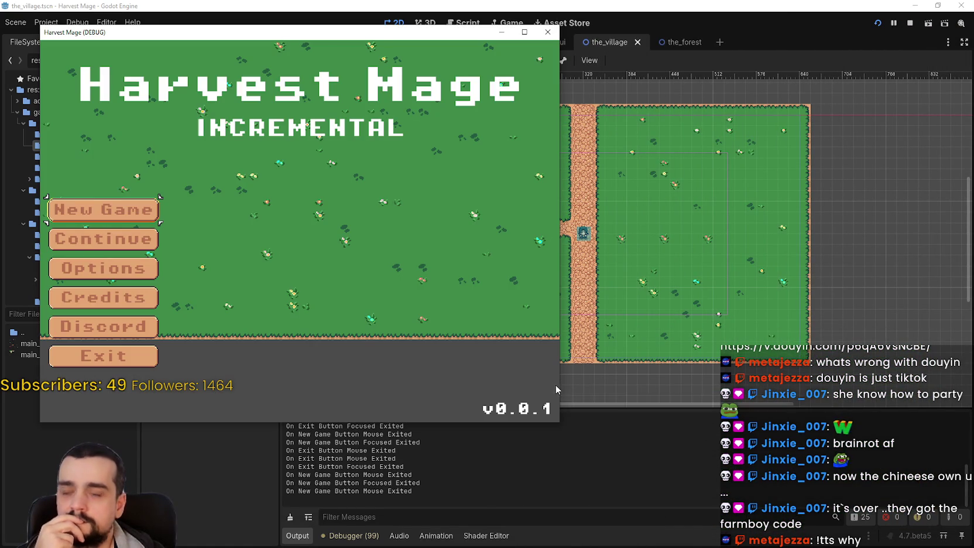
{"action": "mouse_move", "coordinate": [561, 420]}
{"action": "left_mouse_down"}
{"action": "mouse_move", "coordinate": [767, 479]}
{"action": "mouse_move", "coordinate": [861, 494]}
{"action": "left_mouse_up"}
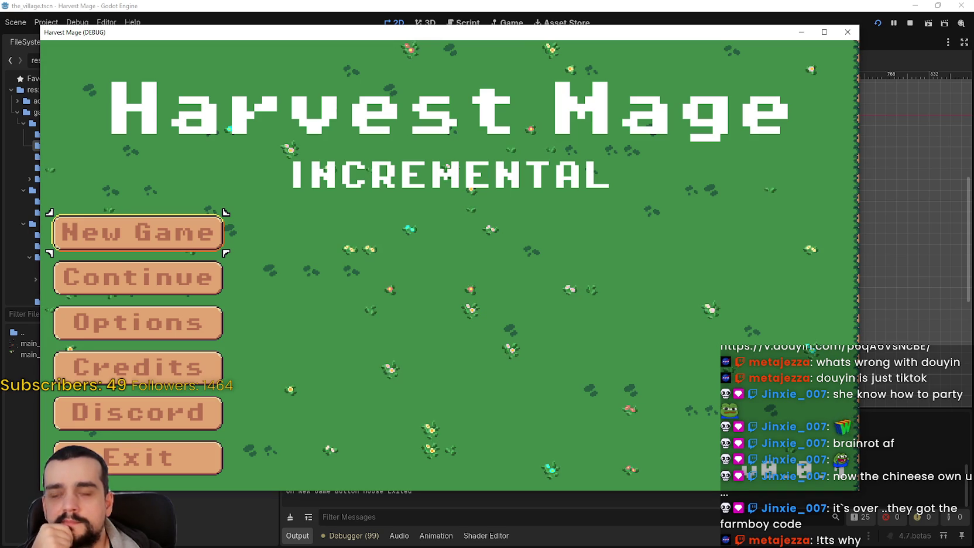
{"action": "key", "text": "F5"}
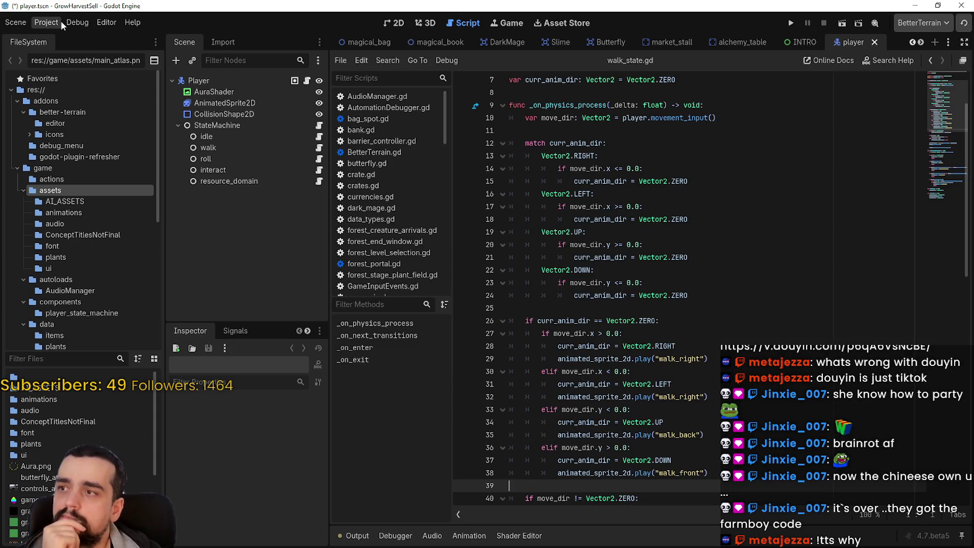
Step: Revert the project's Display > Window mode from Exclusive Fullscreen to Windowed
{"action": "left_click", "coordinate": [46, 22]}
{"action": "left_click", "coordinate": [59, 39]}
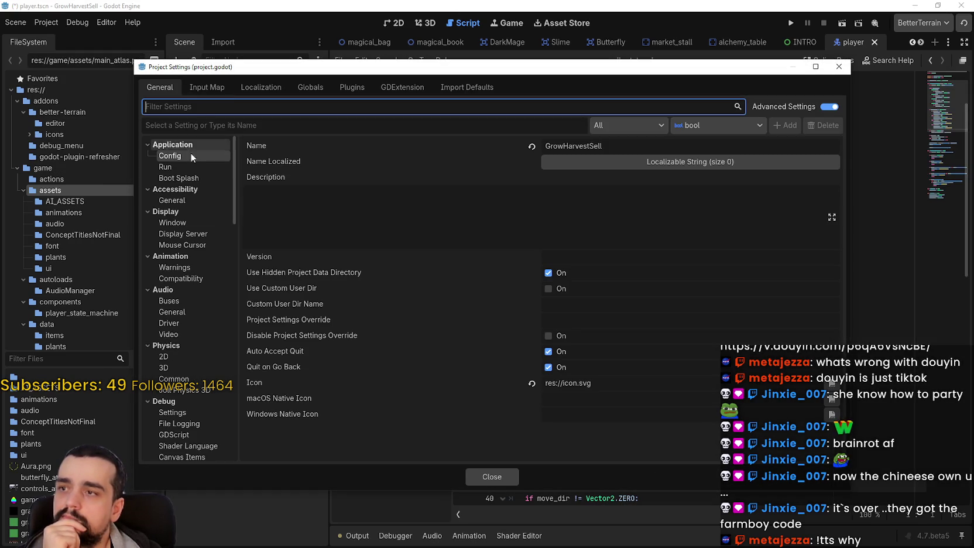
{"action": "left_click", "coordinate": [165, 167]}
{"action": "left_click", "coordinate": [179, 178]}
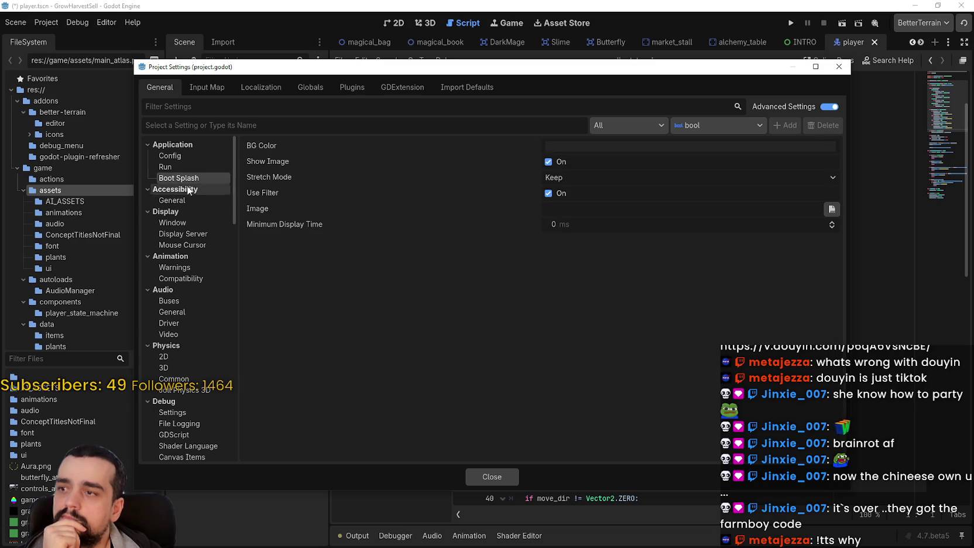
{"action": "left_click", "coordinate": [188, 223]}
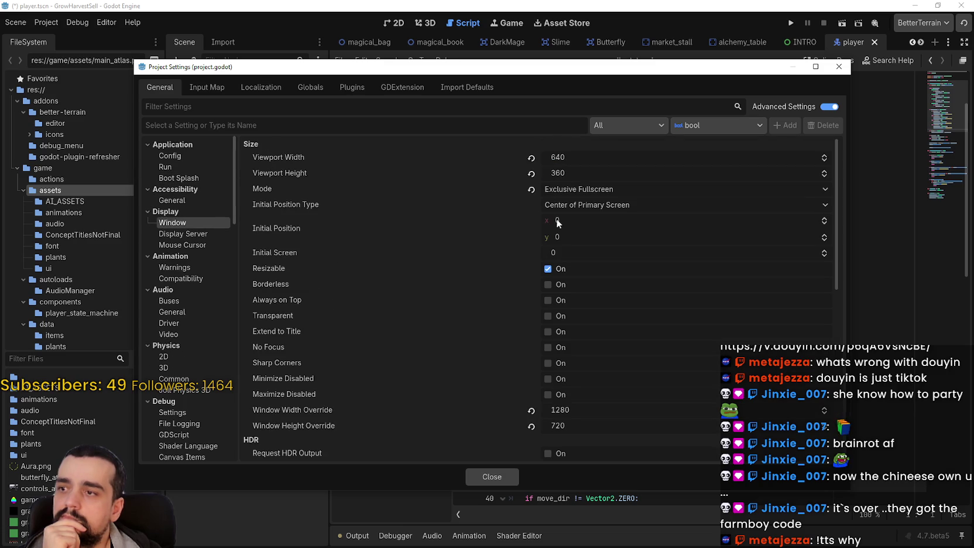
{"action": "left_click", "coordinate": [531, 190]}
{"action": "left_click", "coordinate": [491, 476]}
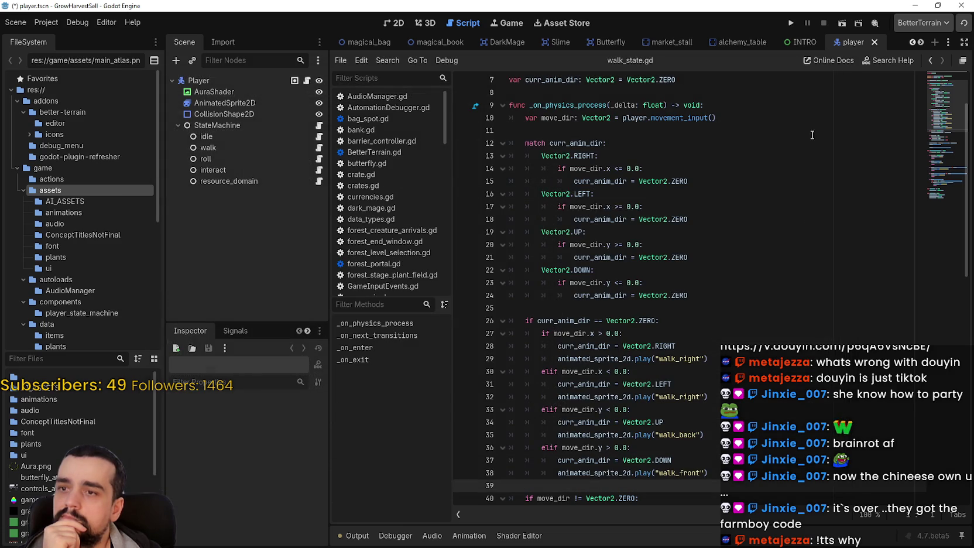
Step: Test-run the game, disable embedding in the Game view, and run it in its own window
{"action": "left_click", "coordinate": [791, 23]}
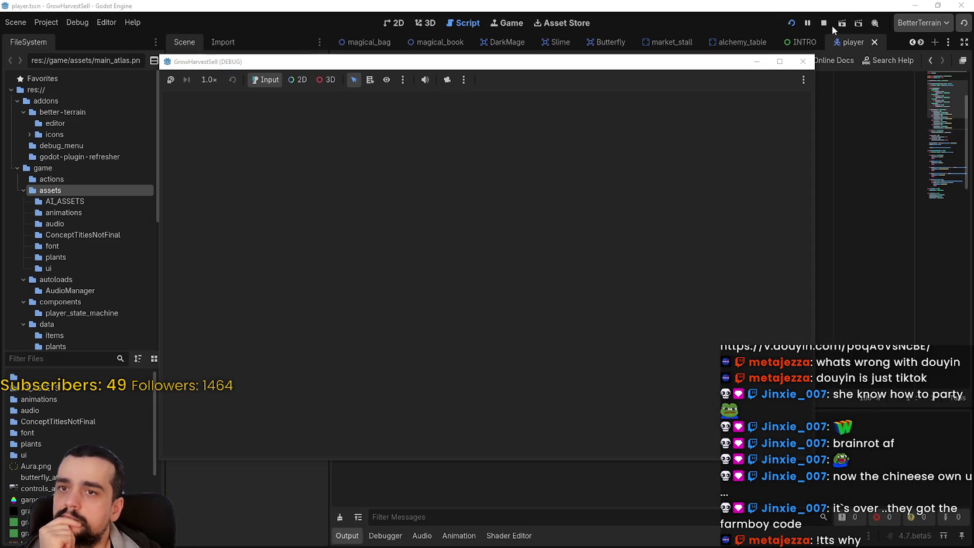
{"action": "left_click", "coordinate": [823, 23]}
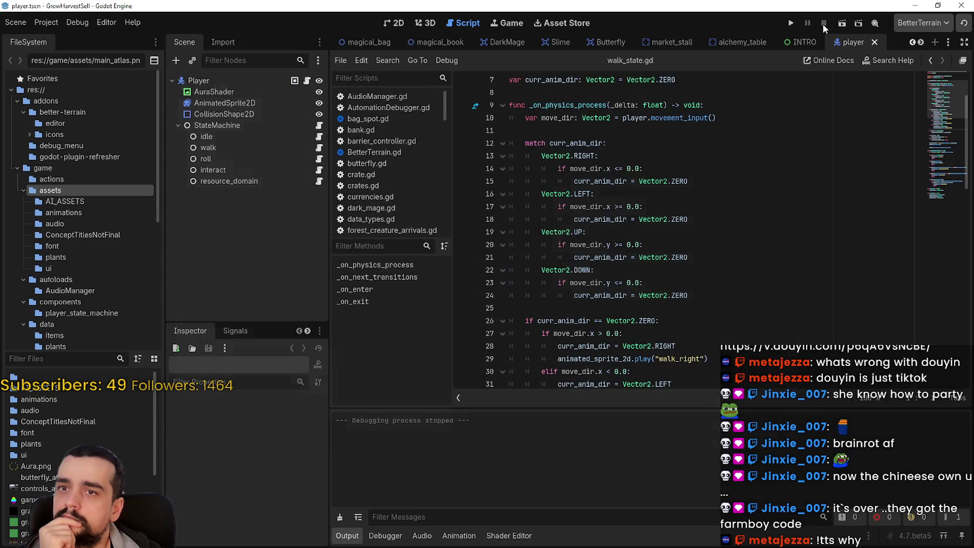
{"action": "left_click", "coordinate": [519, 24]}
{"action": "left_click", "coordinate": [631, 60]}
{"action": "left_click", "coordinate": [627, 61]}
{"action": "left_click", "coordinate": [960, 62]}
{"action": "left_click", "coordinate": [871, 77]}
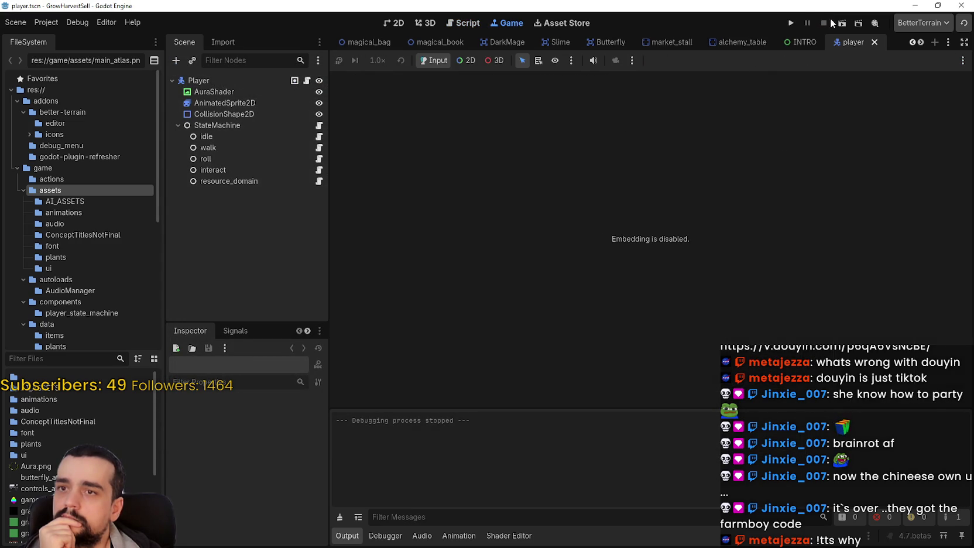
{"action": "left_click", "coordinate": [792, 25]}
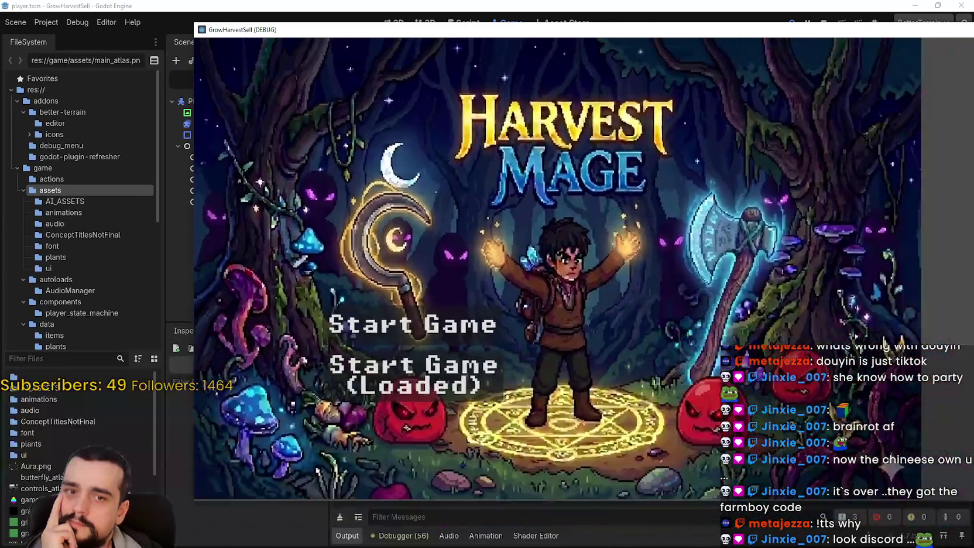
Step: Resize the game window into various shapes before and after Start Game, then stop and relaunch it
{"action": "mouse_move", "coordinate": [909, 324]}
{"action": "left_mouse_down"}
{"action": "mouse_move", "coordinate": [550, 261]}
{"action": "mouse_move", "coordinate": [899, 442]}
{"action": "left_mouse_up"}
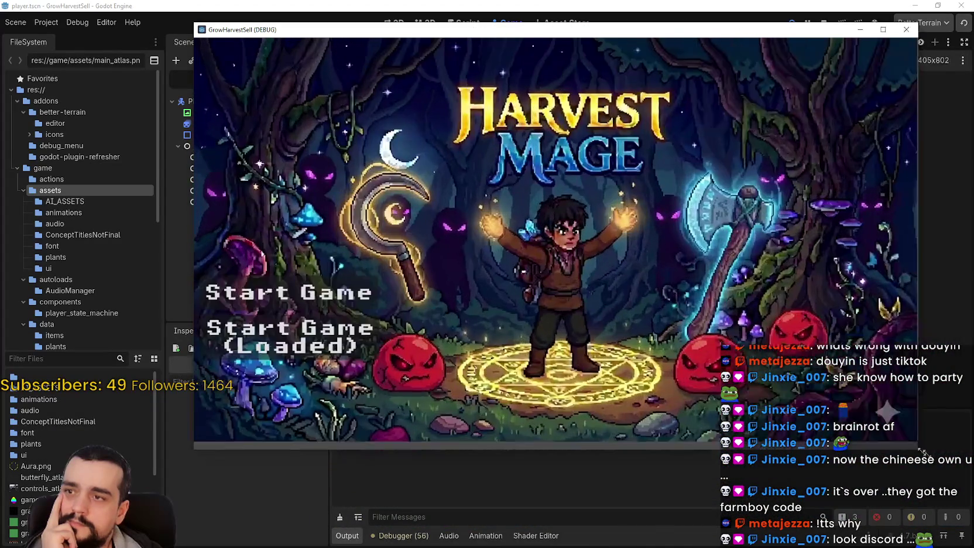
{"action": "left_click", "coordinate": [319, 282]}
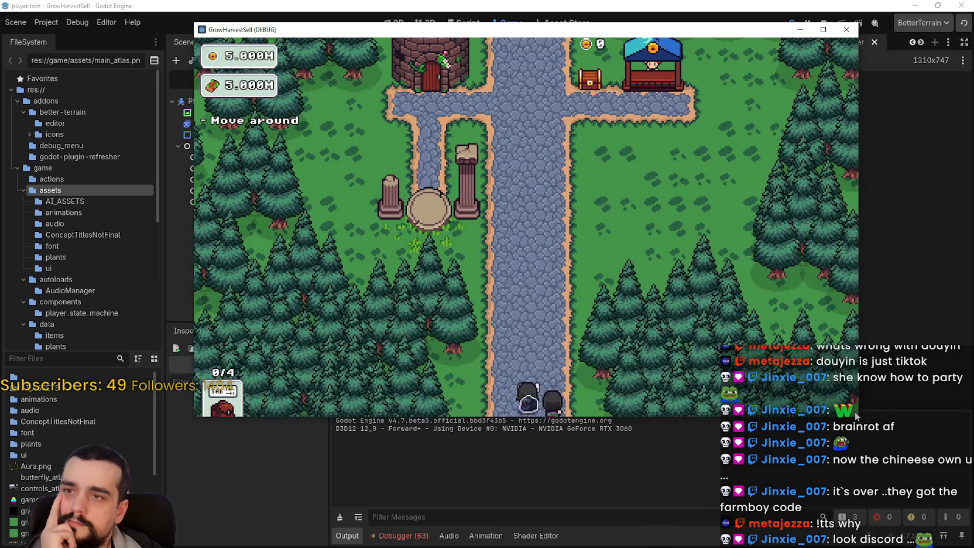
{"action": "mouse_move", "coordinate": [858, 416]}
{"action": "left_mouse_down"}
{"action": "mouse_move", "coordinate": [889, 451]}
{"action": "mouse_move", "coordinate": [972, 503]}
{"action": "mouse_move", "coordinate": [972, 519]}
{"action": "mouse_move", "coordinate": [970, 315]}
{"action": "mouse_move", "coordinate": [674, 265]}
{"action": "mouse_move", "coordinate": [670, 148]}
{"action": "mouse_move", "coordinate": [602, 90]}
{"action": "mouse_move", "coordinate": [322, 185]}
{"action": "mouse_move", "coordinate": [359, 283]}
{"action": "mouse_move", "coordinate": [467, 448]}
{"action": "mouse_move", "coordinate": [594, 472]}
{"action": "mouse_move", "coordinate": [931, 421]}
{"action": "mouse_move", "coordinate": [931, 404]}
{"action": "mouse_move", "coordinate": [972, 345]}
{"action": "mouse_move", "coordinate": [972, 445]}
{"action": "mouse_move", "coordinate": [972, 427]}
{"action": "mouse_move", "coordinate": [961, 433]}
{"action": "mouse_move", "coordinate": [821, 392]}
{"action": "mouse_move", "coordinate": [439, 243]}
{"action": "mouse_move", "coordinate": [412, 173]}
{"action": "mouse_move", "coordinate": [370, 132]}
{"action": "mouse_move", "coordinate": [429, 202]}
{"action": "mouse_move", "coordinate": [739, 424]}
{"action": "mouse_move", "coordinate": [972, 509]}
{"action": "mouse_move", "coordinate": [245, 138]}
{"action": "left_mouse_up"}
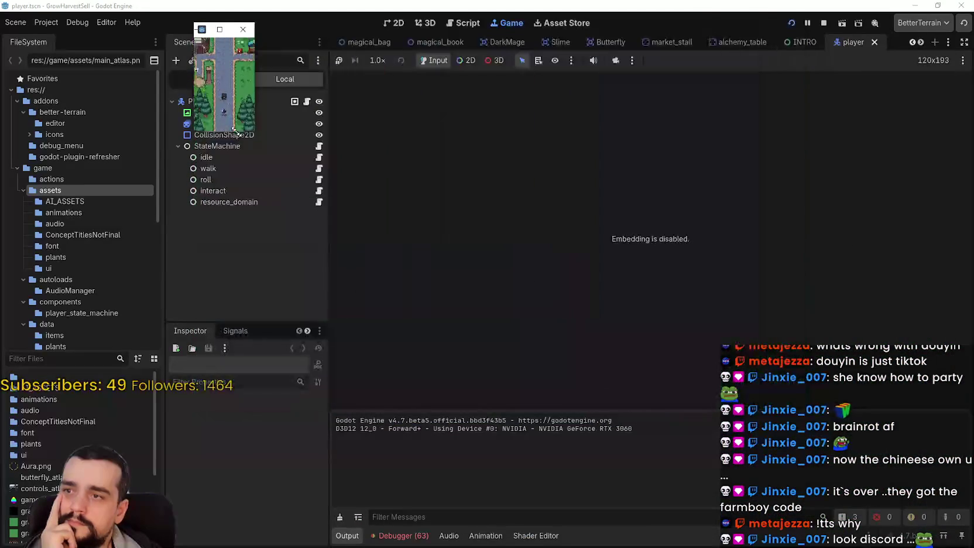
{"action": "mouse_move", "coordinate": [239, 64]}
{"action": "left_mouse_down"}
{"action": "mouse_move", "coordinate": [424, 141]}
{"action": "mouse_move", "coordinate": [424, 217]}
{"action": "mouse_move", "coordinate": [913, 424]}
{"action": "mouse_move", "coordinate": [973, 516]}
{"action": "mouse_move", "coordinate": [973, 71]}
{"action": "mouse_move", "coordinate": [652, 217]}
{"action": "mouse_move", "coordinate": [444, 205]}
{"action": "mouse_move", "coordinate": [189, 250]}
{"action": "mouse_move", "coordinate": [664, 547]}
{"action": "mouse_move", "coordinate": [842, 387]}
{"action": "mouse_move", "coordinate": [788, 134]}
{"action": "mouse_move", "coordinate": [973, 220]}
{"action": "mouse_move", "coordinate": [592, 450]}
{"action": "mouse_move", "coordinate": [243, 147]}
{"action": "left_mouse_up"}
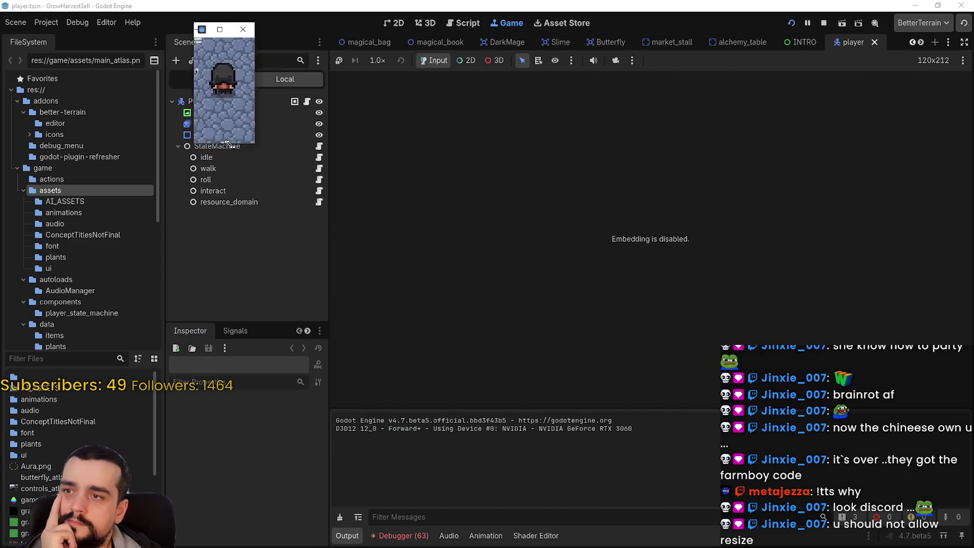
{"action": "mouse_move", "coordinate": [135, 47]}
{"action": "left_mouse_down"}
{"action": "mouse_move", "coordinate": [972, 465]}
{"action": "mouse_move", "coordinate": [811, 124]}
{"action": "mouse_move", "coordinate": [389, 409]}
{"action": "mouse_move", "coordinate": [682, 513]}
{"action": "mouse_move", "coordinate": [707, 337]}
{"action": "mouse_move", "coordinate": [973, 437]}
{"action": "left_mouse_up"}
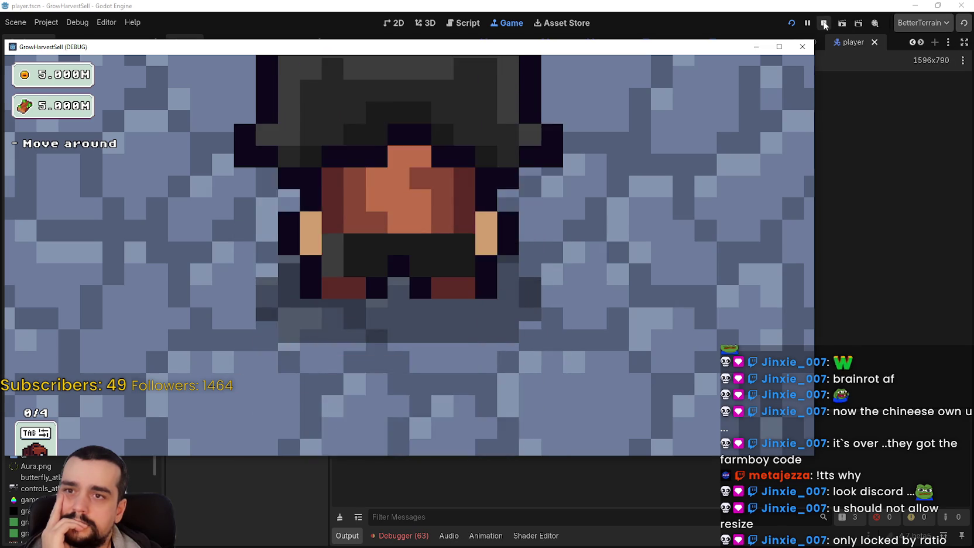
{"action": "key", "text": "F8"}
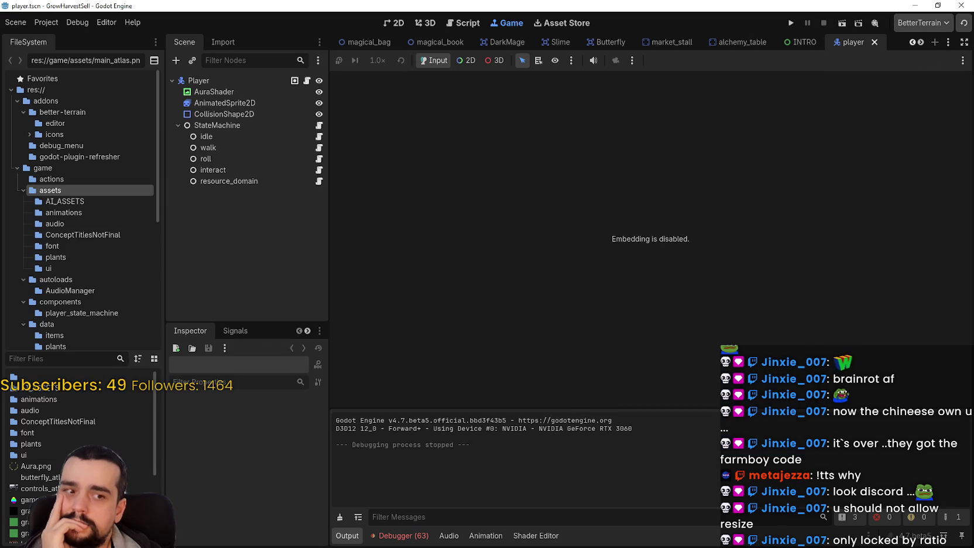
{"action": "key", "text": "F5"}
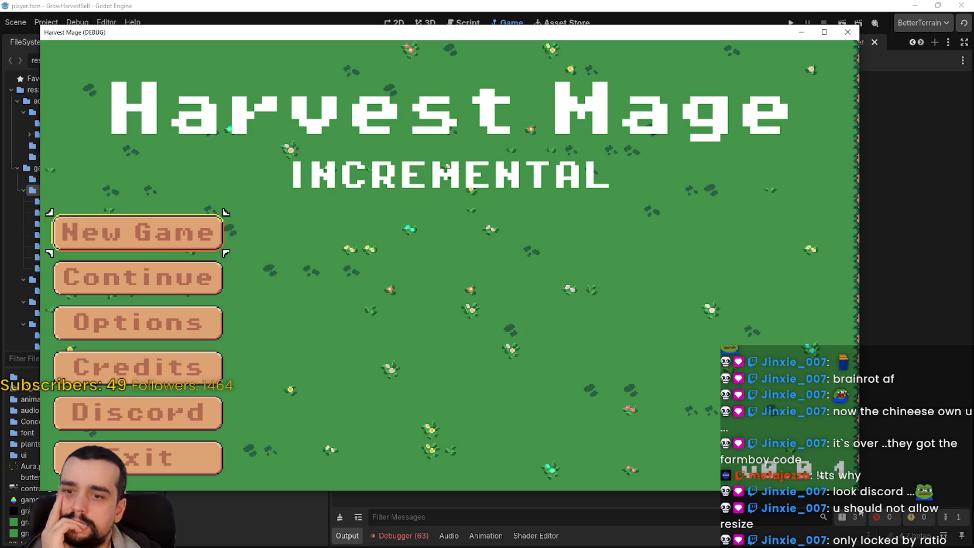
Step: Shrink the Harvest Mage window, nudge it left and down, then close it
{"action": "mouse_move", "coordinate": [858, 491]}
{"action": "left_mouse_down"}
{"action": "mouse_move", "coordinate": [646, 398]}
{"action": "mouse_move", "coordinate": [413, 438]}
{"action": "mouse_move", "coordinate": [115, 436]}
{"action": "mouse_move", "coordinate": [211, 420]}
{"action": "mouse_move", "coordinate": [455, 437]}
{"action": "mouse_move", "coordinate": [948, 401]}
{"action": "mouse_move", "coordinate": [884, 199]}
{"action": "mouse_move", "coordinate": [958, 114]}
{"action": "mouse_move", "coordinate": [962, 71]}
{"action": "mouse_move", "coordinate": [815, 164]}
{"action": "mouse_move", "coordinate": [753, 326]}
{"action": "mouse_move", "coordinate": [752, 495]}
{"action": "mouse_move", "coordinate": [609, 425]}
{"action": "mouse_move", "coordinate": [723, 421]}
{"action": "mouse_move", "coordinate": [797, 277]}
{"action": "left_mouse_up"}
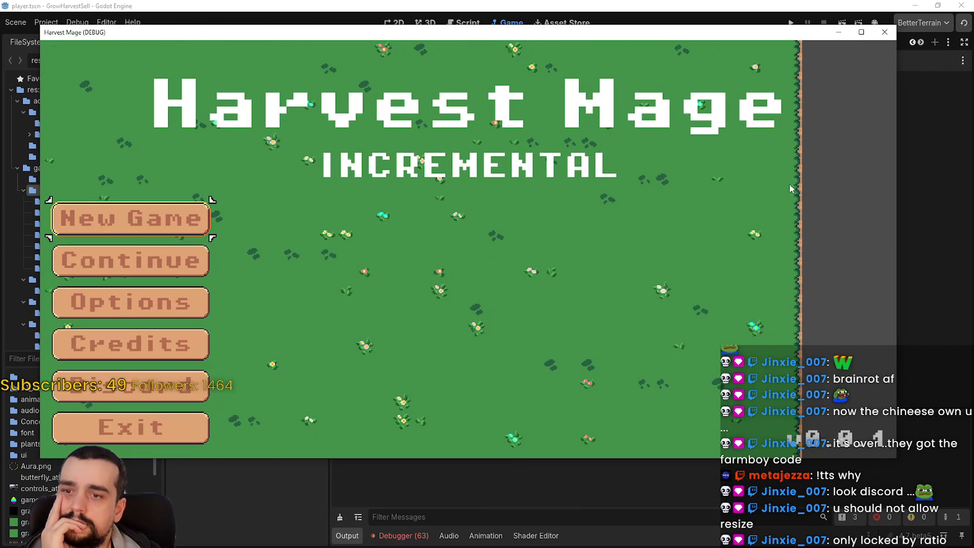
{"action": "left_click_drag", "start_coordinate": [818, 37], "coordinate": [795, 57]}
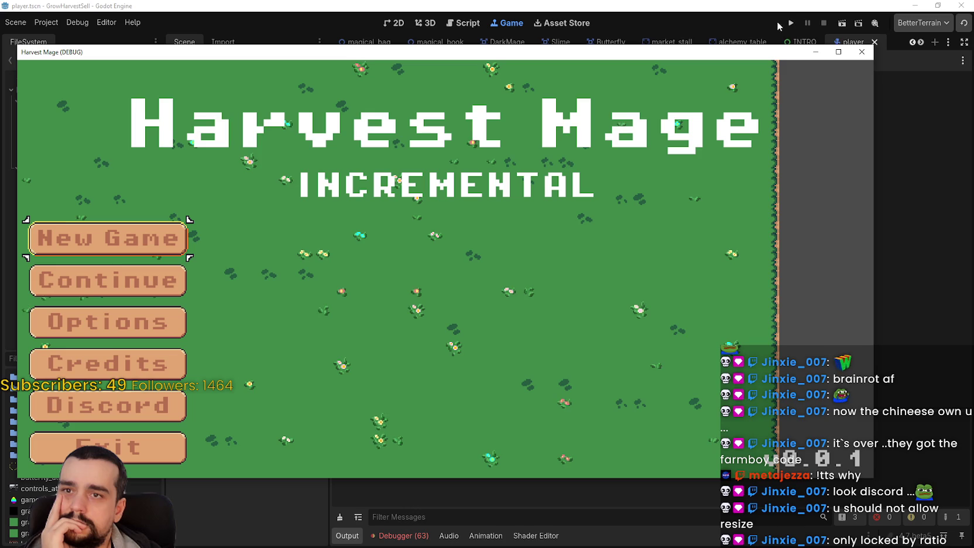
{"action": "left_click", "coordinate": [862, 52]}
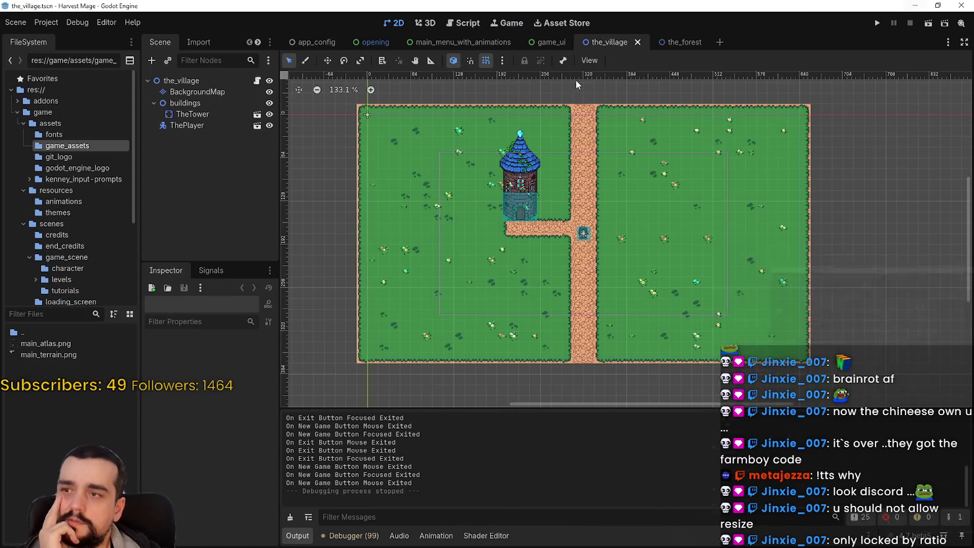
Step: Open Harvest Mage's Project Settings and go to the Display > Window section
{"action": "left_click", "coordinate": [46, 22]}
{"action": "left_click", "coordinate": [70, 37]}
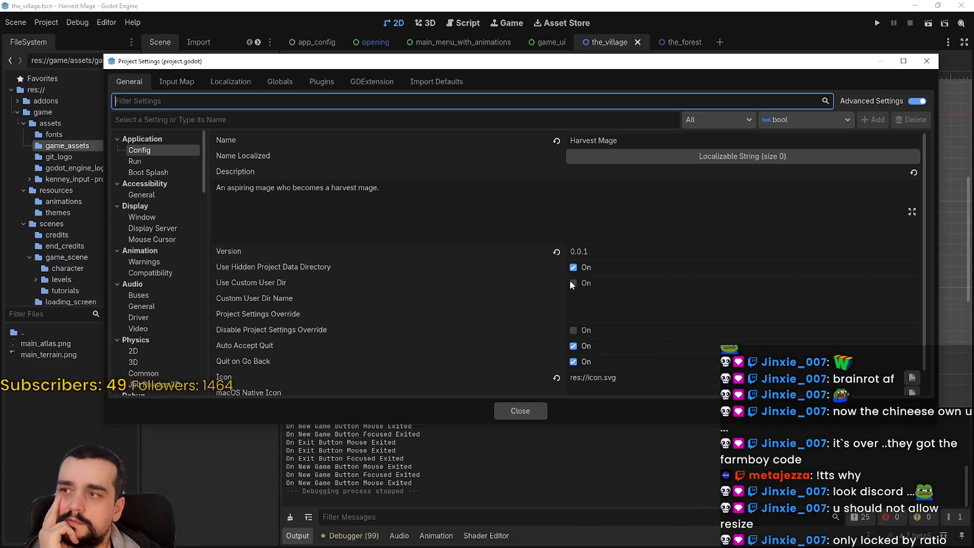
{"action": "left_click", "coordinate": [177, 83]}
{"action": "left_click", "coordinate": [132, 81]}
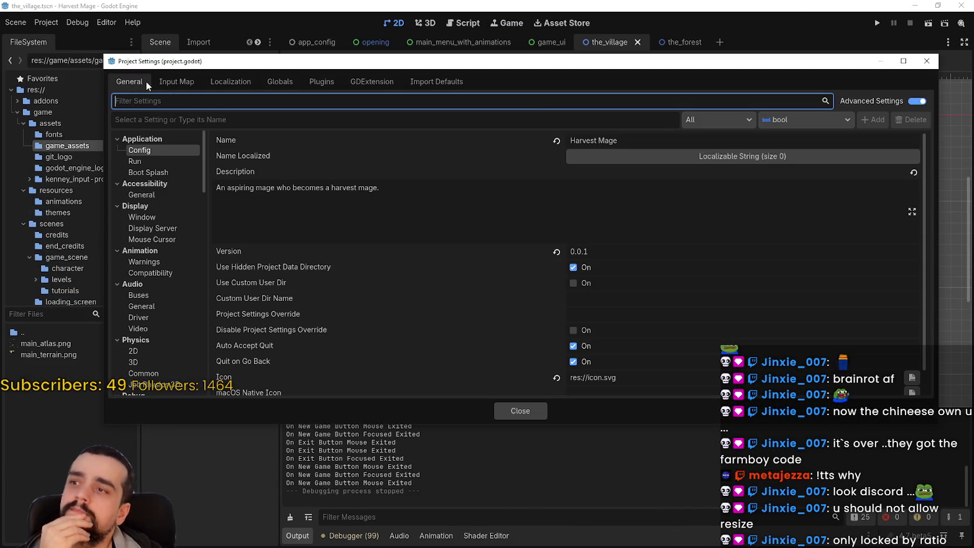
{"action": "left_click", "coordinate": [136, 159]}
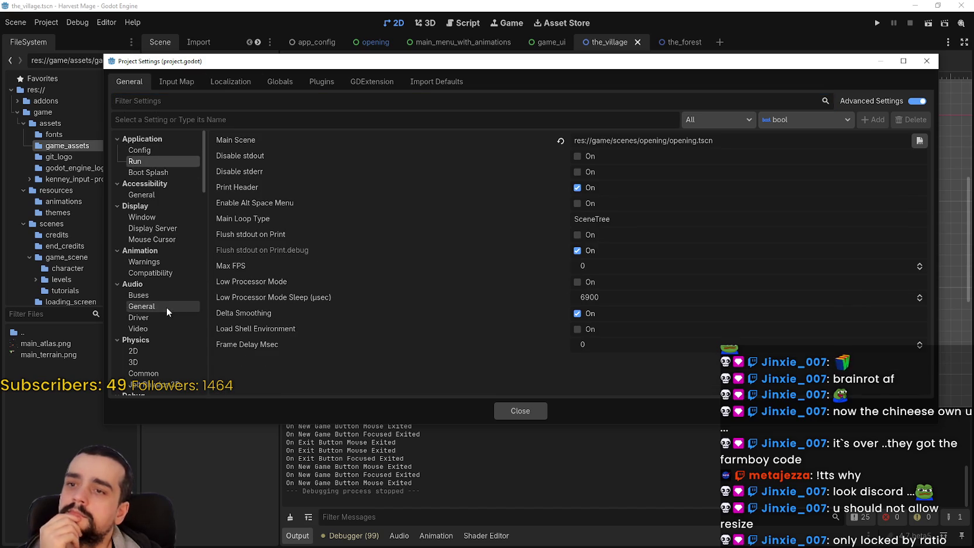
{"action": "left_click", "coordinate": [142, 217]}
Step: Turn off the Resizable window option, close Project Settings and relaunch Harvest Mage
{"action": "scroll", "coordinate": [606, 288], "scroll_direction": "down", "scroll_amount": 1}
{"action": "scroll", "coordinate": [226, 230], "scroll_direction": "down", "scroll_amount": 2}
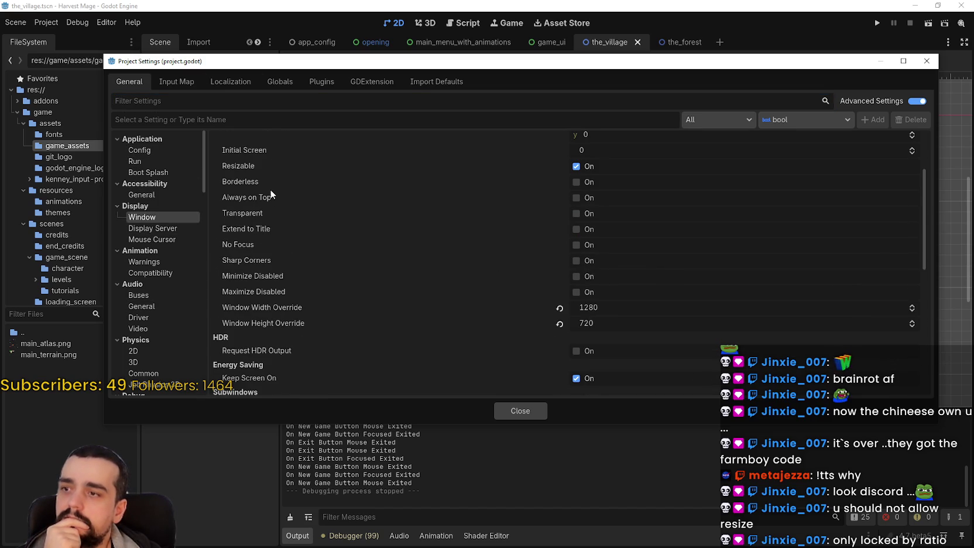
{"action": "left_click", "coordinate": [576, 166]}
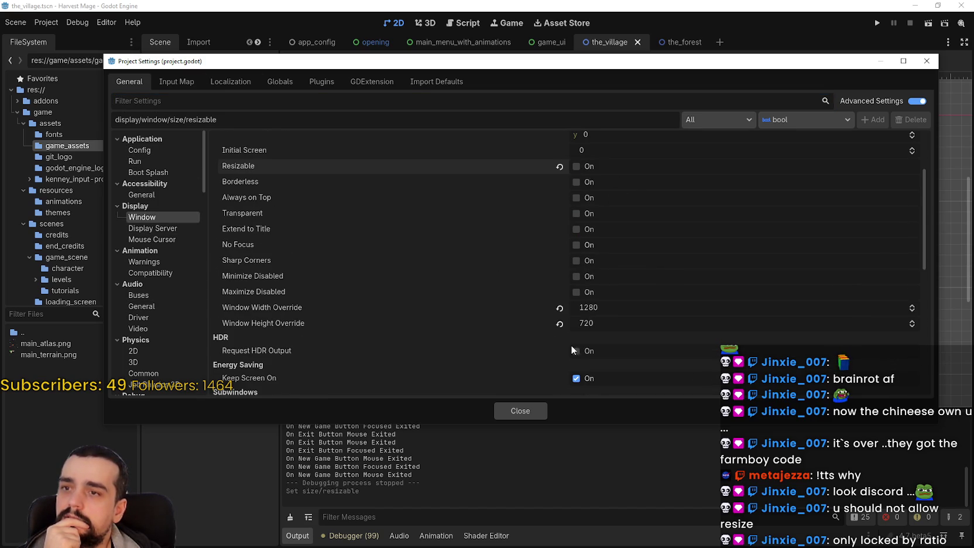
{"action": "left_click", "coordinate": [520, 411]}
{"action": "left_click", "coordinate": [878, 23]}
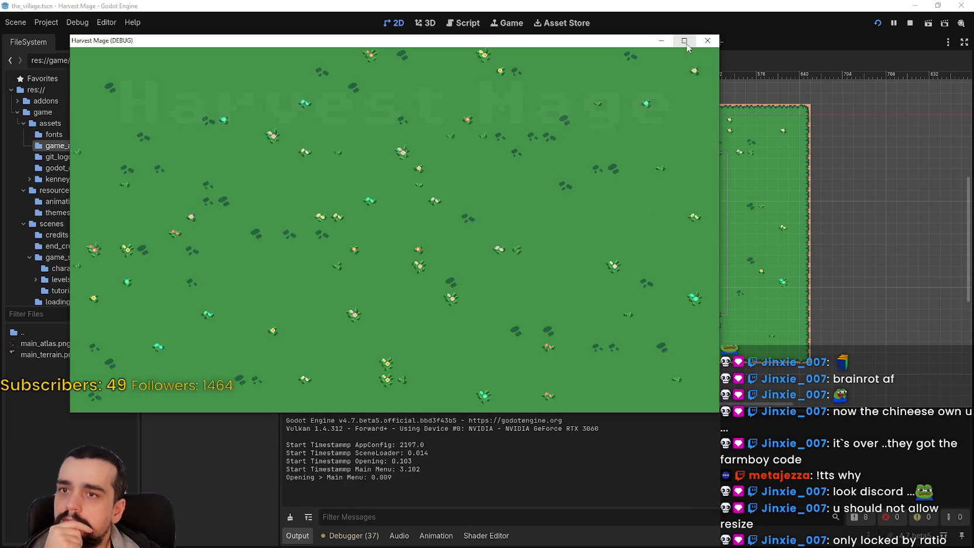
Step: Maximize and restore the game window, then try Video resolutions 960 x 540 and 1600 x 900
{"action": "left_click", "coordinate": [684, 40]}
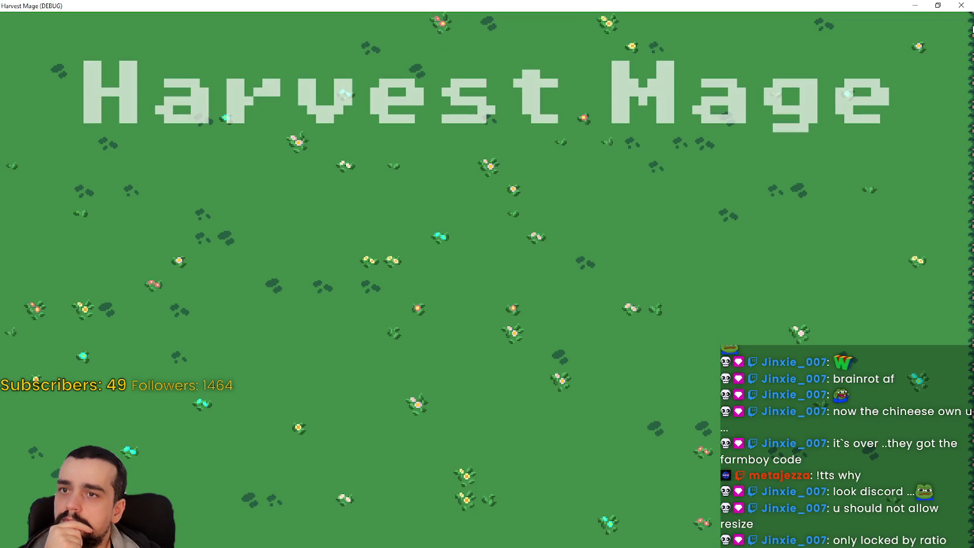
{"action": "left_click", "coordinate": [937, 6]}
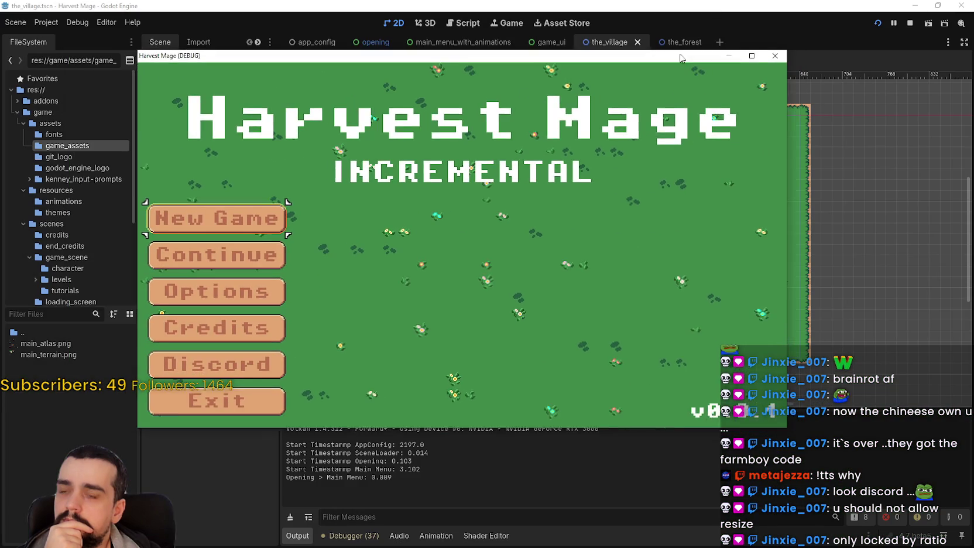
{"action": "left_click", "coordinate": [207, 292]}
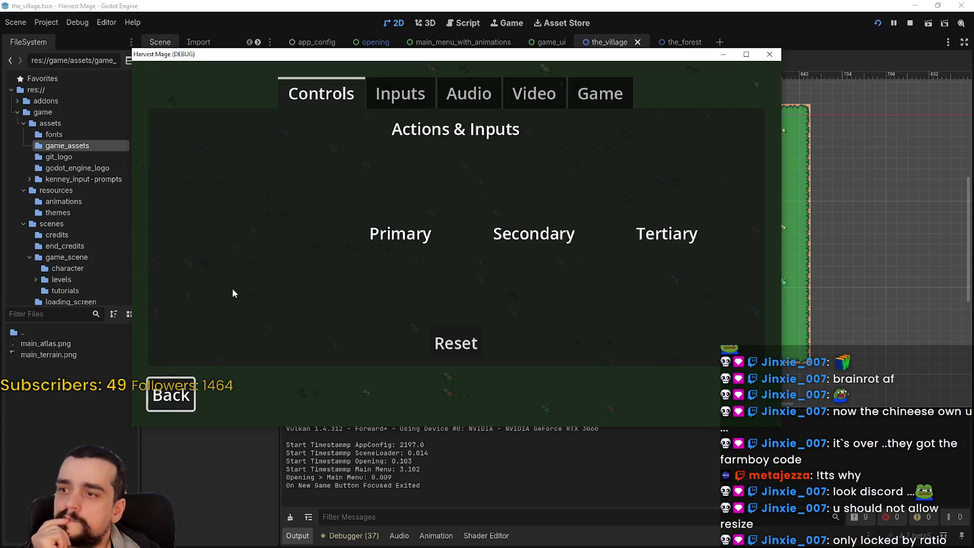
{"action": "left_click", "coordinate": [534, 94]}
{"action": "left_click", "coordinate": [571, 218]}
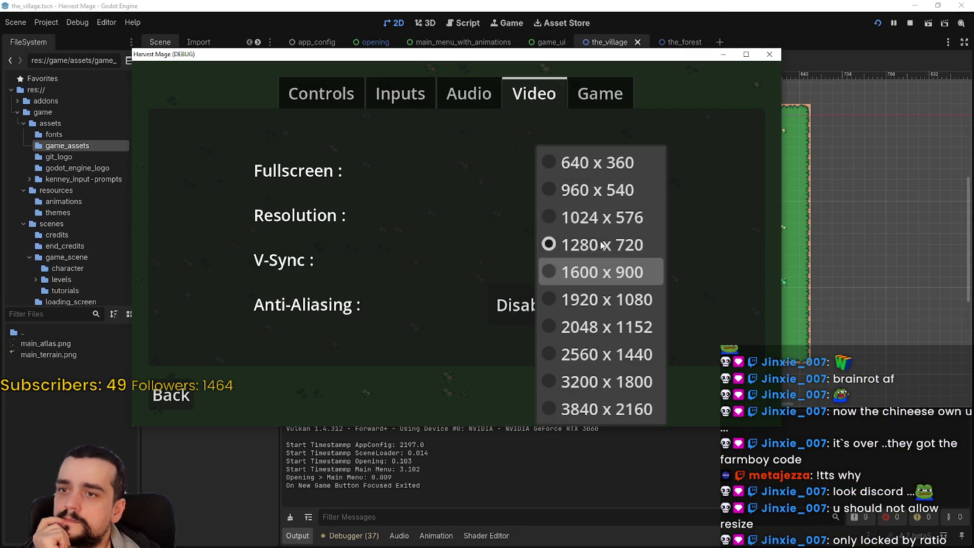
{"action": "left_click", "coordinate": [591, 190]}
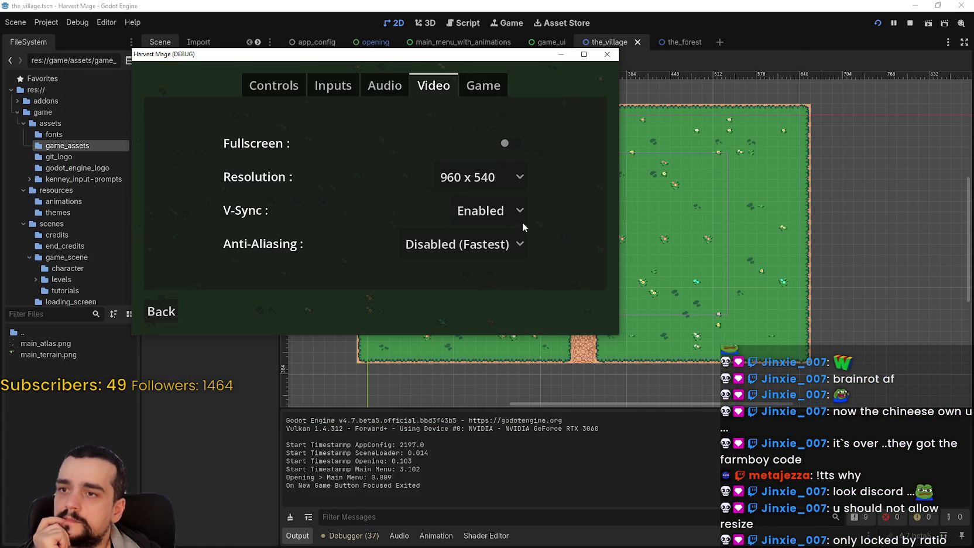
{"action": "left_click", "coordinate": [466, 182]}
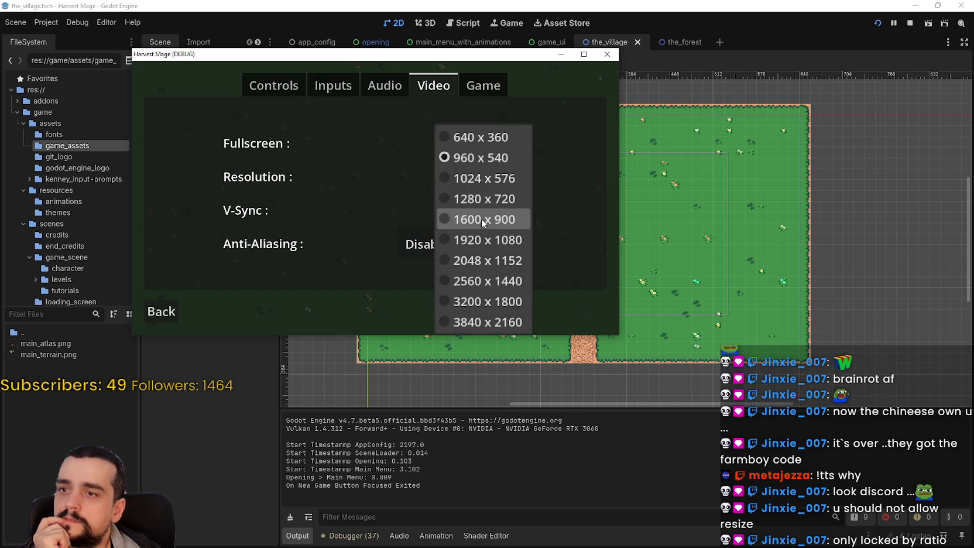
{"action": "left_click", "coordinate": [508, 226]}
Step: Move the game window, return to the main menu, and close the running game
{"action": "mouse_move", "coordinate": [678, 54]}
{"action": "left_mouse_down"}
{"action": "mouse_move", "coordinate": [549, 0]}
{"action": "mouse_move", "coordinate": [534, 20]}
{"action": "mouse_move", "coordinate": [556, 31]}
{"action": "left_mouse_up"}
{"action": "key", "text": "Escape"}
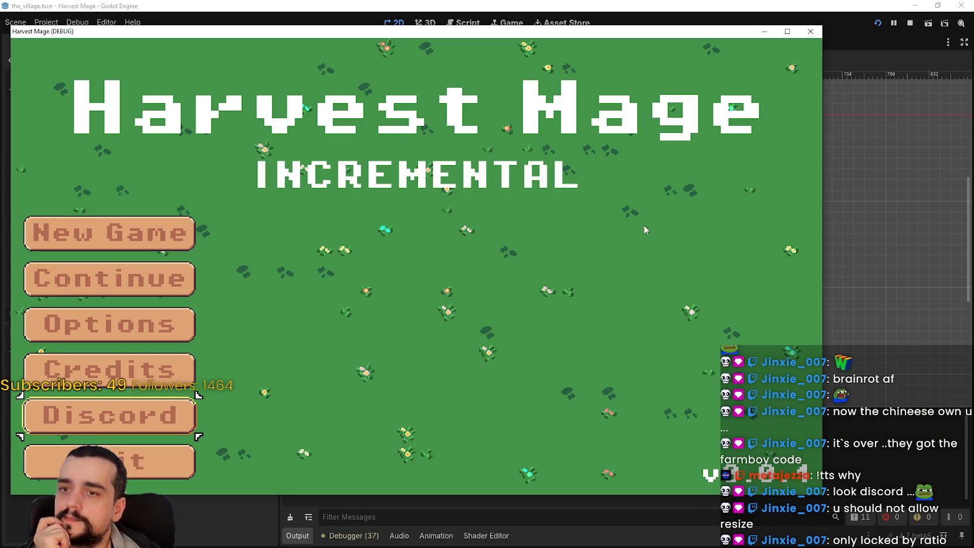
{"action": "left_click_drag", "start_coordinate": [747, 32], "coordinate": [811, 42]}
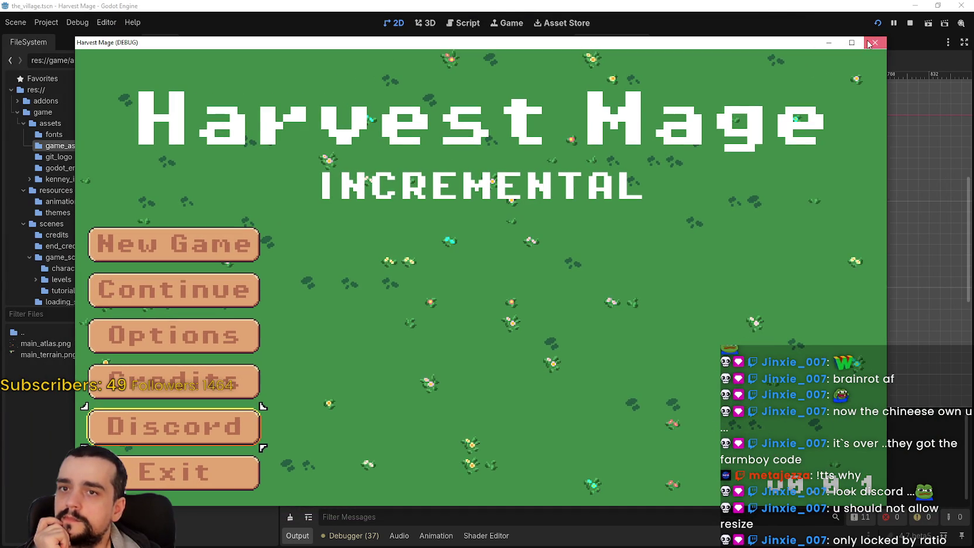
{"action": "left_click", "coordinate": [873, 43]}
{"action": "left_click", "coordinate": [52, 40]}
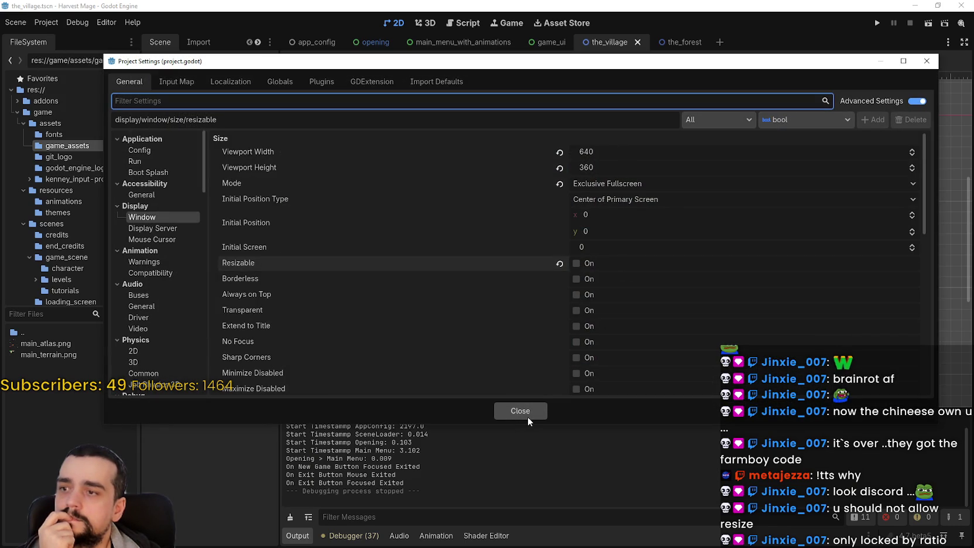
{"action": "scroll", "coordinate": [505, 348], "scroll_direction": "down", "scroll_amount": 1}
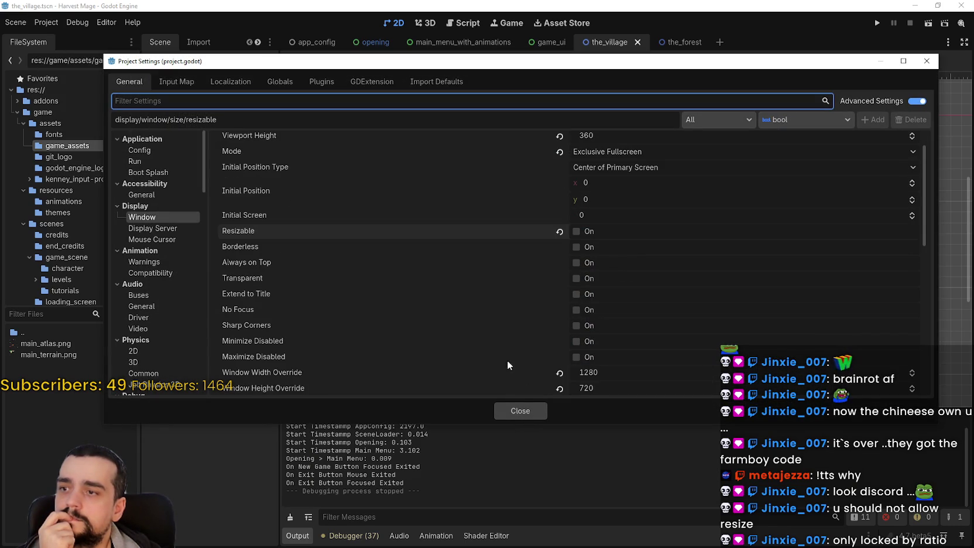
{"action": "left_click", "coordinate": [518, 408]}
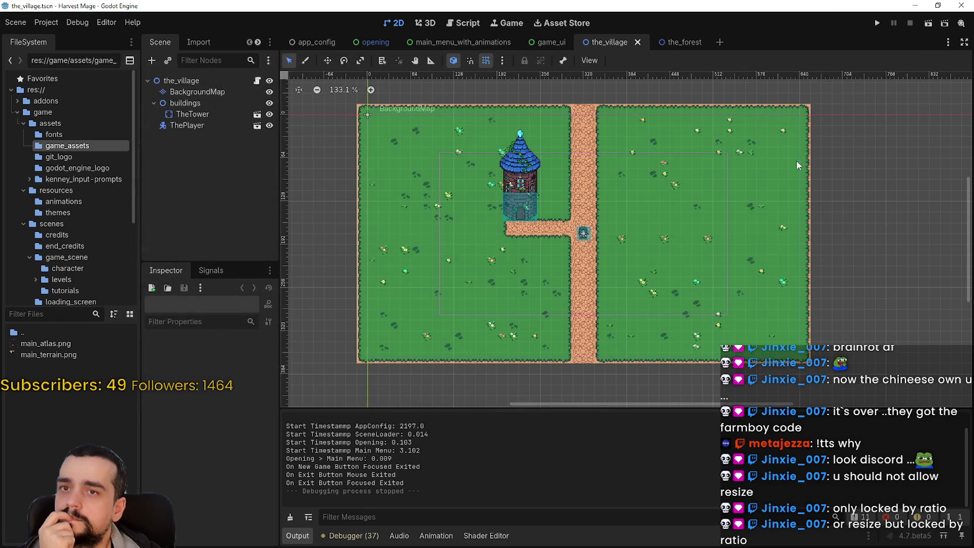
{"action": "left_click", "coordinate": [877, 24]}
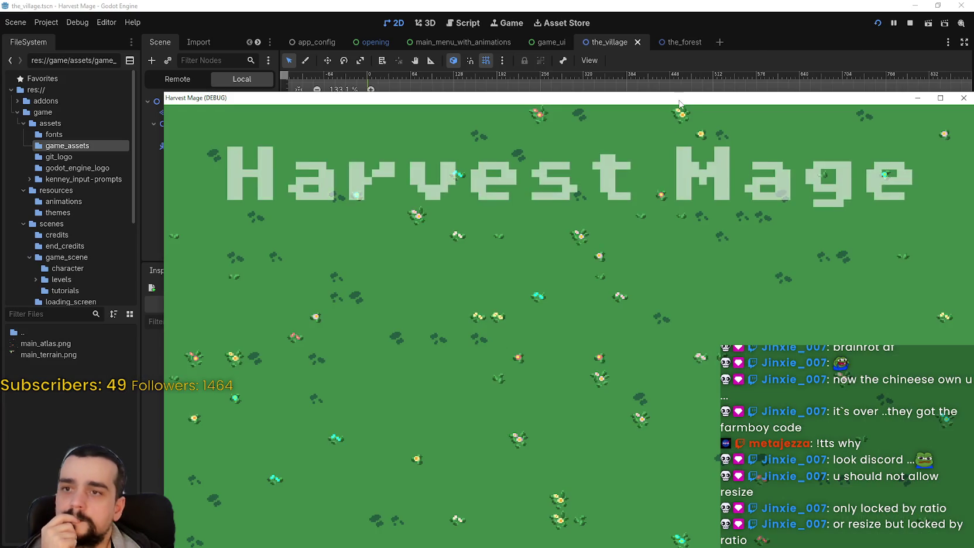
{"action": "left_click_drag", "start_coordinate": [680, 103], "coordinate": [534, 29]}
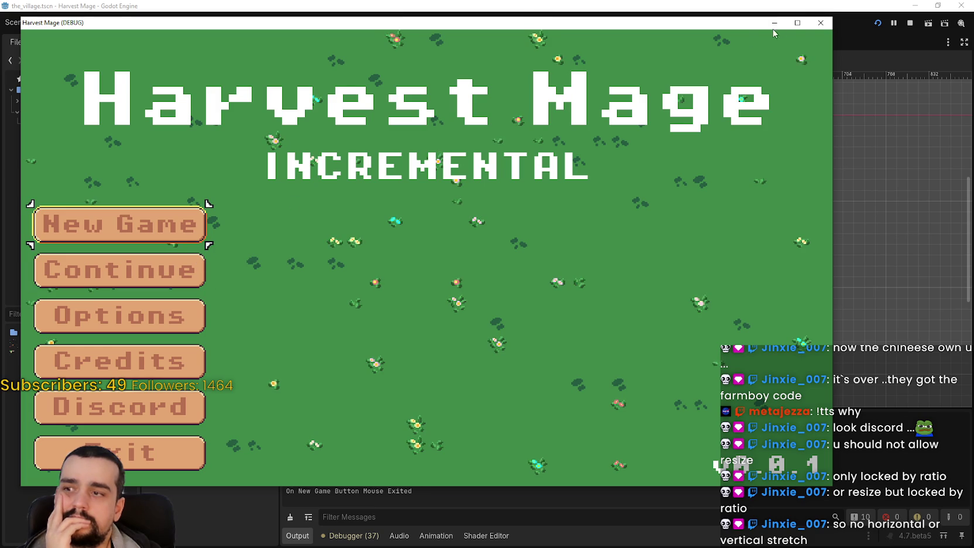
{"action": "left_click", "coordinate": [798, 22]}
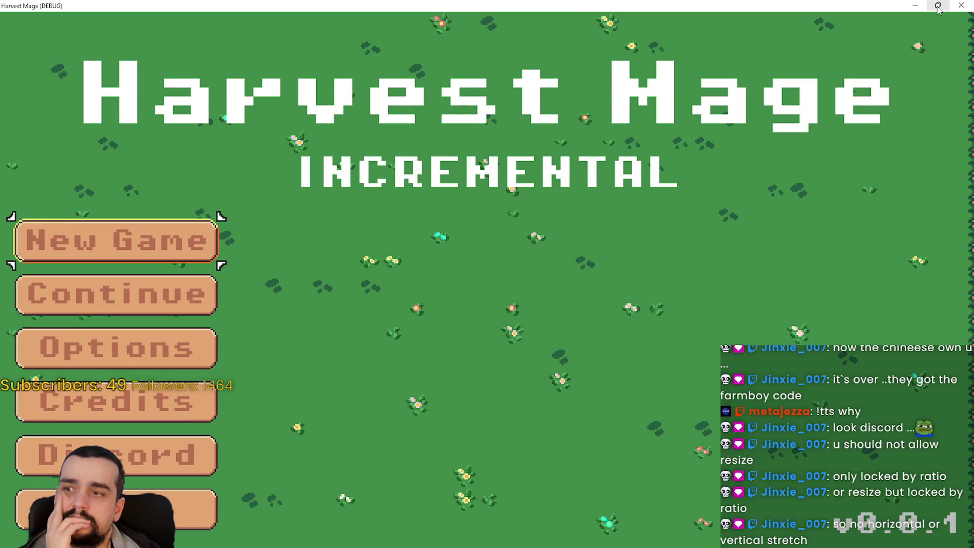
{"action": "left_click", "coordinate": [938, 6]}
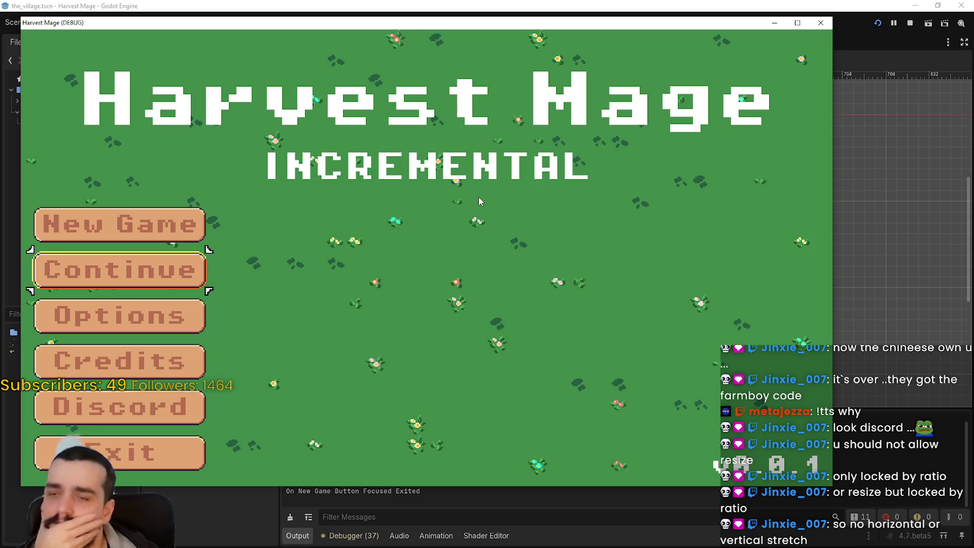
{"action": "left_click", "coordinate": [797, 22]}
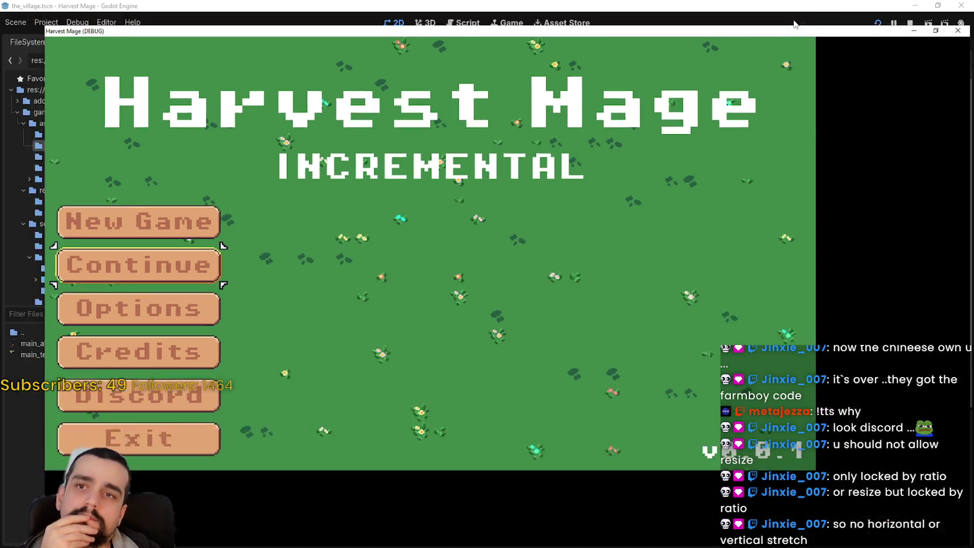
{"action": "left_click", "coordinate": [938, 6]}
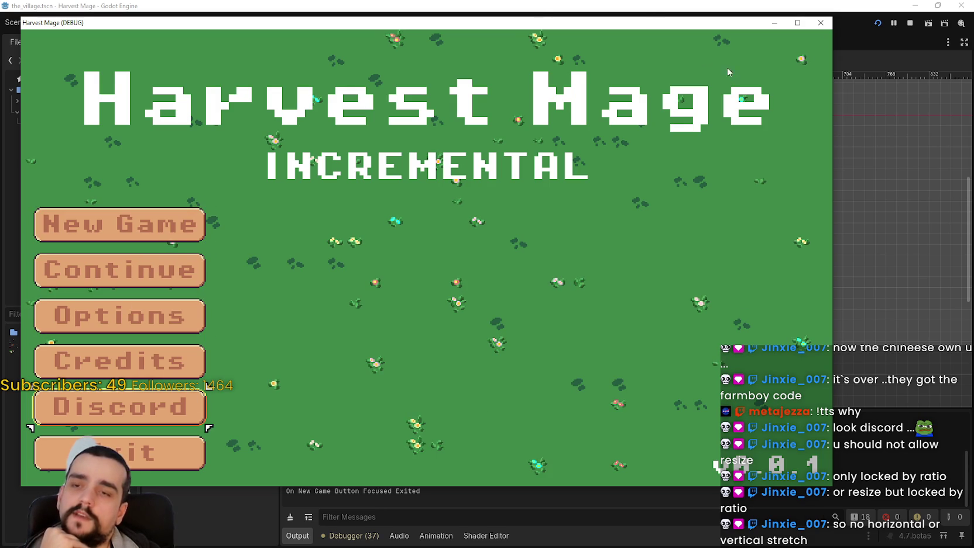
{"action": "left_click", "coordinate": [797, 22]}
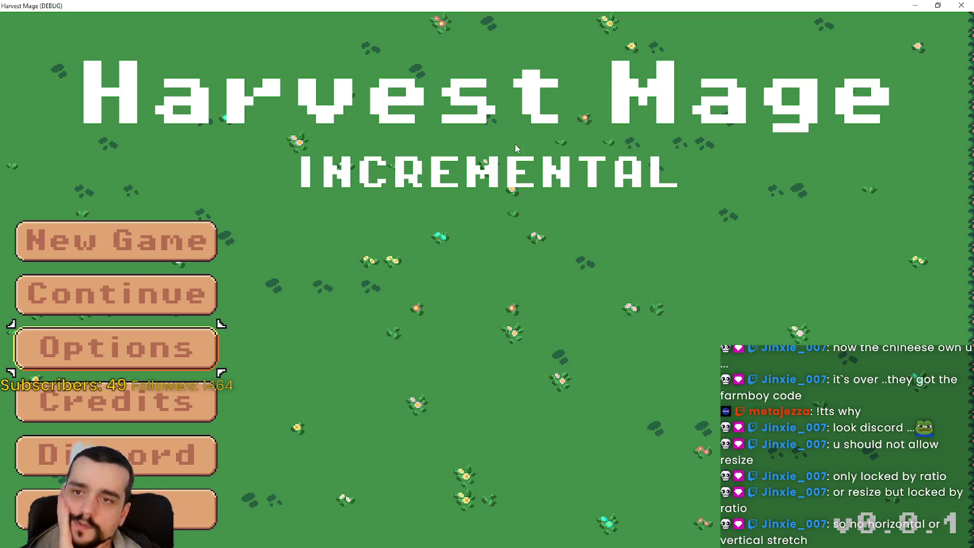
{"action": "left_click", "coordinate": [938, 4]}
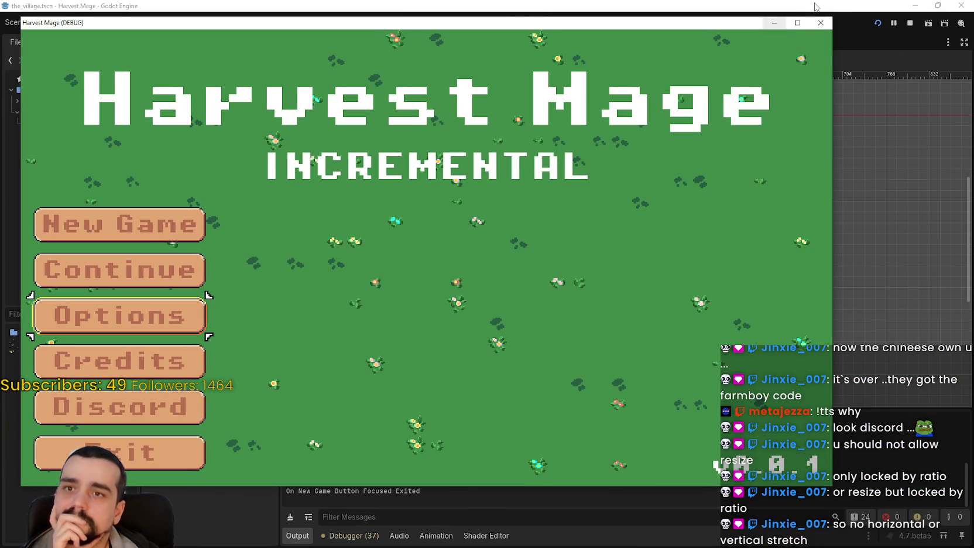
{"action": "left_click", "coordinate": [798, 22]}
{"action": "left_click", "coordinate": [932, 6]}
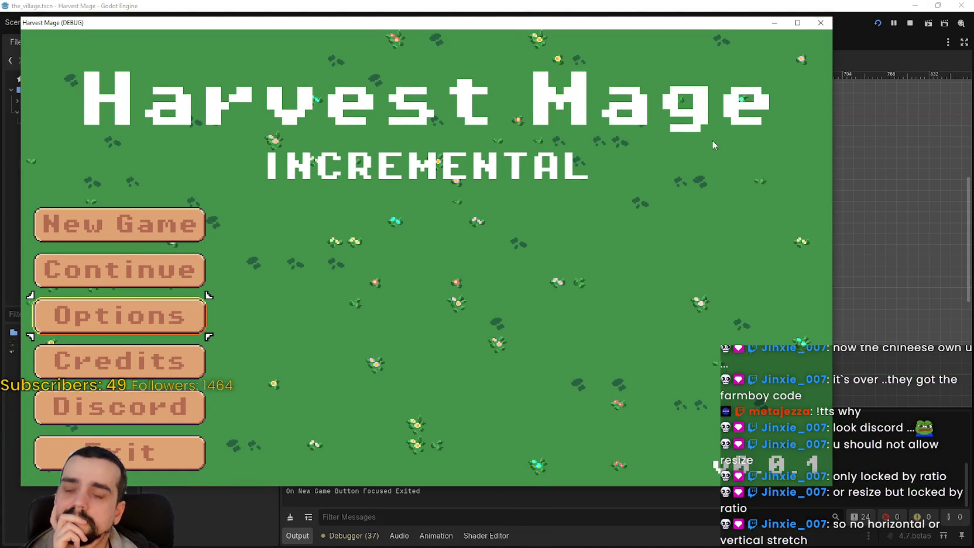
{"action": "left_click", "coordinate": [822, 24]}
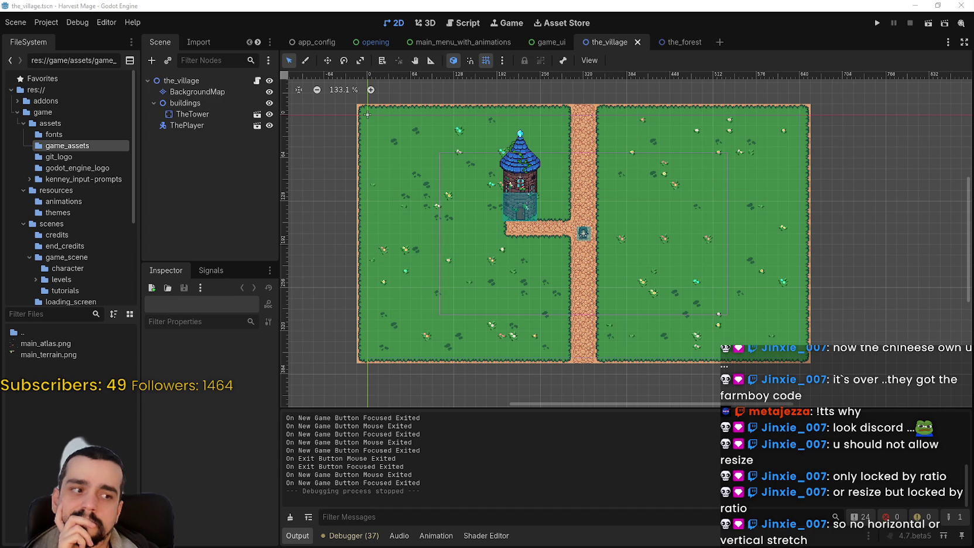
Step: Bring up Steam's library showing MR FARMBOY, then move over to Discord
{"action": "key", "text": "alt+Tab"}
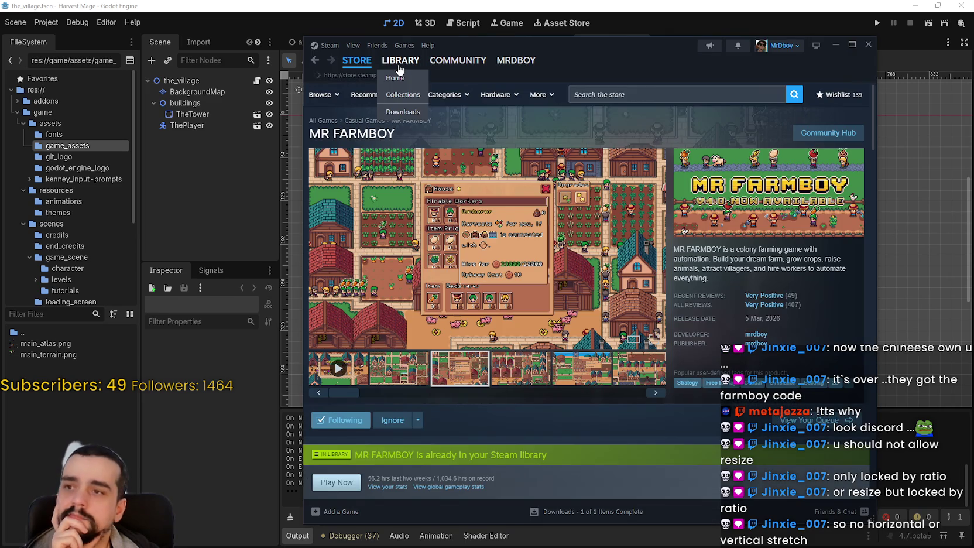
{"action": "left_click", "coordinate": [404, 63]}
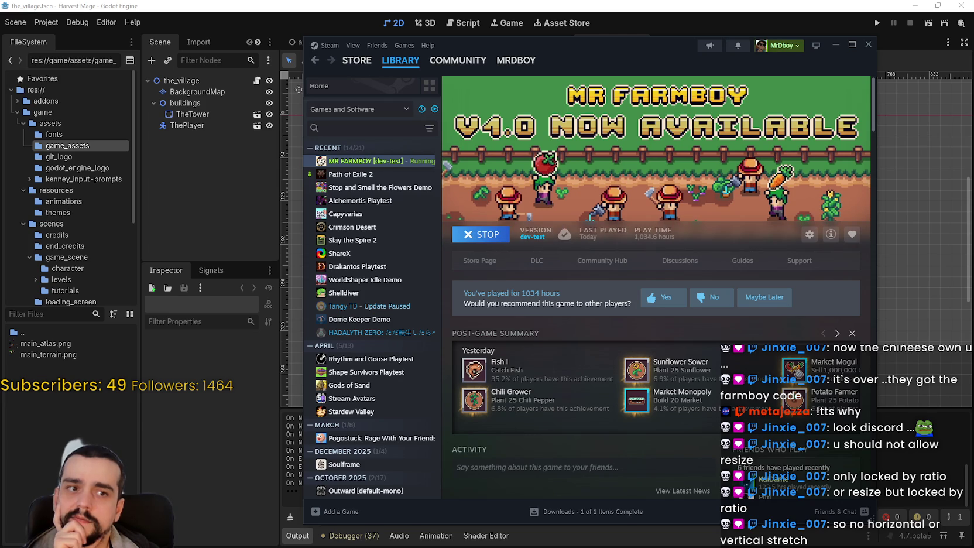
{"action": "key", "text": "alt+Tab"}
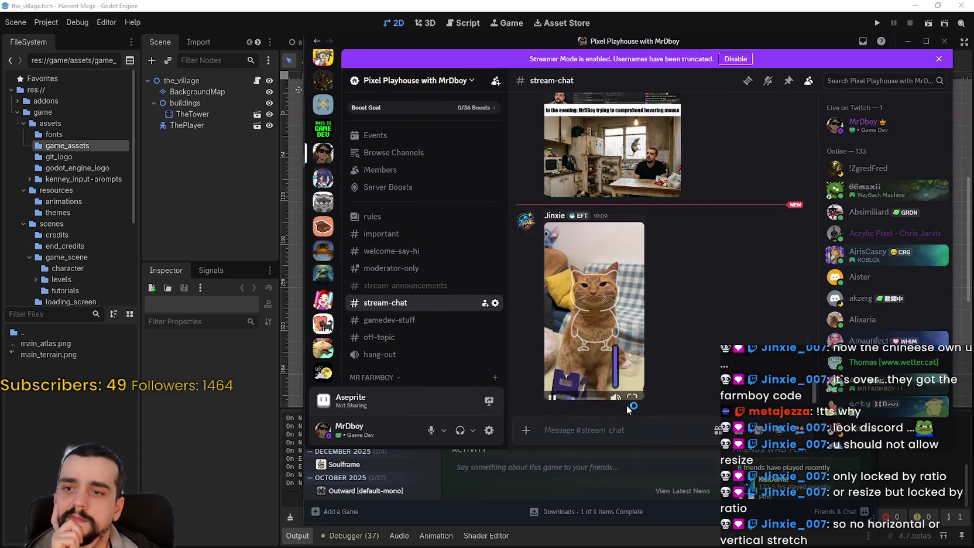
Step: Watch the shared cat video full screen, exit full screen and minimize Discord
{"action": "left_click", "coordinate": [632, 391]}
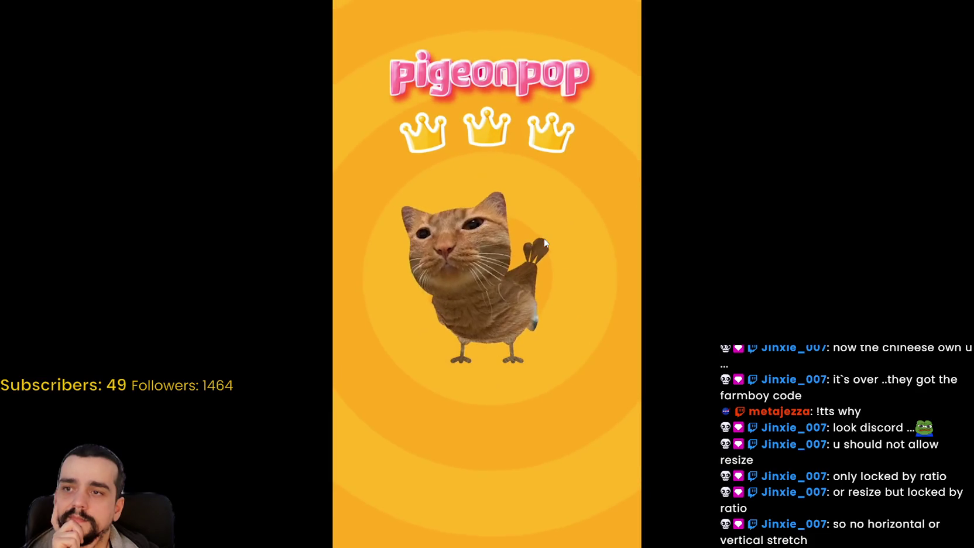
{"action": "mouse_move", "coordinate": [952, 544]}
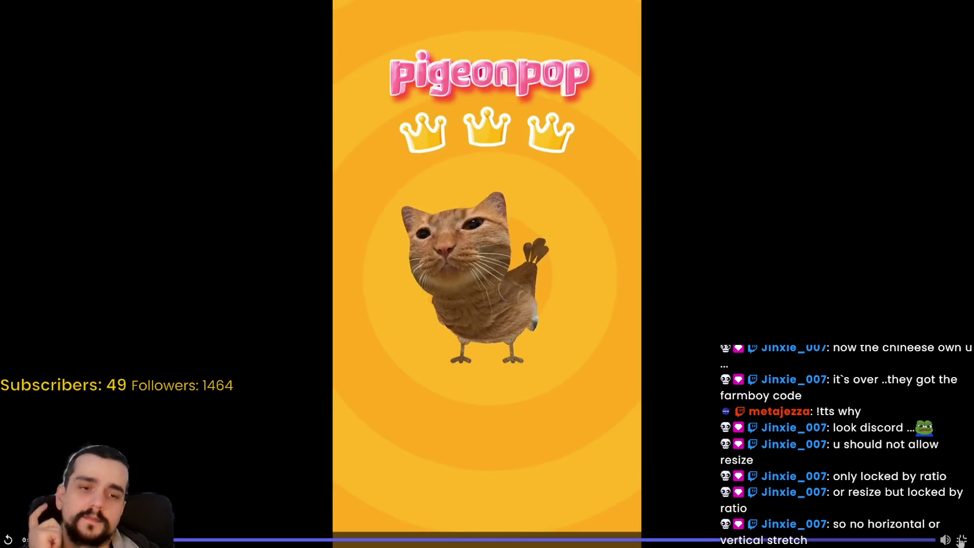
{"action": "left_click", "coordinate": [962, 539]}
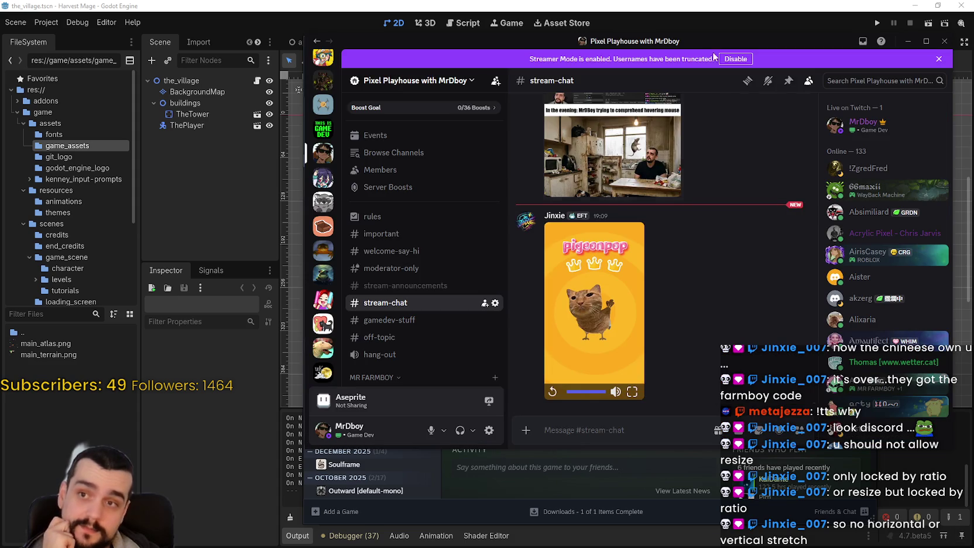
{"action": "left_click", "coordinate": [908, 41]}
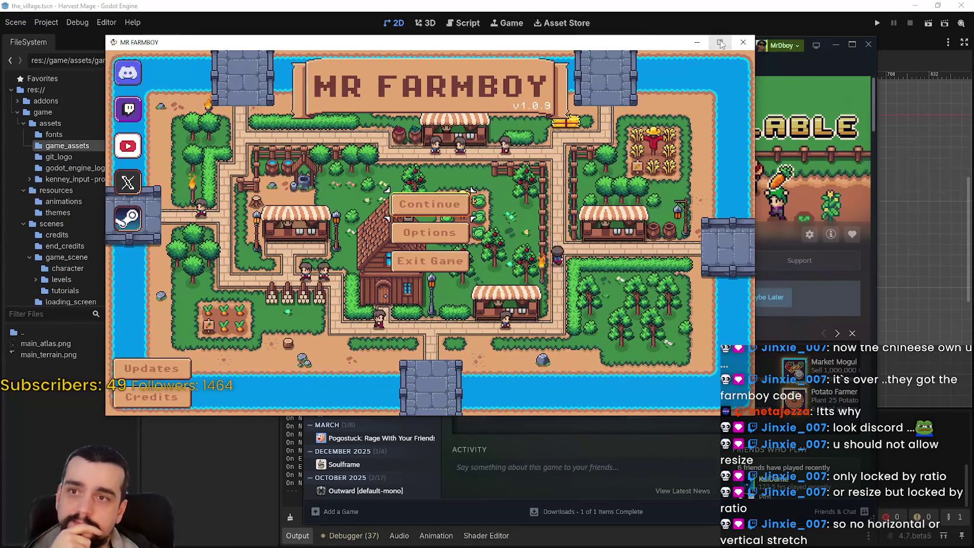
Step: Toggle the MR FARMBOY window between maximized and windowed size several times
{"action": "left_click", "coordinate": [720, 42]}
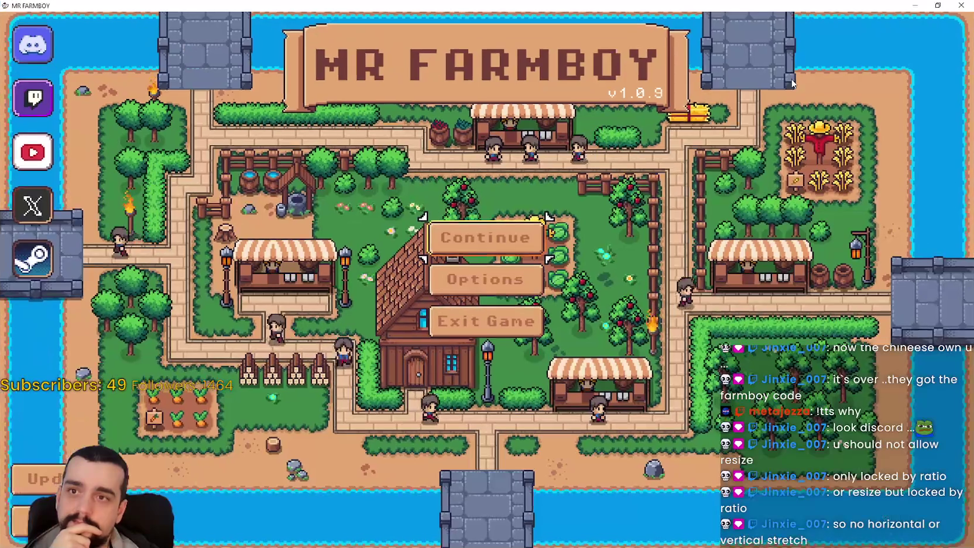
{"action": "left_click", "coordinate": [938, 6]}
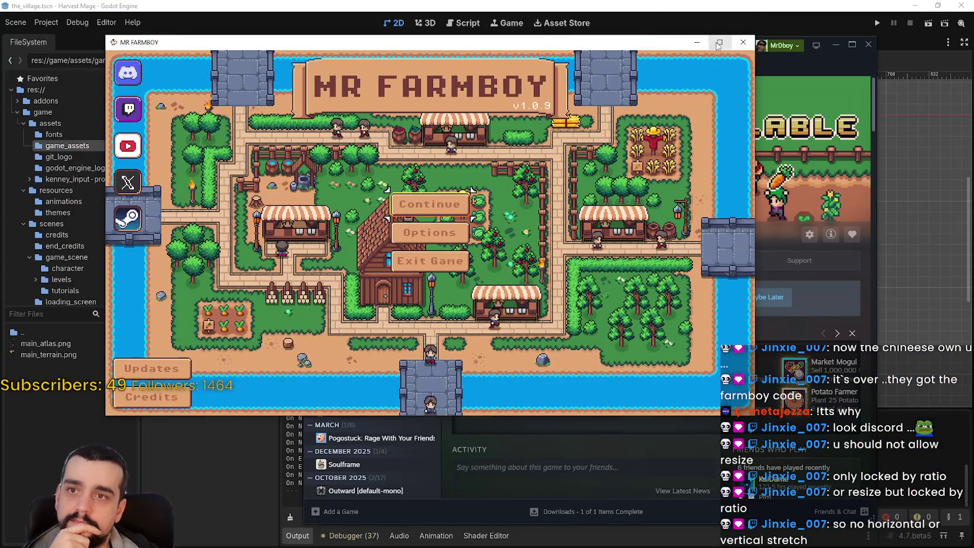
{"action": "left_click", "coordinate": [720, 41]}
{"action": "left_click", "coordinate": [938, 6]}
{"action": "left_click", "coordinate": [937, 6]}
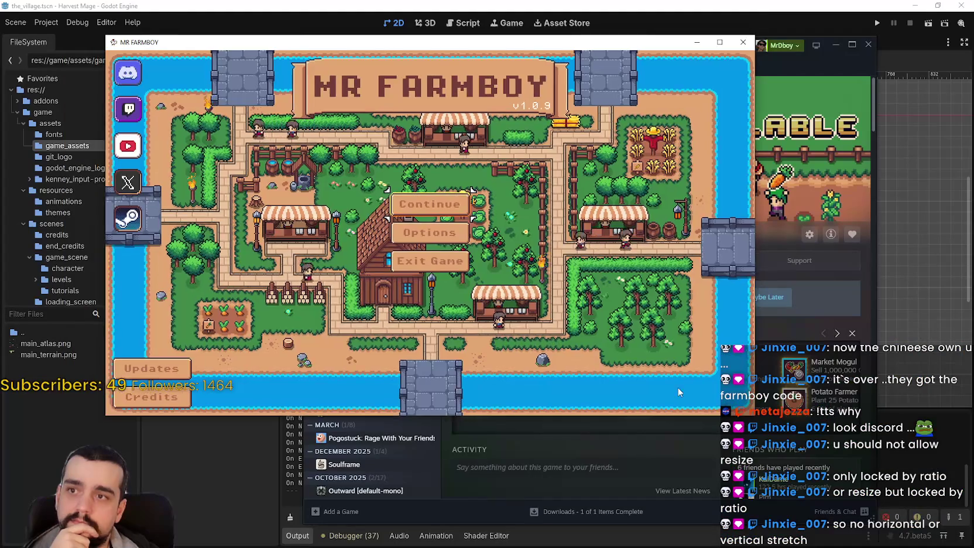
Step: Enlarge the MR FARMBOY window, maximize and restore it, then quit the game
{"action": "mouse_move", "coordinate": [755, 415]}
{"action": "left_mouse_down"}
{"action": "mouse_move", "coordinate": [940, 513]}
{"action": "mouse_move", "coordinate": [875, 503]}
{"action": "mouse_move", "coordinate": [873, 462]}
{"action": "mouse_move", "coordinate": [452, 446]}
{"action": "mouse_move", "coordinate": [452, 389]}
{"action": "mouse_move", "coordinate": [500, 359]}
{"action": "mouse_move", "coordinate": [536, 301]}
{"action": "mouse_move", "coordinate": [582, 257]}
{"action": "mouse_move", "coordinate": [588, 234]}
{"action": "mouse_move", "coordinate": [792, 191]}
{"action": "mouse_move", "coordinate": [816, 194]}
{"action": "mouse_move", "coordinate": [901, 290]}
{"action": "mouse_move", "coordinate": [918, 445]}
{"action": "left_mouse_up"}
{"action": "left_click", "coordinate": [882, 42]}
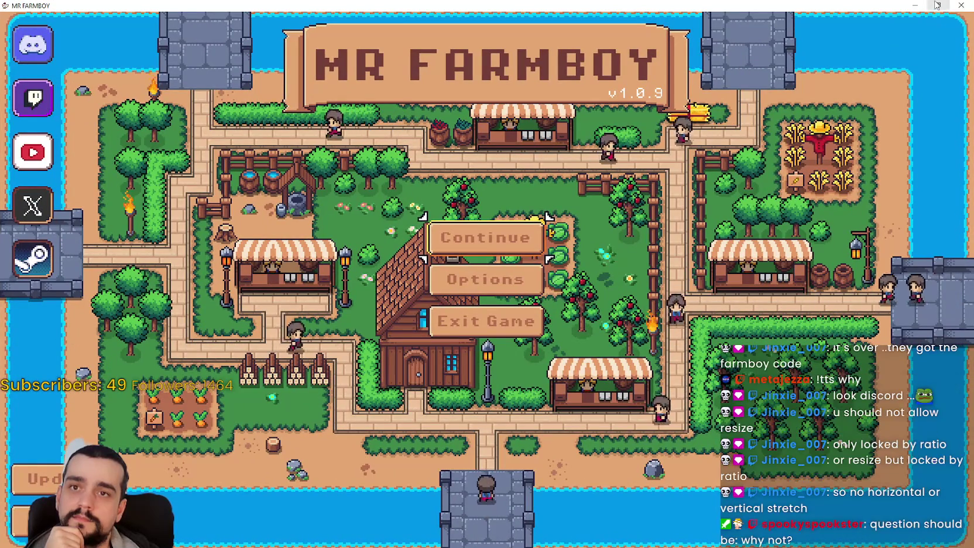
{"action": "key", "text": "super+Down"}
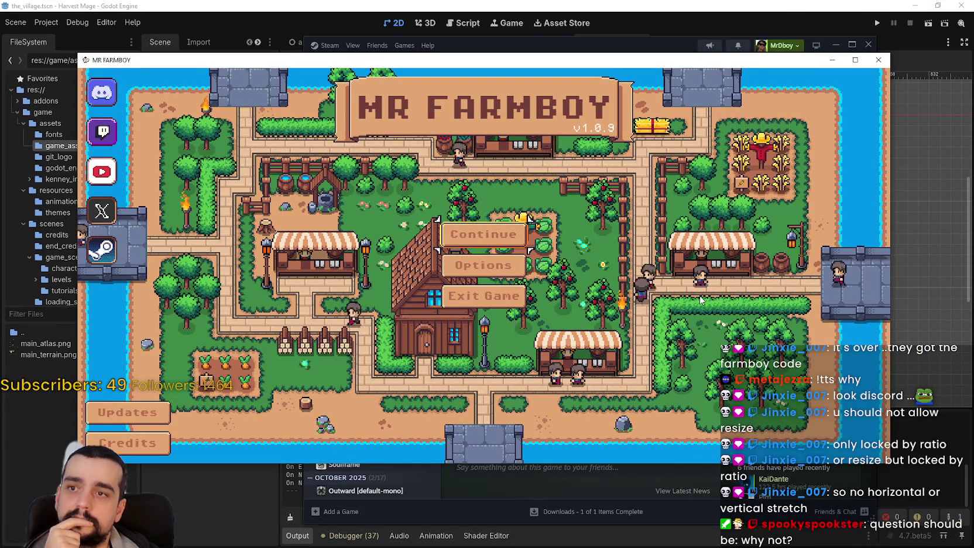
{"action": "key", "text": "Return"}
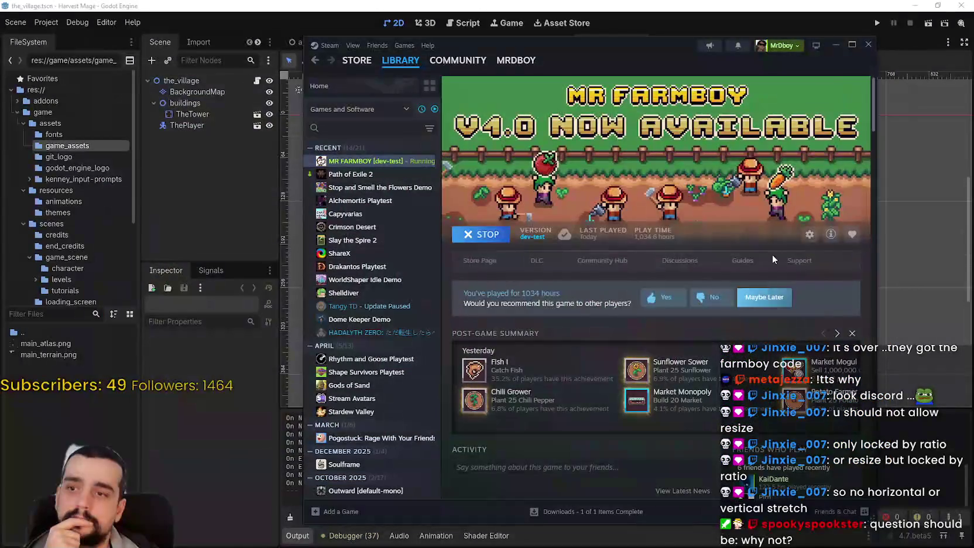
Step: Scroll the_village scene's 2D viewport up and back down in the Godot editor
{"action": "scroll", "coordinate": [673, 246], "scroll_direction": "up", "scroll_amount": 3}
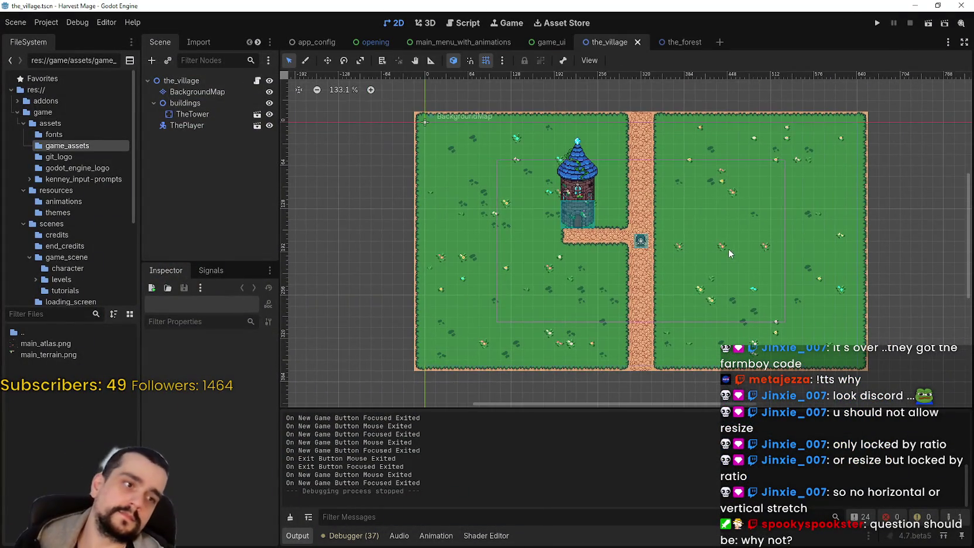
{"action": "scroll", "coordinate": [696, 241], "scroll_direction": "down", "scroll_amount": 3}
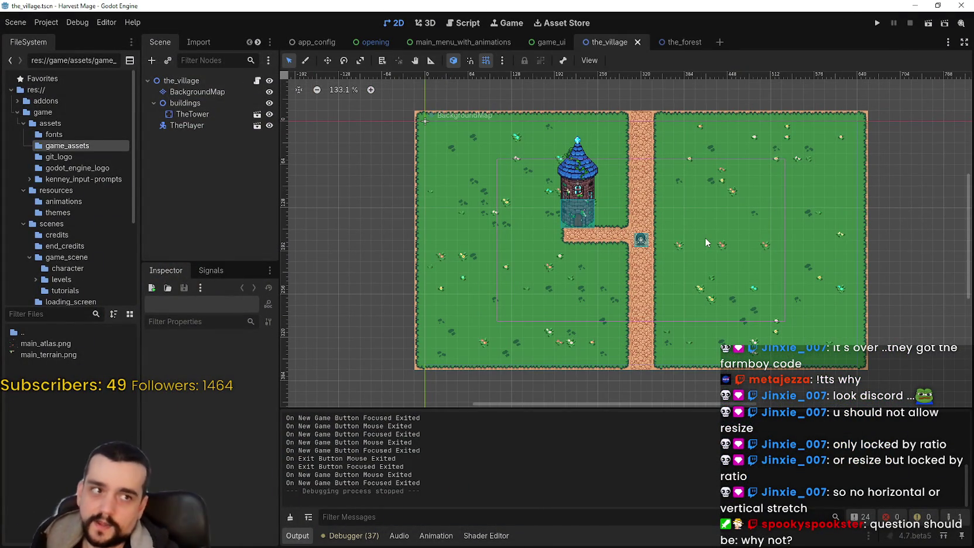